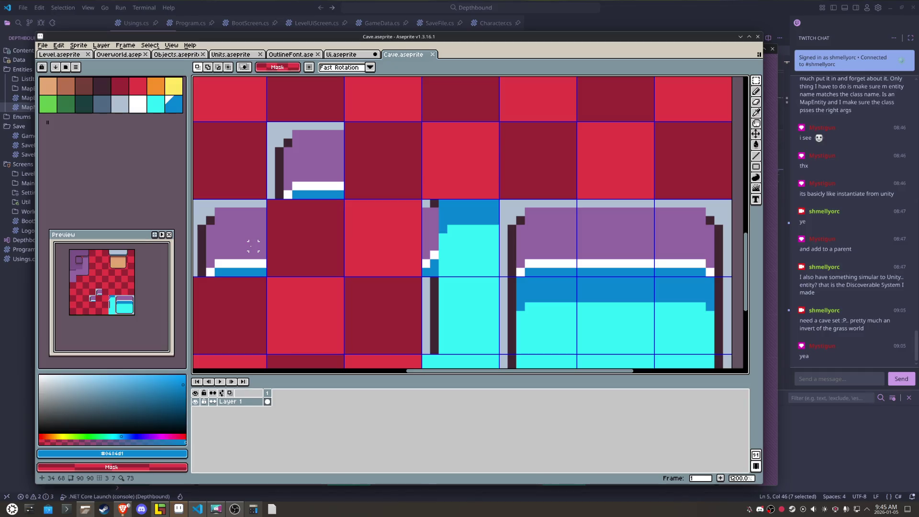
Step: Duplicate cyan water tiles two and four cells to the left on the Cave tileset
scroll(253, 246, "down", 2)
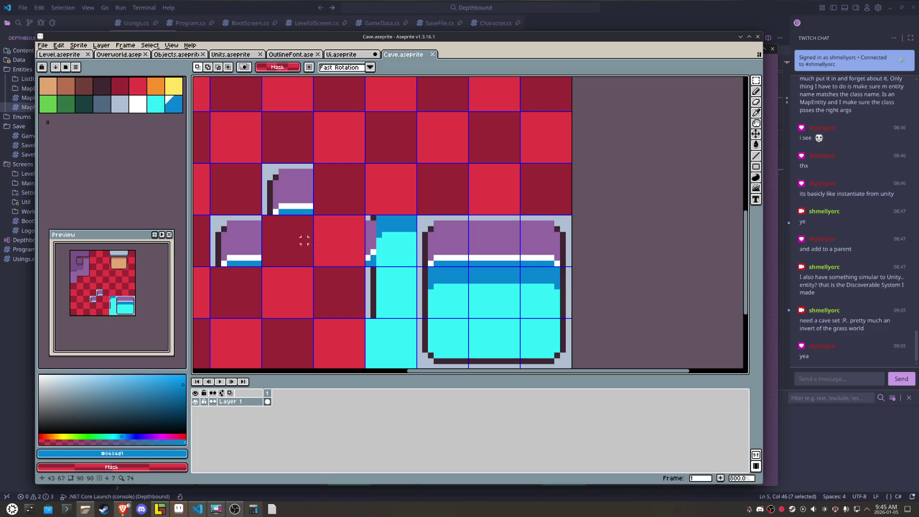
mouse_move(383, 251)
left_mouse_down()
mouse_move(390, 258)
mouse_move(279, 251)
left_mouse_up()
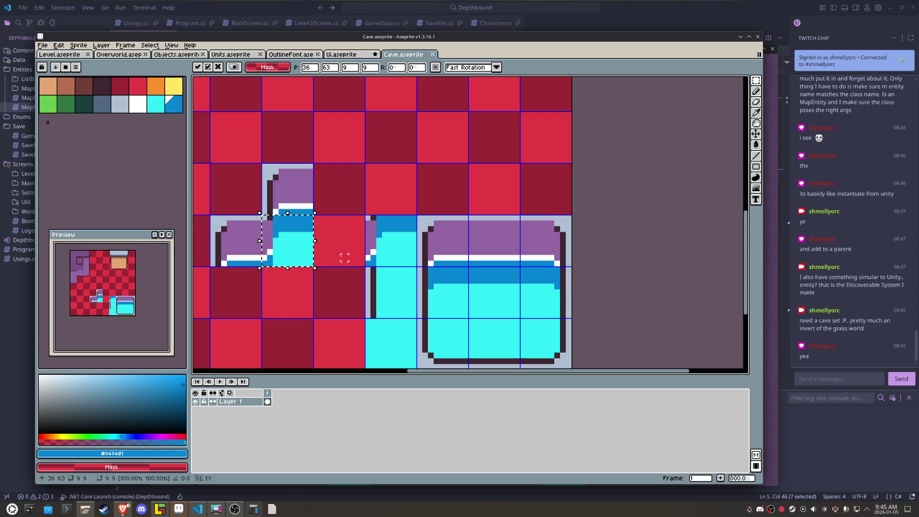
left_click_drag(344, 259, 448, 216)
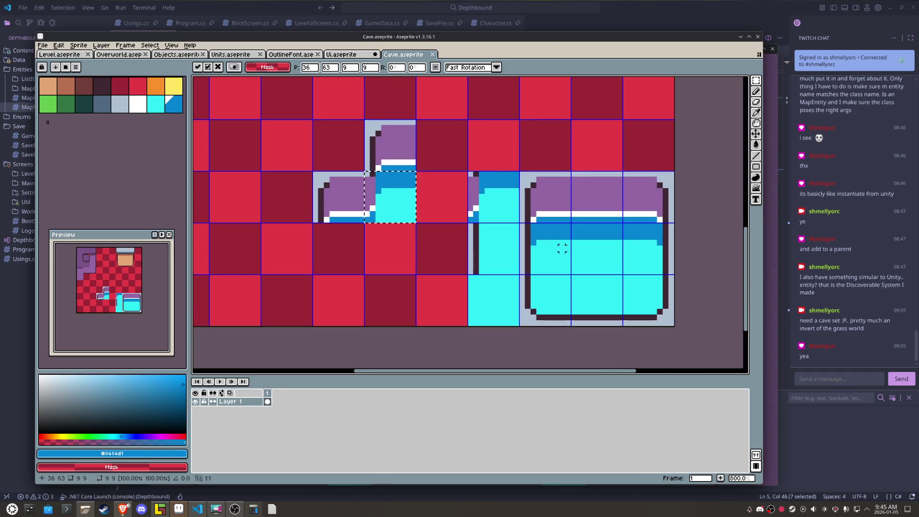
left_click_drag(560, 248, 565, 253)
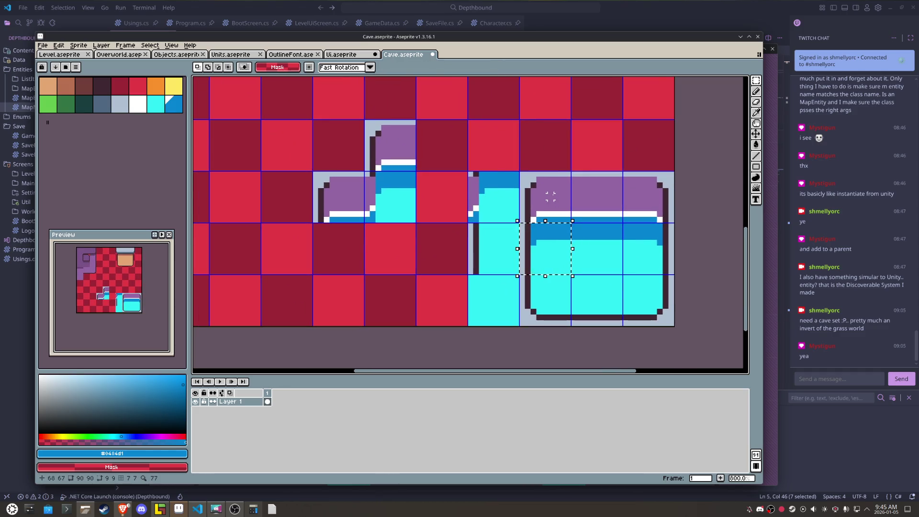
left_click_drag(551, 196, 344, 196)
Step: Pencil blue edge pixels onto the duplicated water tile
key("b")
scroll(401, 239, "up", 5)
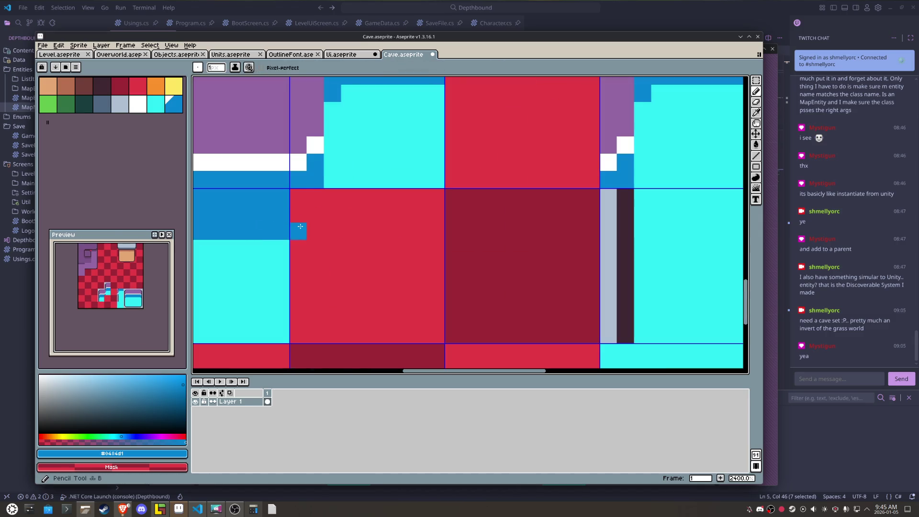
left_click_drag(300, 227, 298, 197)
left_click(315, 216)
left_click(314, 196)
scroll(326, 239, "down", 6)
left_click_drag(326, 240, 323, 244)
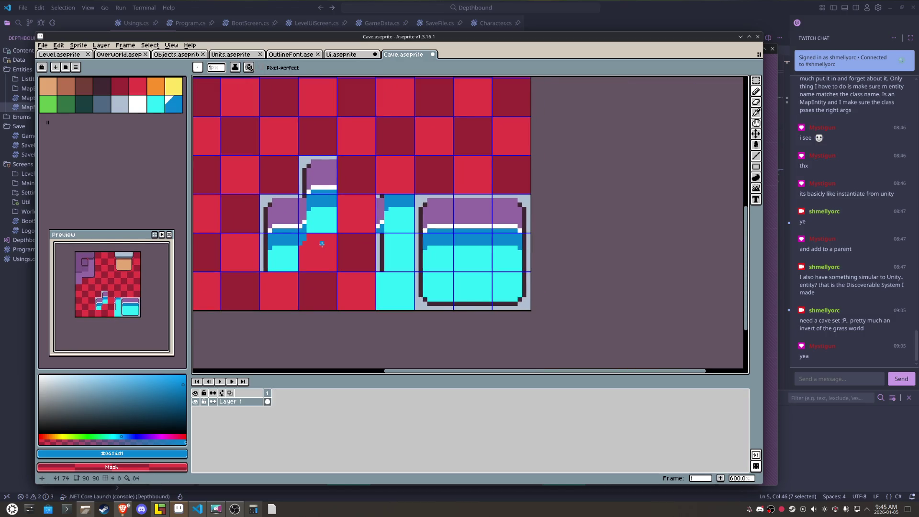
Step: Shift the water edge tiles into new cells with marquee selection and arrow moves
key("m")
left_click(322, 244)
key("shift+Down")
key("shift+Right")
key("shift+Up")
key("shift+Up")
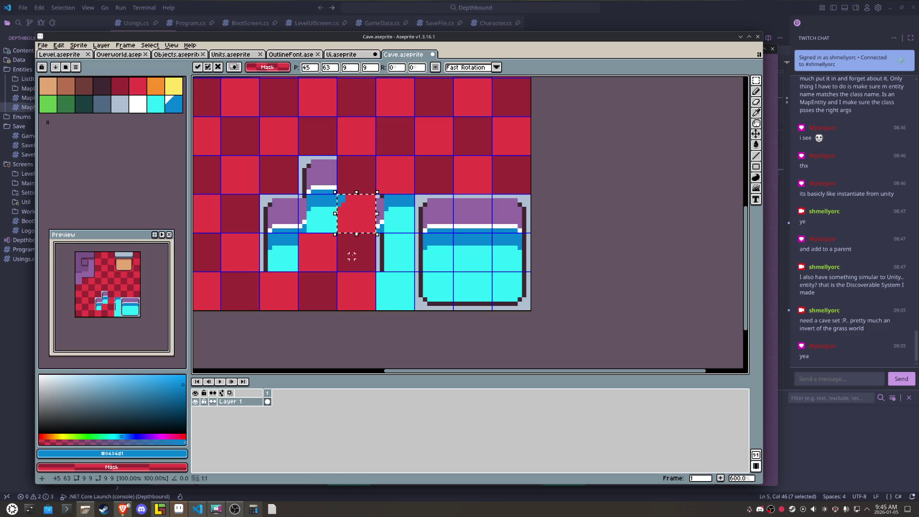
left_click(386, 214)
key("shift+Up")
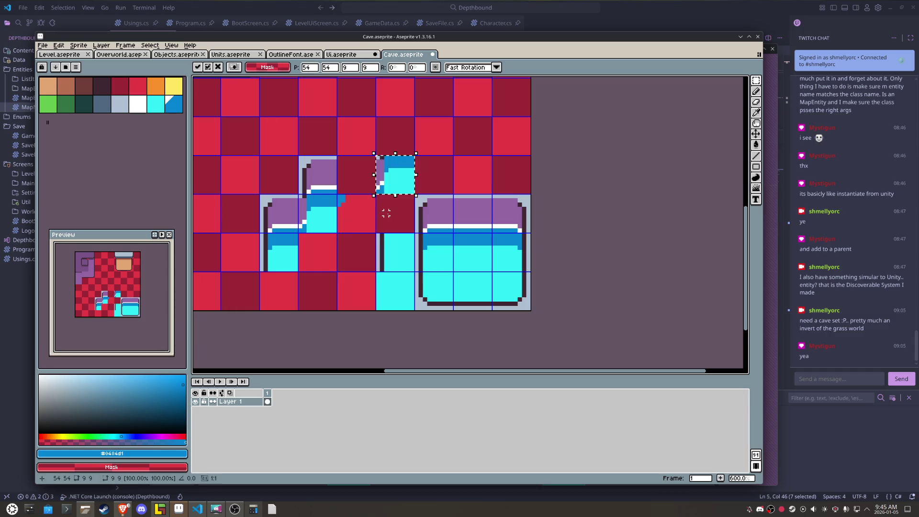
key("shift+Left")
left_click_drag(337, 155, 376, 234)
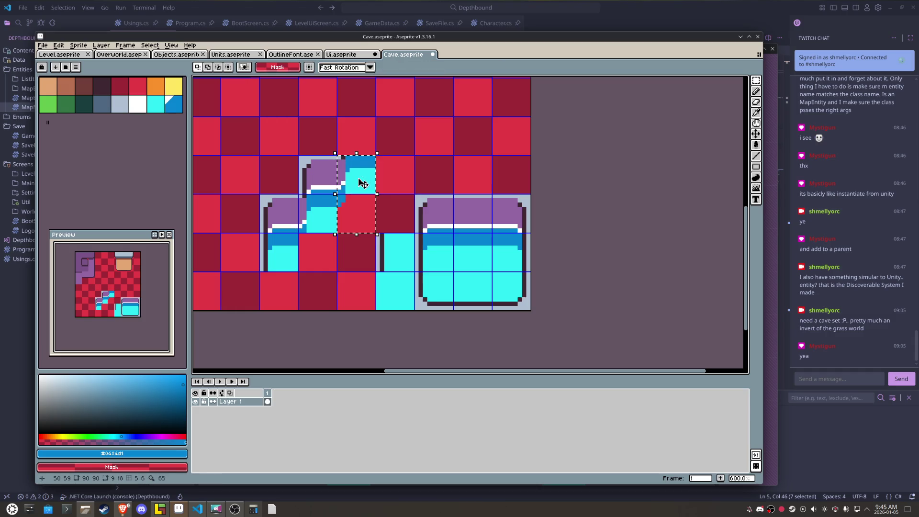
key("shift+Down")
key("shift+Down")
left_click(321, 170)
Step: Delete the three rows of left purple tiles and fill the bottom red tile cyan
left_click_drag(321, 170, 287, 254)
key("Delete")
key("ctrl+d")
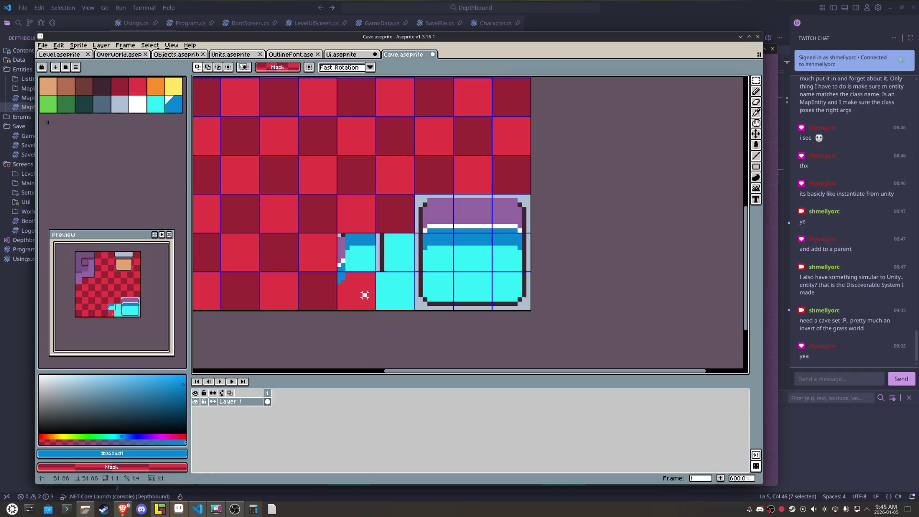
left_click(381, 290, "alt")
key("f")
key("ctrl+d")
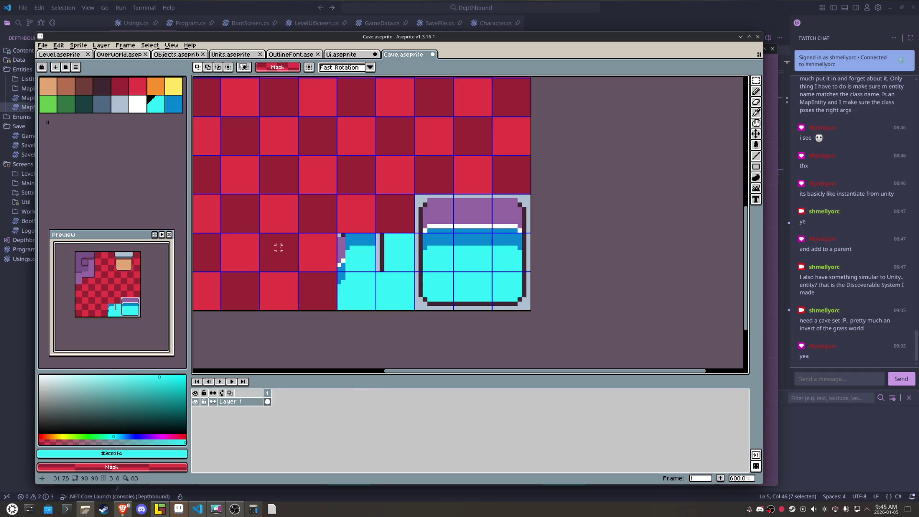
Step: Export the tileset as Cave.png via File > Export As
left_click(43, 45)
mouse_move(86, 119)
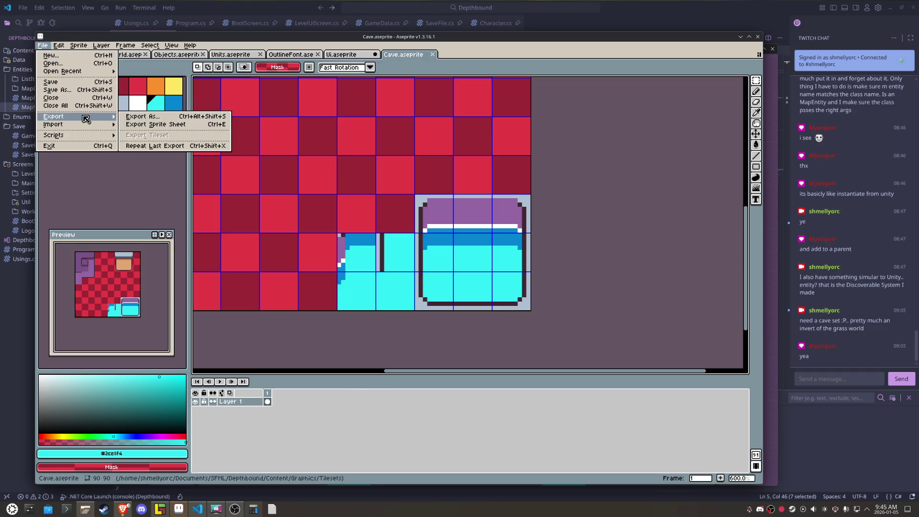
left_click(143, 116)
left_click(543, 337)
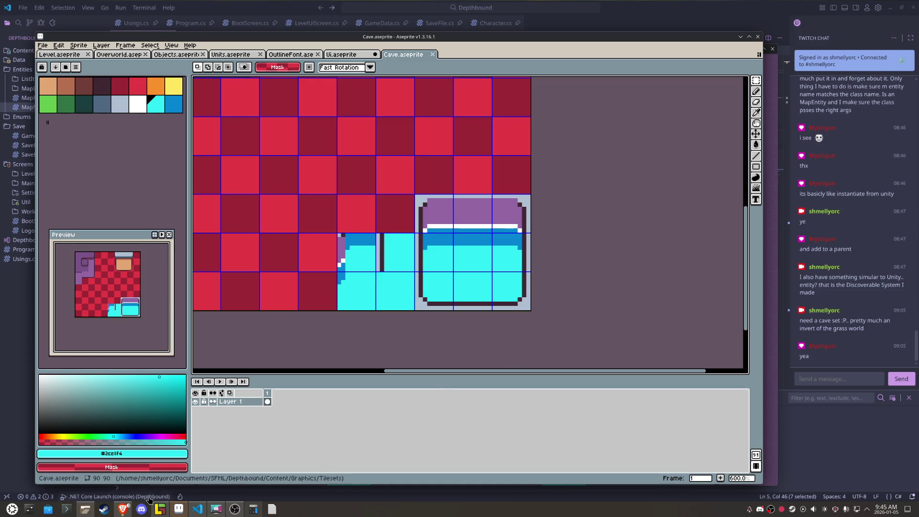
left_click(160, 509)
Step: Paint a single tile and stamp two stacked water edge tiles onto the cave map
mouse_move(93, 247)
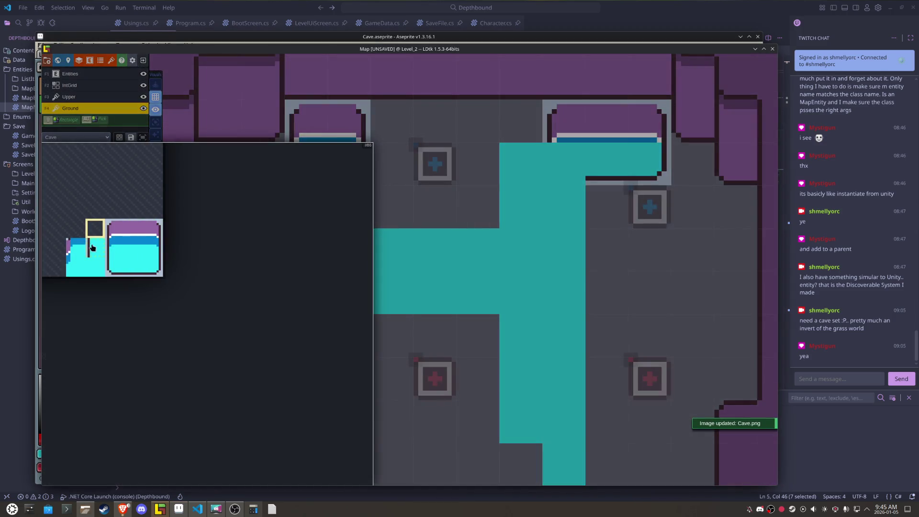
left_click(79, 261)
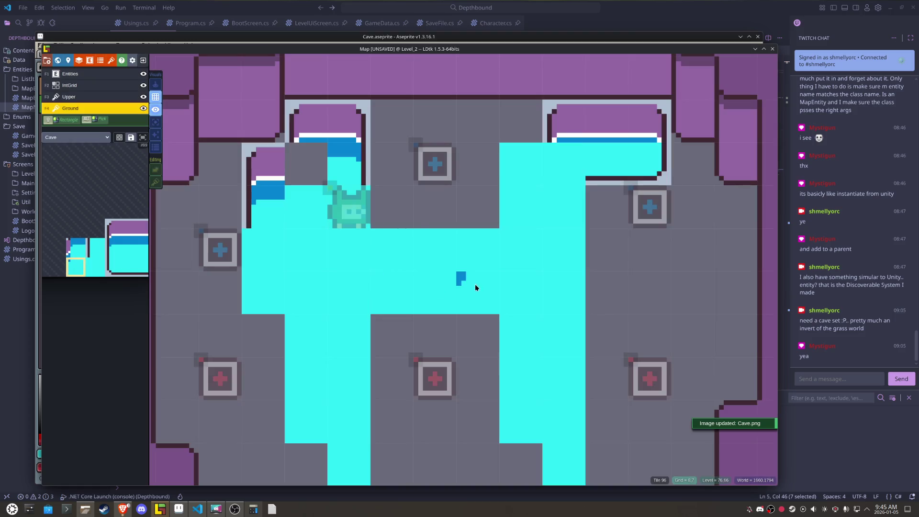
left_click(297, 163)
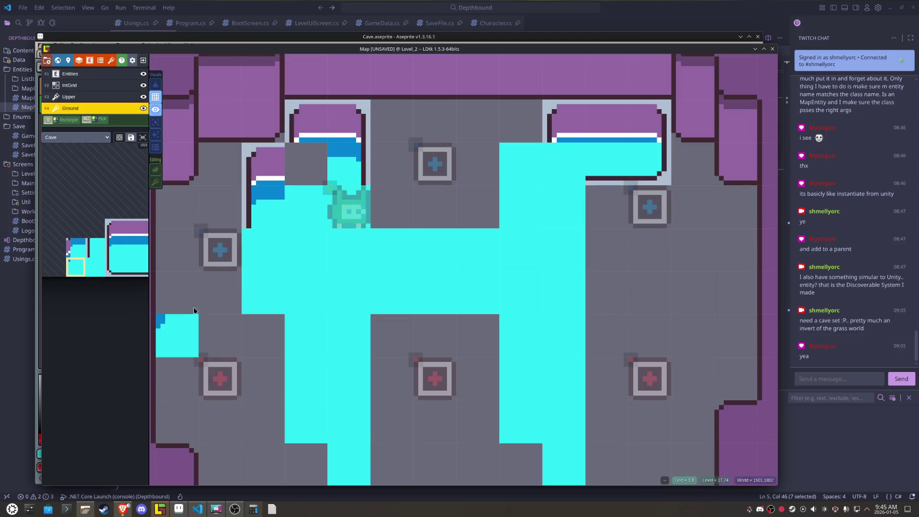
key("r")
mouse_move(103, 223)
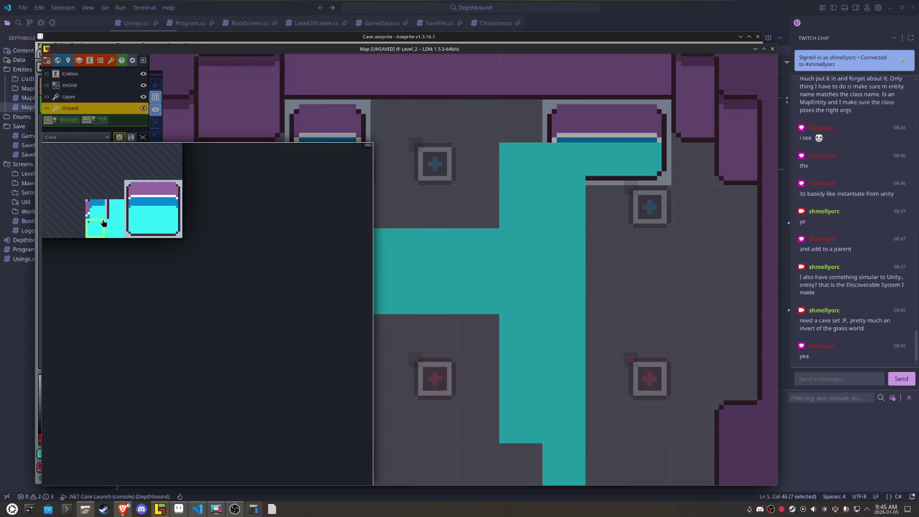
left_click_drag(97, 231, 95, 207)
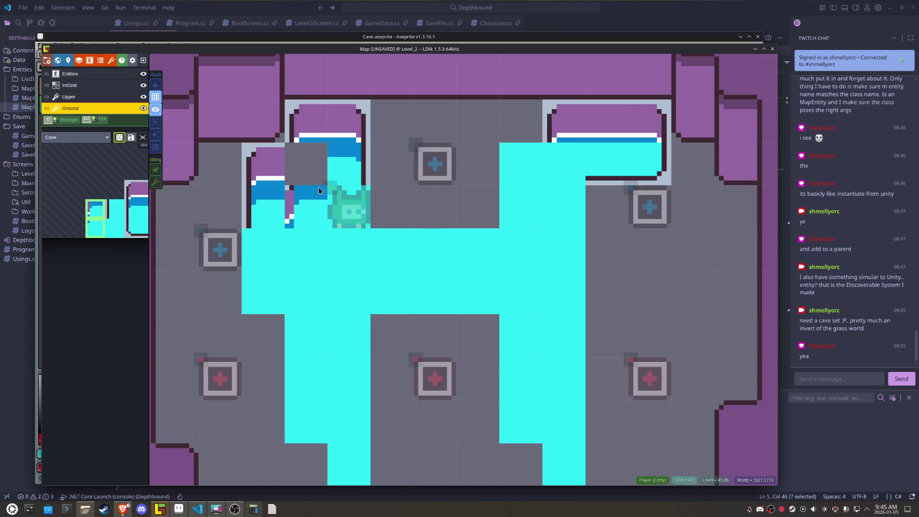
key("r")
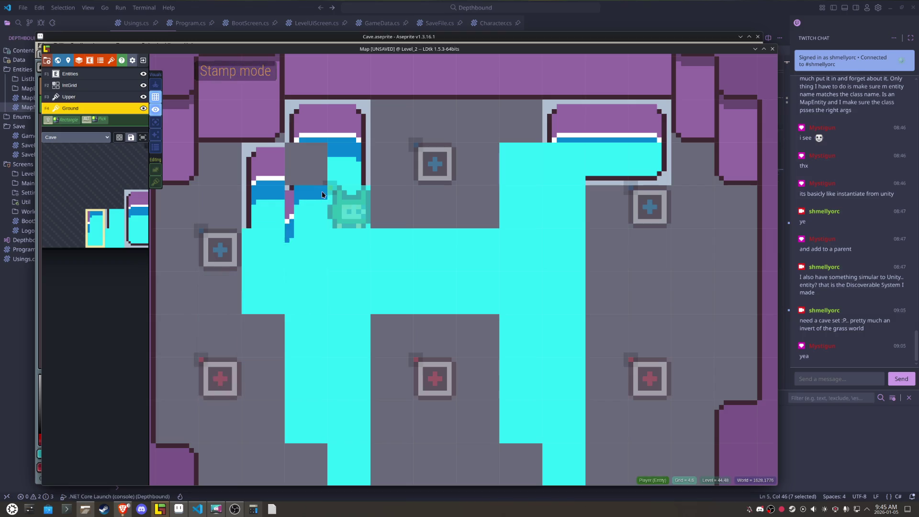
left_click(316, 157)
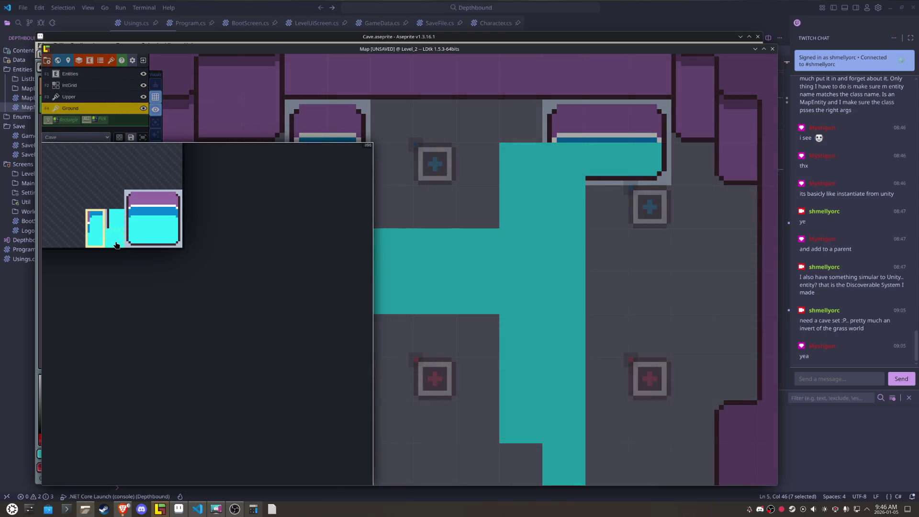
Step: Place a water corner tile on the lower part of the map
left_click(115, 245)
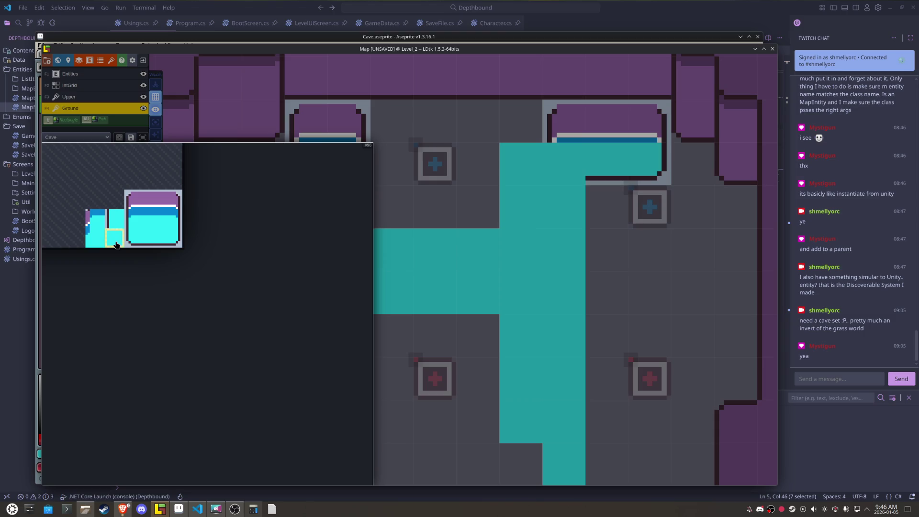
left_click(113, 219)
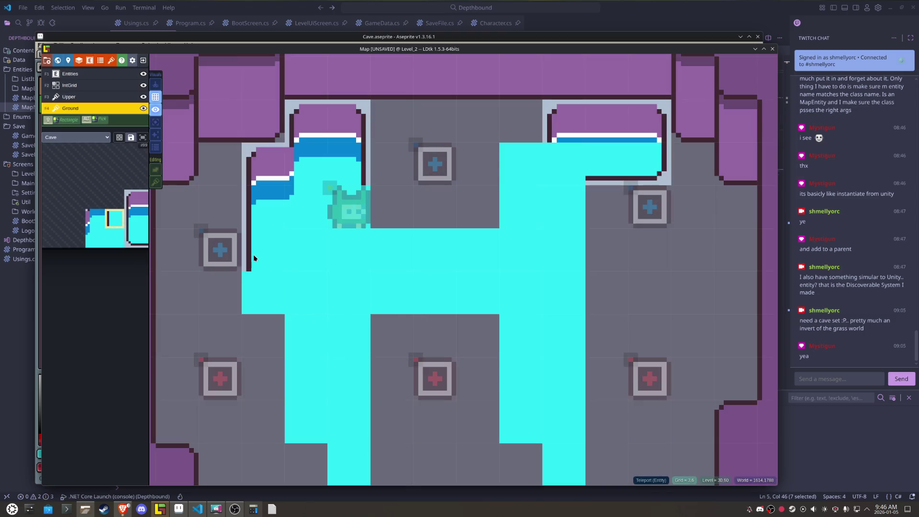
mouse_move(136, 258)
left_click(134, 238)
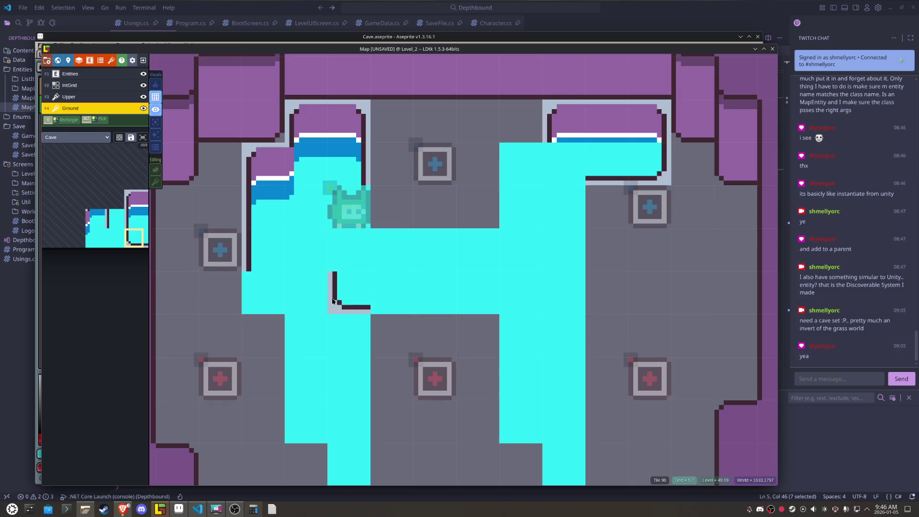
left_click(269, 295)
Step: Paint mirrored and unflipped vertical edge columns along the water walls
mouse_move(93, 320)
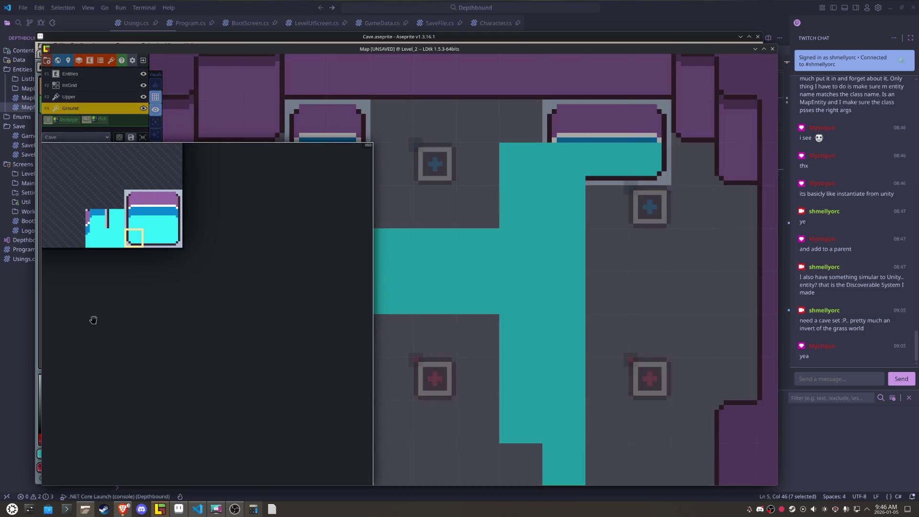
left_click(115, 220)
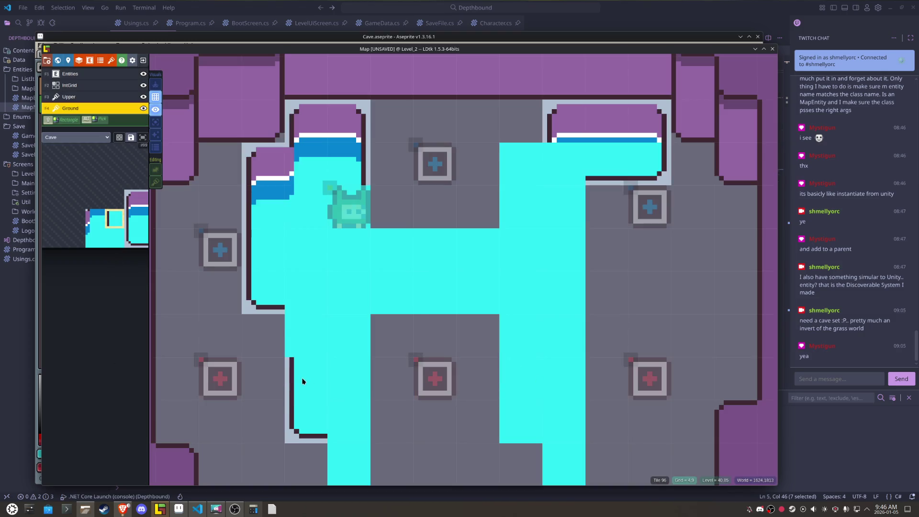
key("x")
left_click_drag(339, 339, 340, 373)
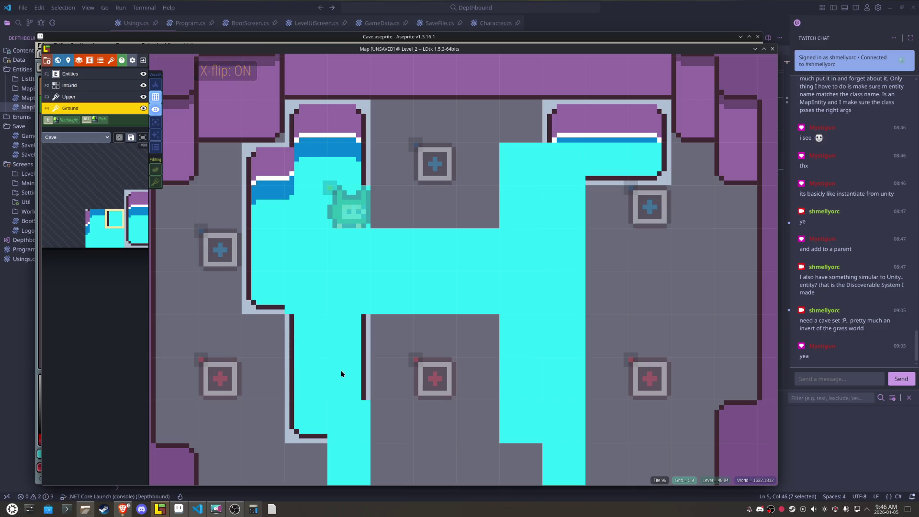
key("x")
left_click_drag(496, 335, 498, 383)
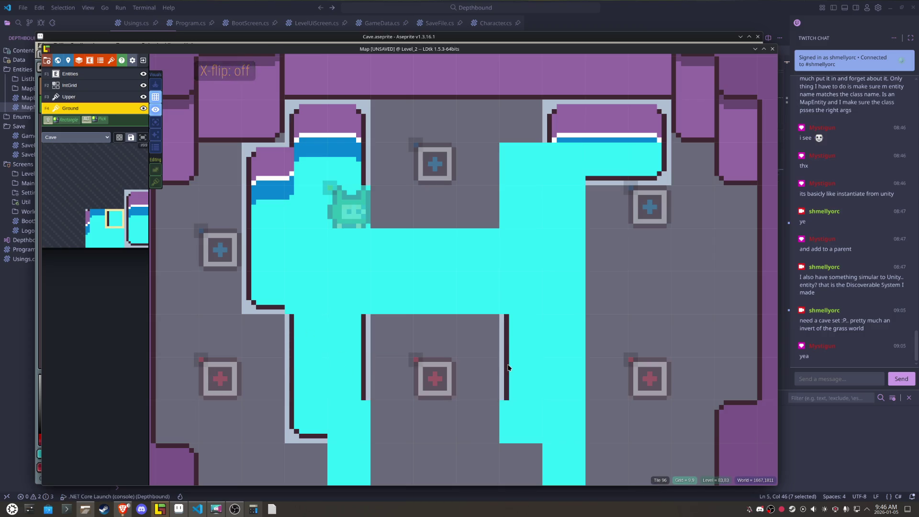
key("x")
left_click_drag(559, 361, 557, 310)
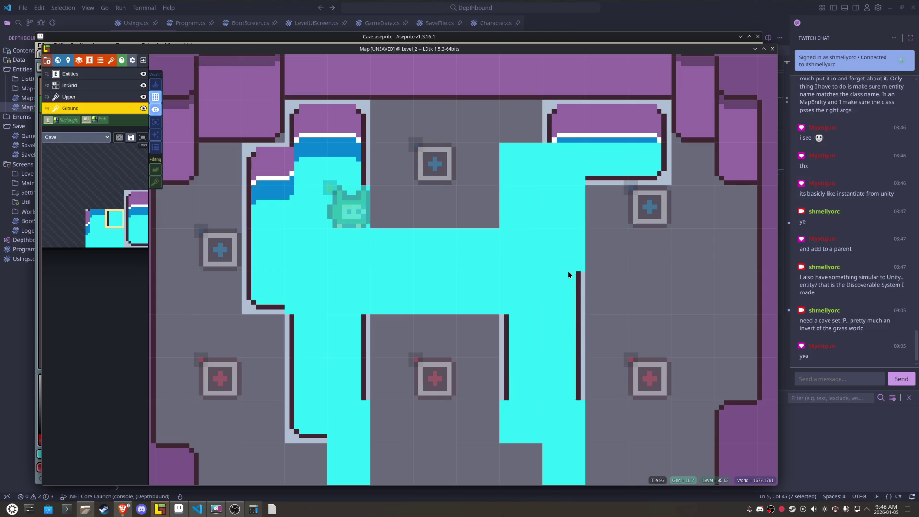
left_click_drag(568, 257, 573, 220)
Step: Paint two-tile water edge pieces along the upper-right inlet walls
mouse_move(107, 214)
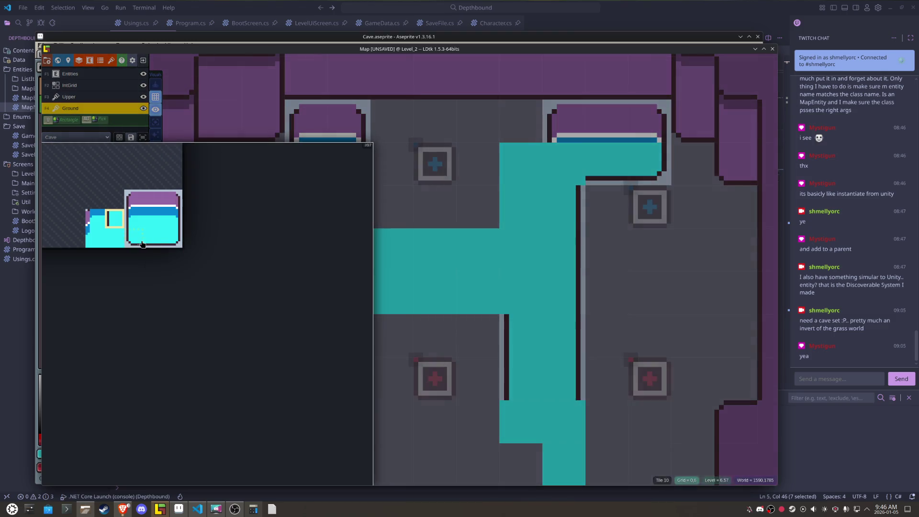
left_click_drag(94, 234, 95, 218)
left_click(561, 240)
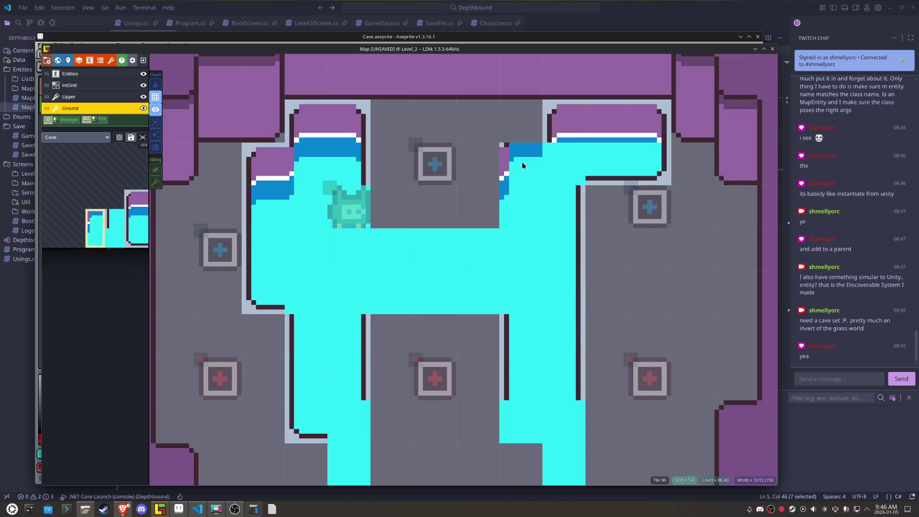
left_click(553, 160)
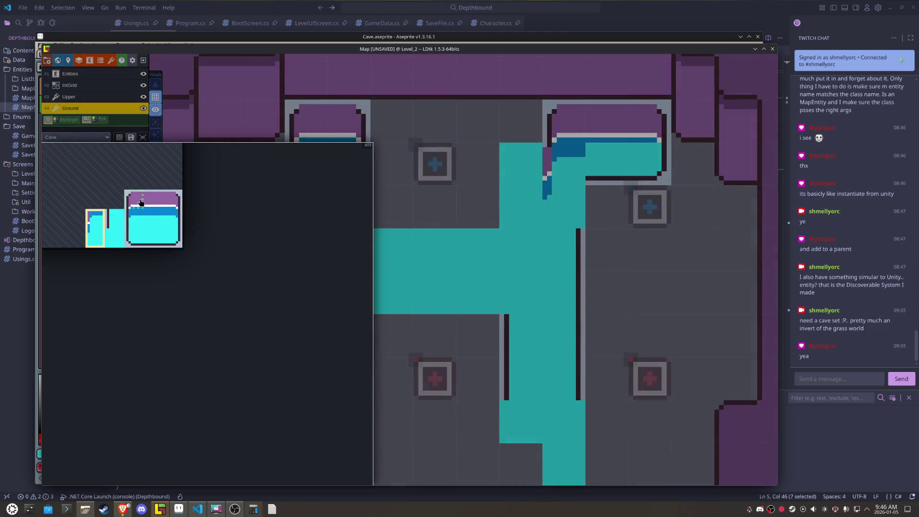
left_click(152, 199)
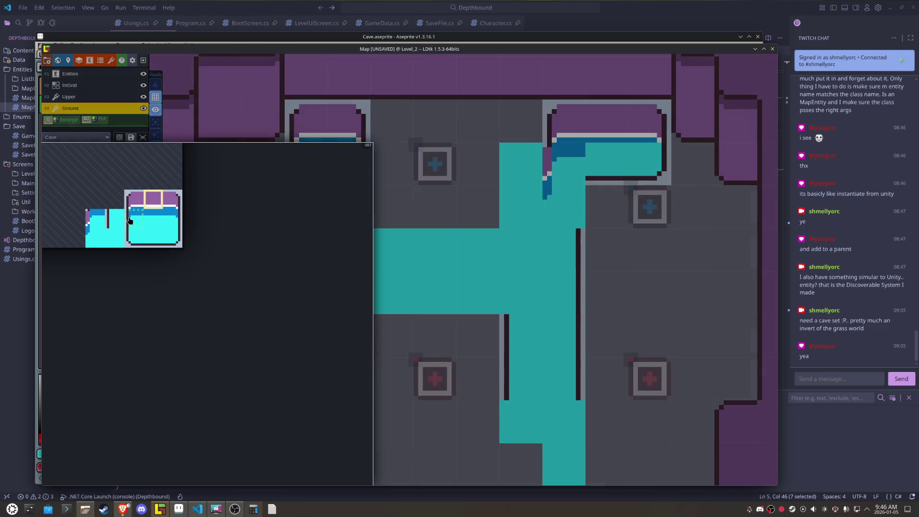
Step: Paint a purple wall tile beside the inlet with blue corner and edge tiles
left_click(134, 199)
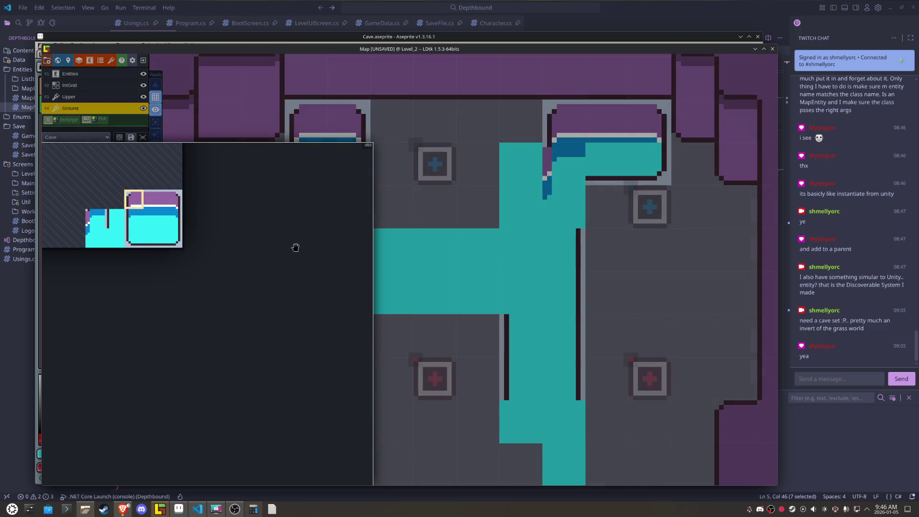
left_click(521, 163)
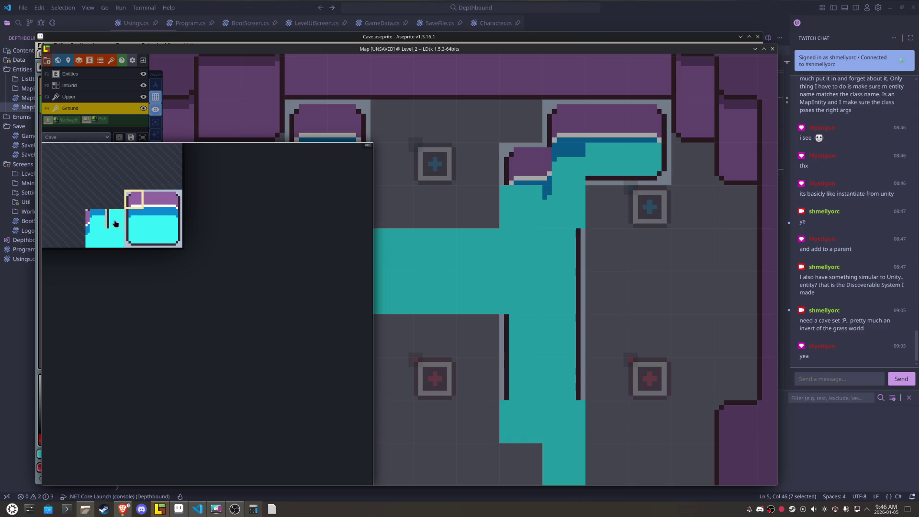
left_click(96, 218)
left_click(529, 203)
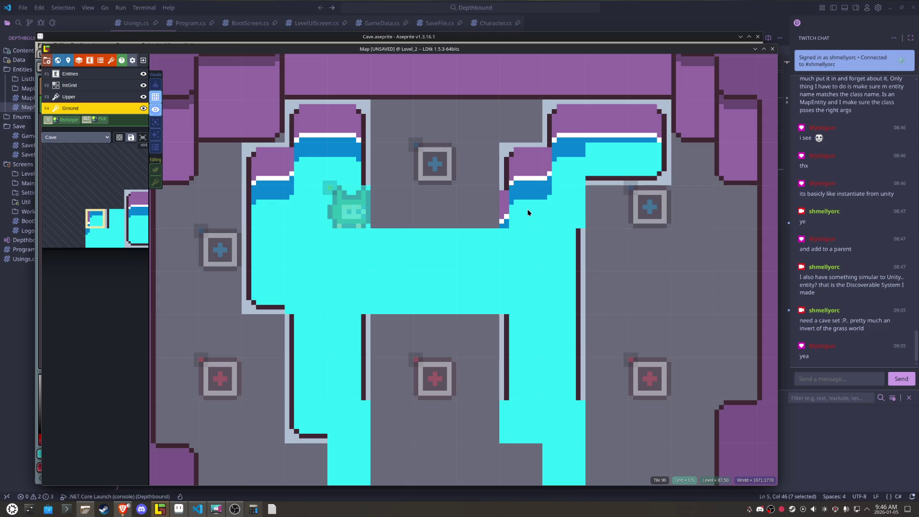
mouse_move(65, 263)
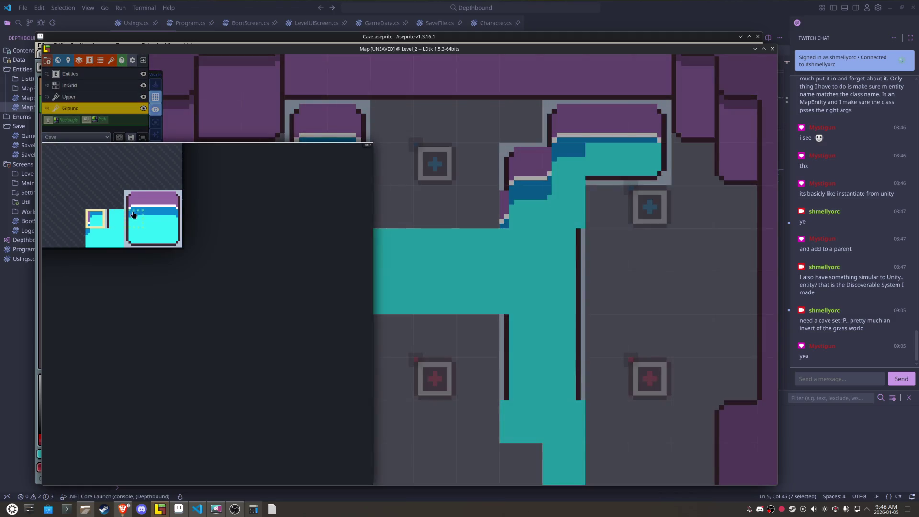
left_click(152, 245)
left_click(464, 223)
Step: Paint the top-middle purple wall across the top of the pool
mouse_move(144, 213)
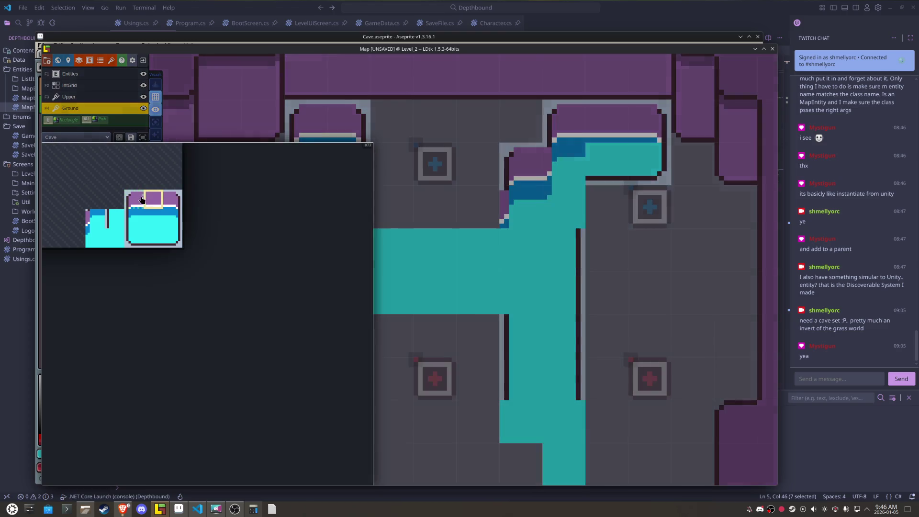
left_click(153, 198)
left_click_drag(466, 205, 412, 209)
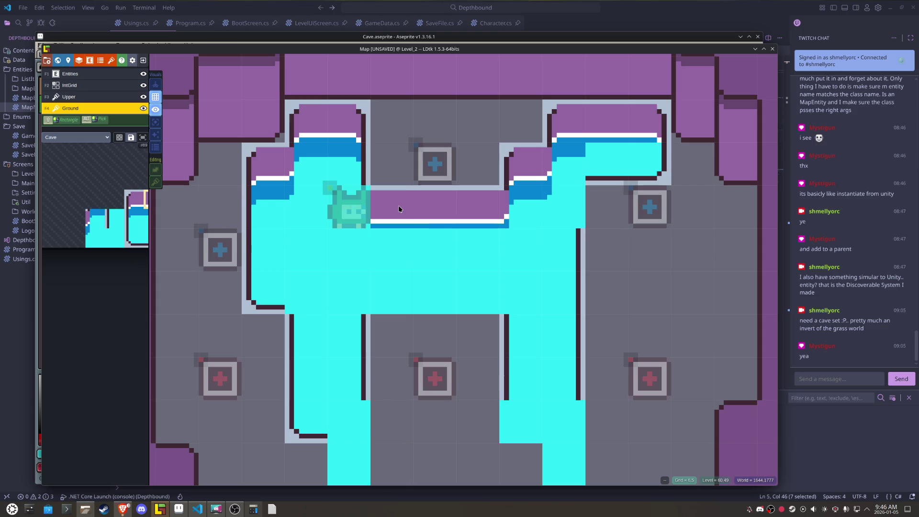
Step: Add a flipped blue edge at the ledge's left end and move the Player right
mouse_move(70, 195)
left_click_drag(94, 220, 94, 239)
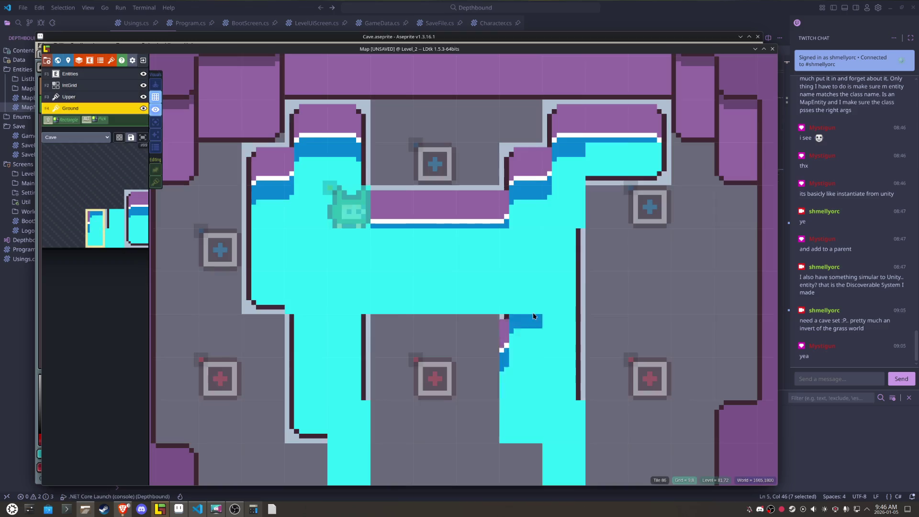
key("x")
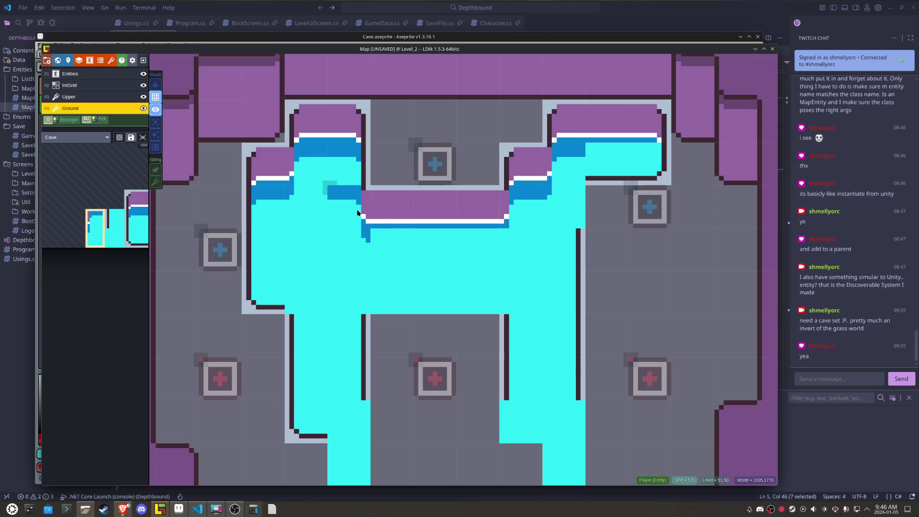
mouse_move(97, 234)
left_click(99, 220)
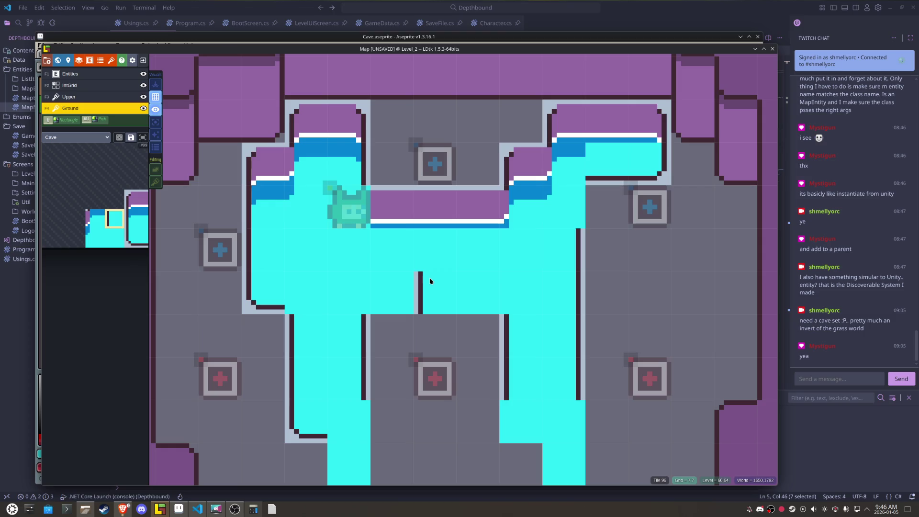
mouse_move(139, 267)
left_click(97, 240)
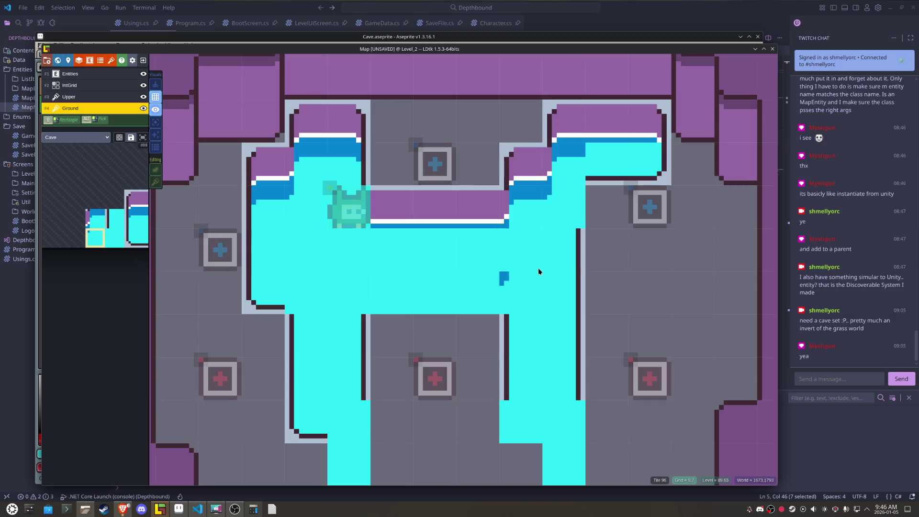
key("x")
left_click(362, 244)
mouse_move(350, 208)
left_mouse_down()
mouse_move(637, 402)
mouse_move(723, 321)
left_mouse_up()
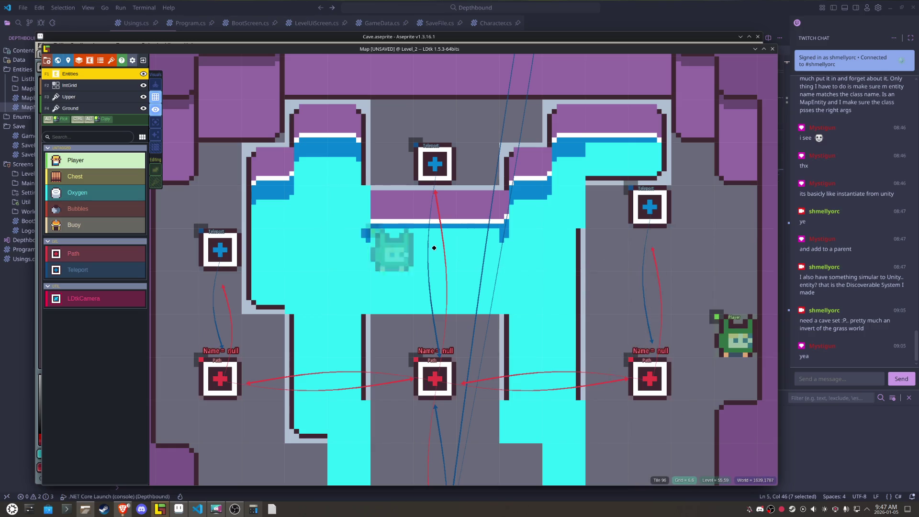
Step: Paint flipped water edge tiles across the middle of the pool on Ground
key("F4")
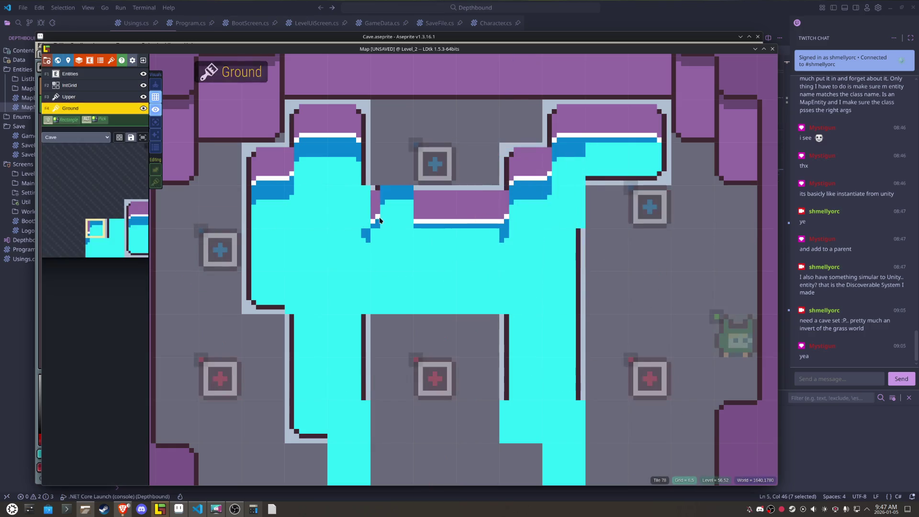
key("x")
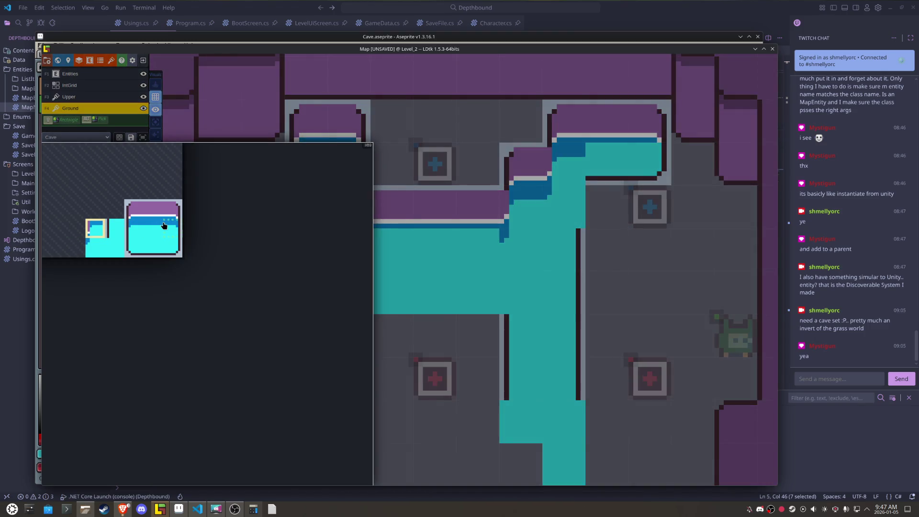
left_click(155, 228)
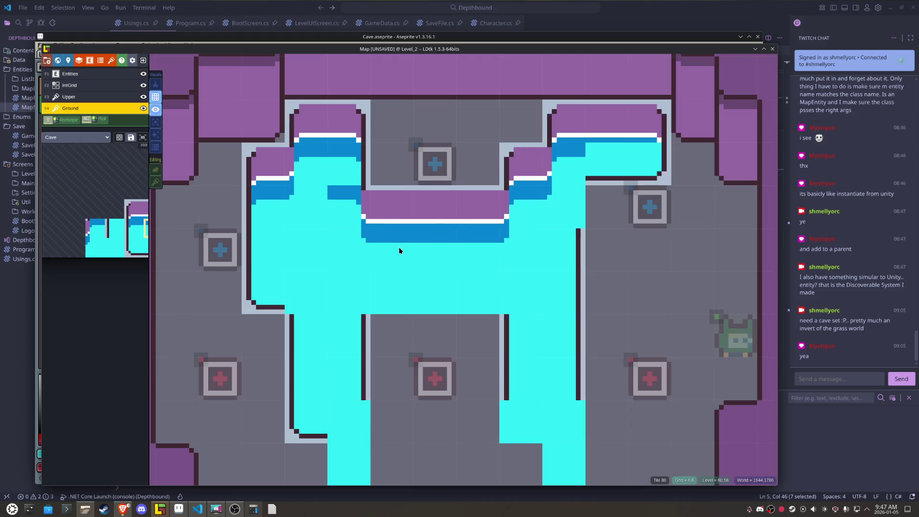
mouse_move(417, 256)
left_mouse_down()
mouse_move(374, 301)
mouse_move(364, 297)
left_mouse_up()
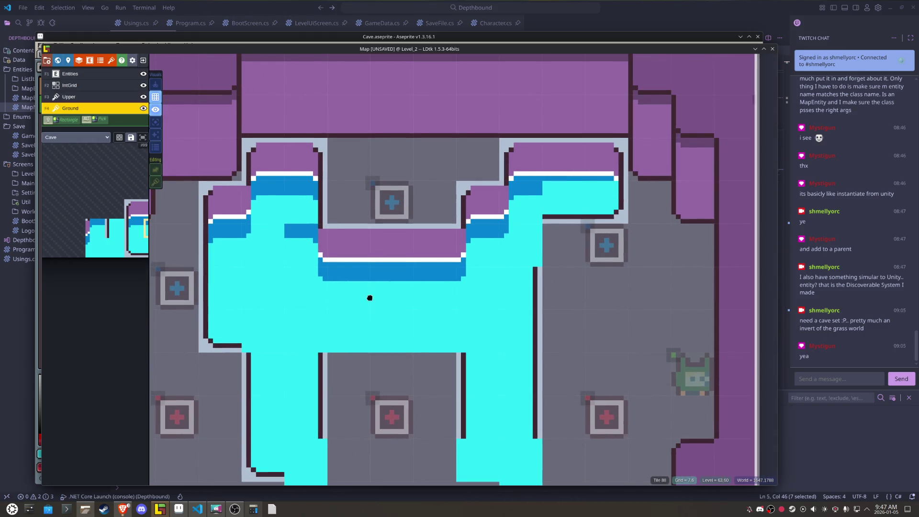
left_click_drag(611, 206, 587, 205)
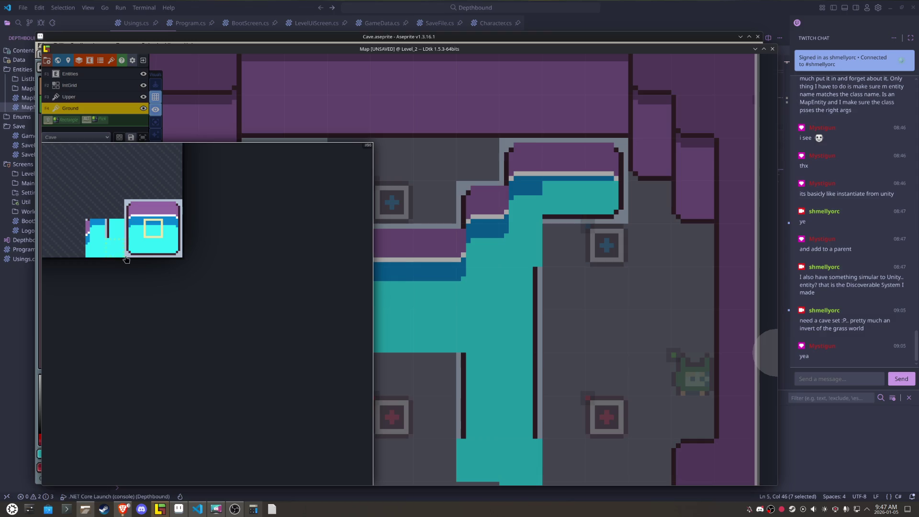
Step: Paint wall-top tiles along the pool's lower edge and a floor tile at the bottom
left_click(154, 249)
mouse_move(453, 345)
left_mouse_down()
mouse_move(335, 346)
mouse_move(362, 225)
mouse_move(340, 249)
left_mouse_up()
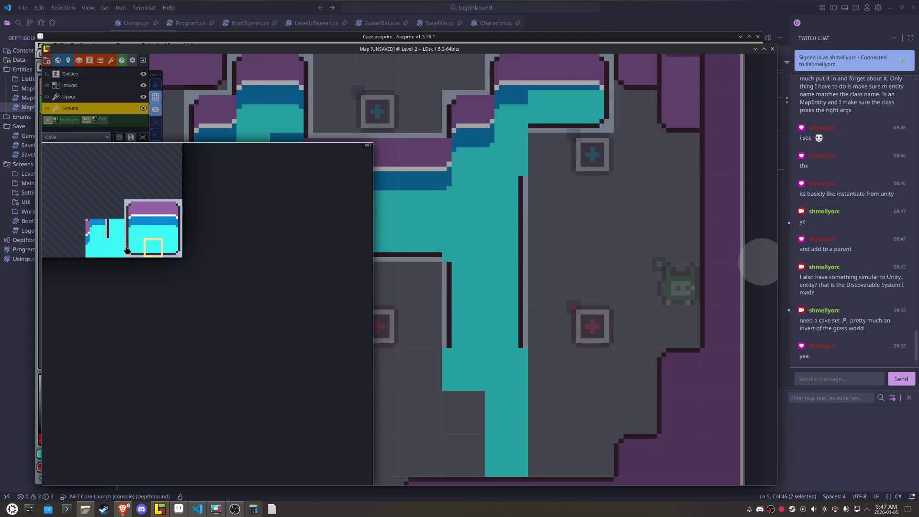
left_click(128, 249)
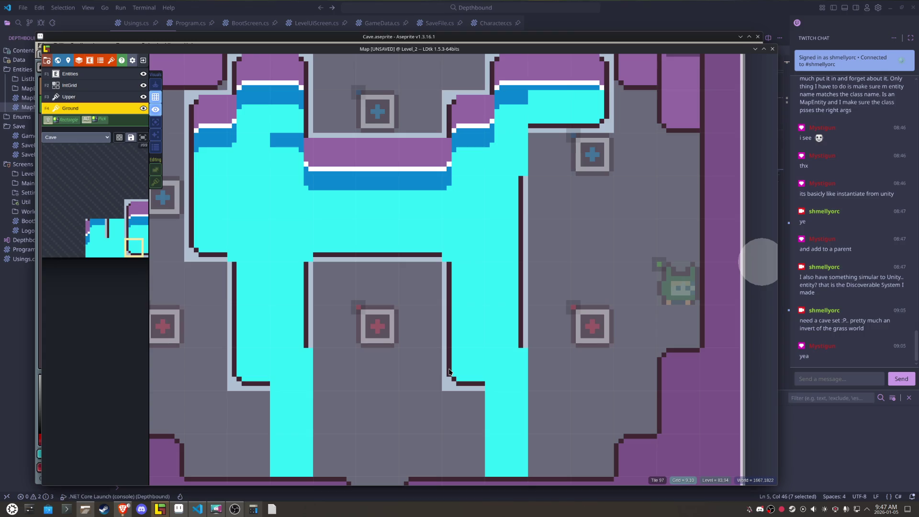
scroll(449, 371, "down", 2)
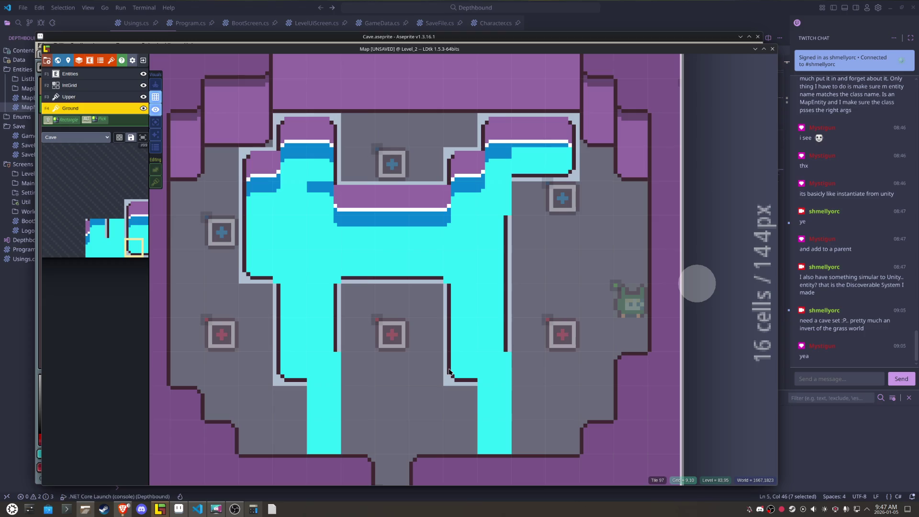
left_click(255, 470)
Step: Eyedrop the light blue-grey #afbfd2 from the tile border in Aseprite, then return to LDtk
left_click(174, 513)
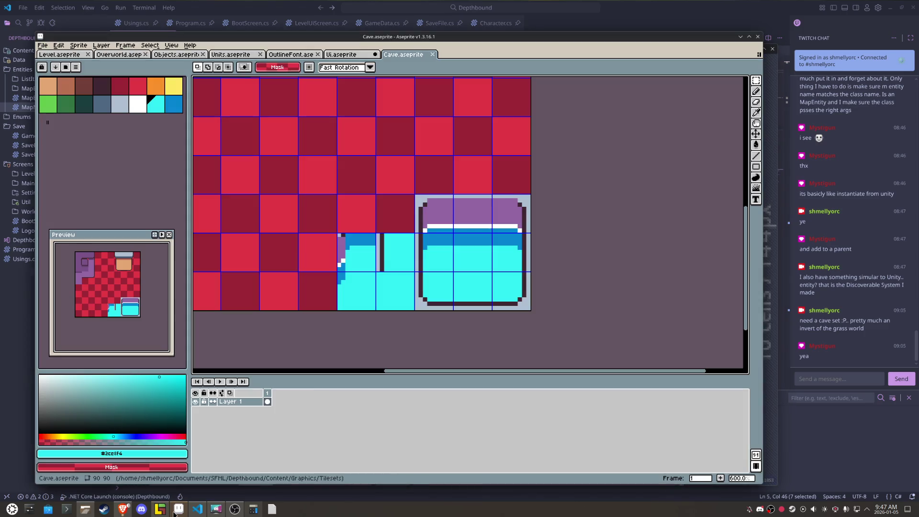
key("i")
left_click(419, 198)
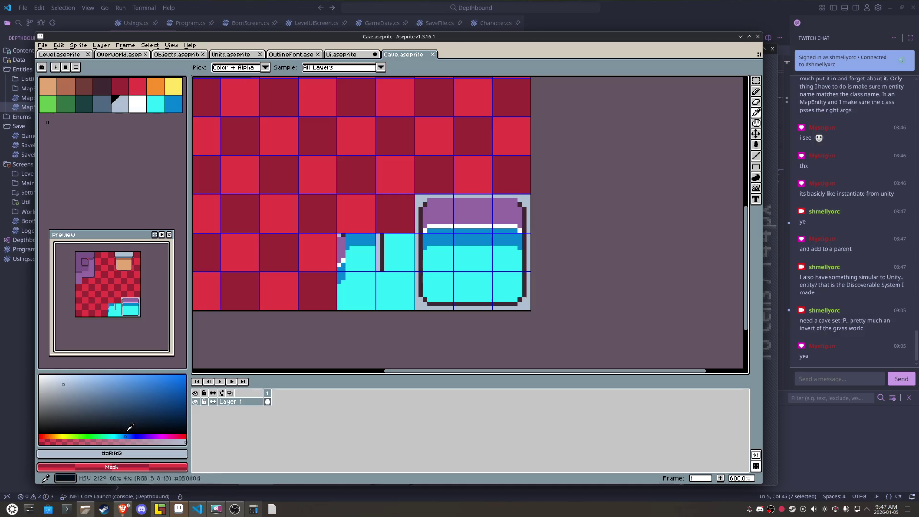
left_click(112, 454)
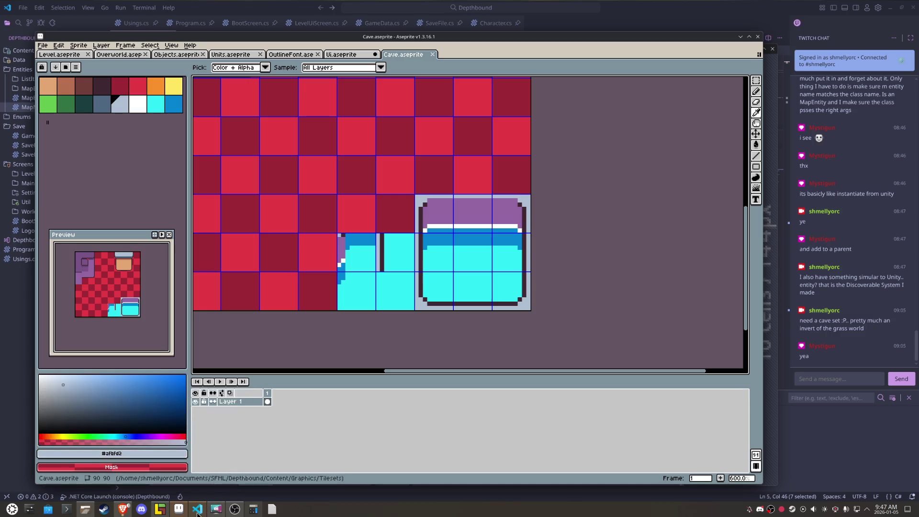
mouse_move(196, 514)
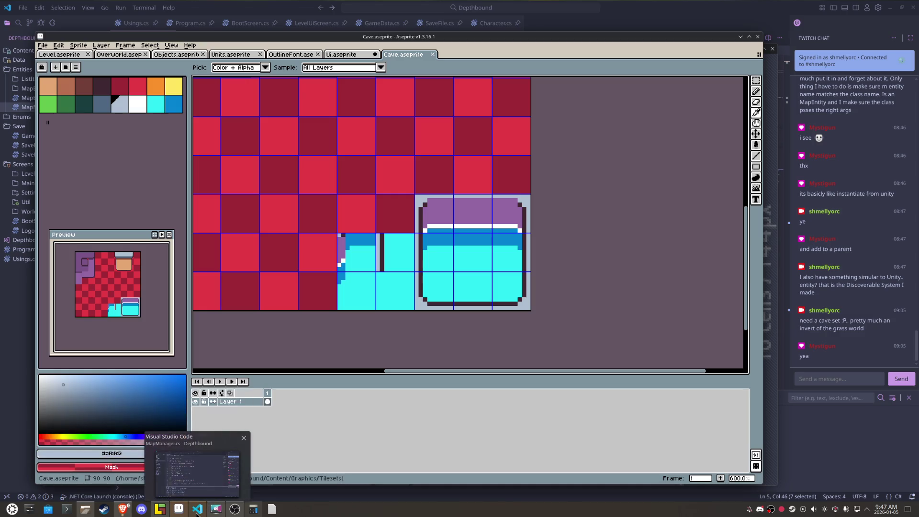
left_click(160, 509)
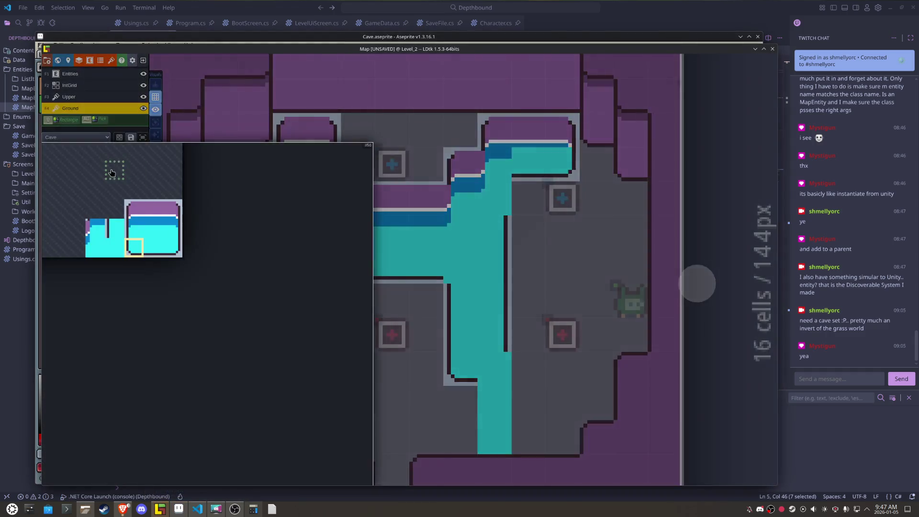
Step: Set the level background colour to light grey and save the project
left_click(68, 60)
left_click(108, 193)
left_click(108, 193)
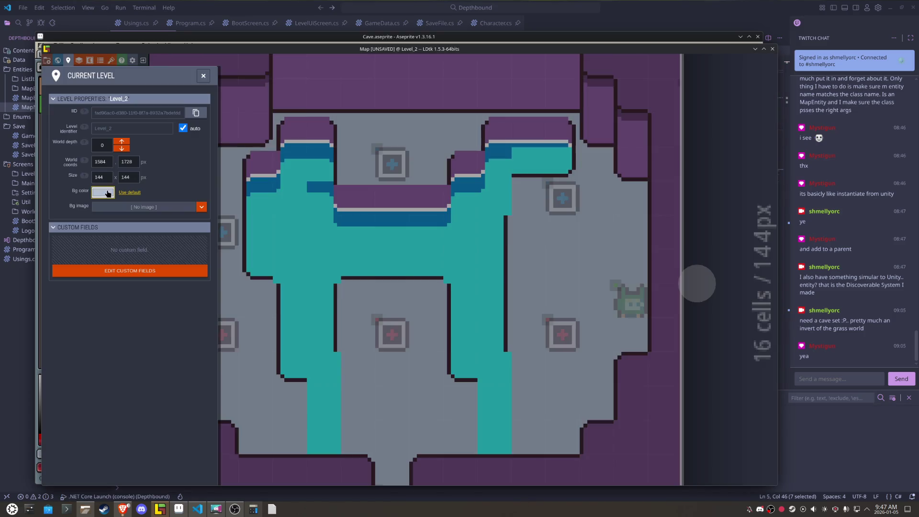
left_click(204, 76)
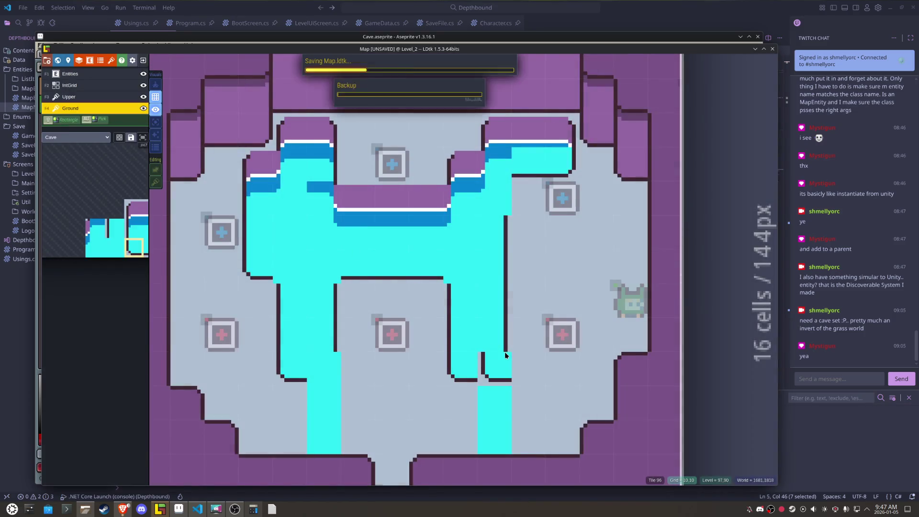
key("ctrl+s")
Step: Paint a tile into the lower water channel, then bring the Cave tileset forward
left_click(428, 313)
scroll(427, 312, "down", 3)
scroll(400, 294, "up", 1)
scroll(389, 306, "up", 1)
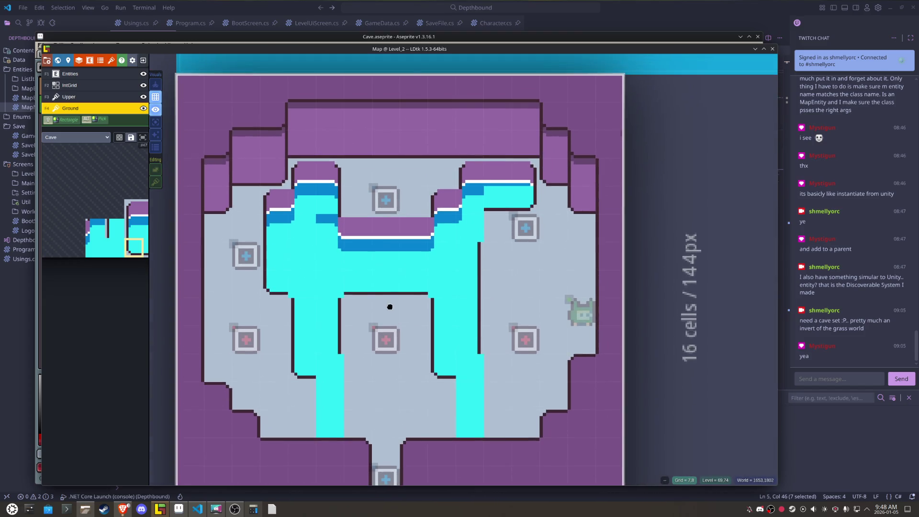
scroll(392, 301, "up", 2)
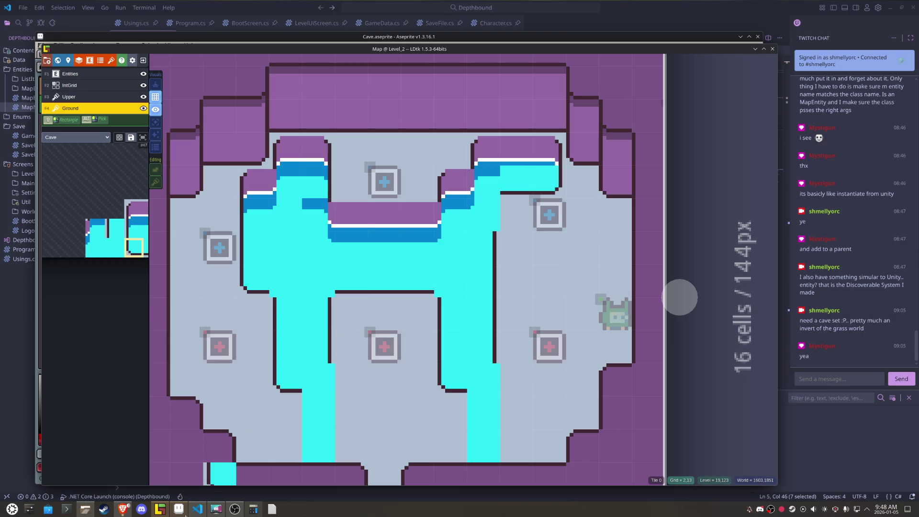
mouse_move(185, 516)
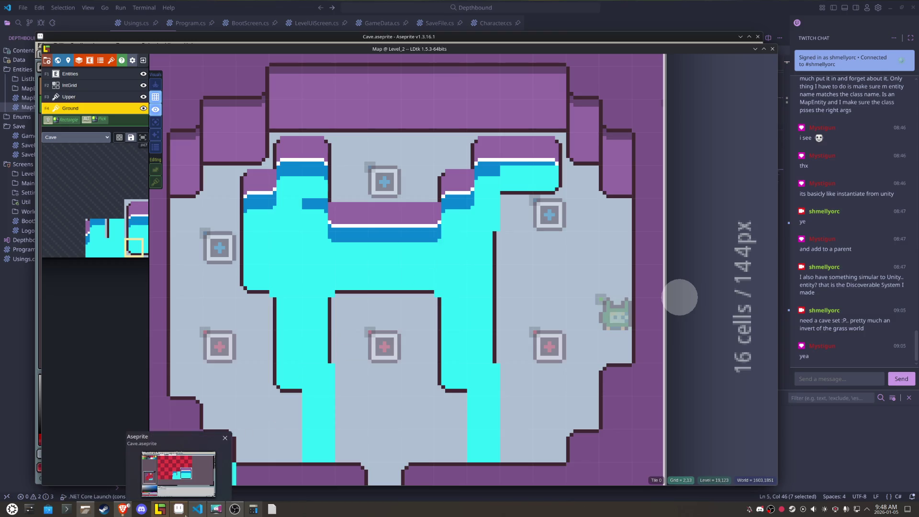
left_click(185, 514)
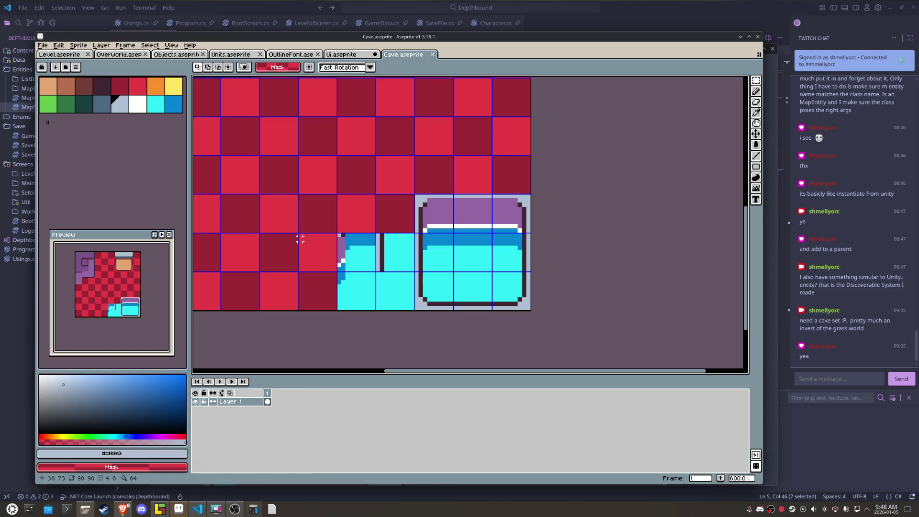
Step: Pencil a dark outline-coloured pixel on the water-edge corner and save Cave.aseprite
key("i")
scroll(338, 234, "up", 2)
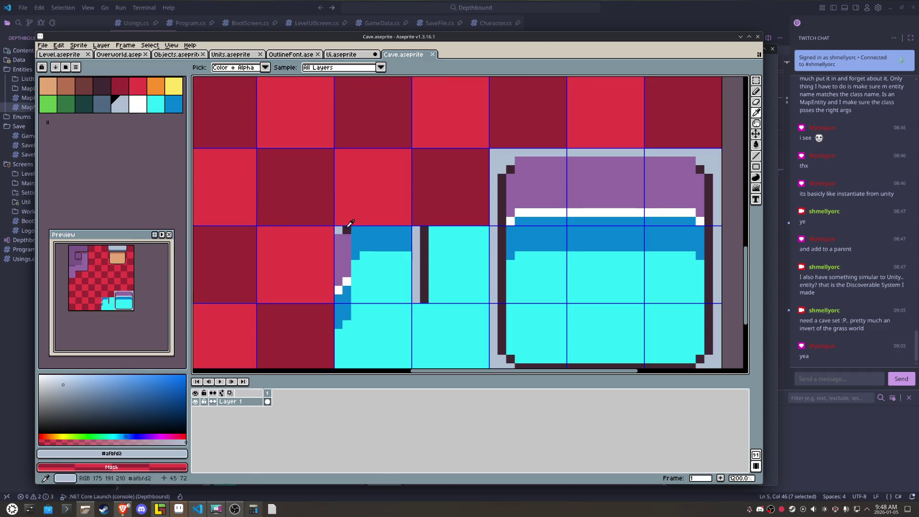
left_click(345, 231)
key("b")
left_click(338, 238)
key("ctrl+s")
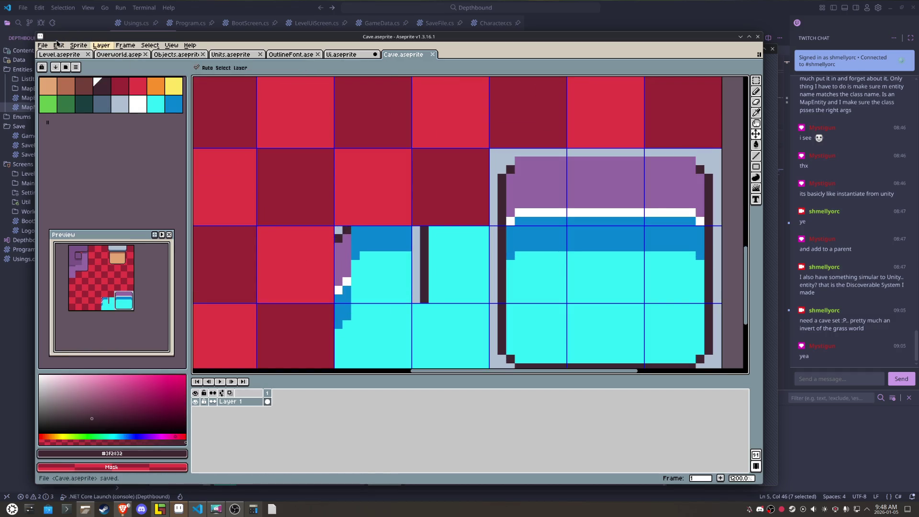
Step: Export the tileset as Cave.png and return to LDtk
left_click(43, 45)
left_click(151, 118)
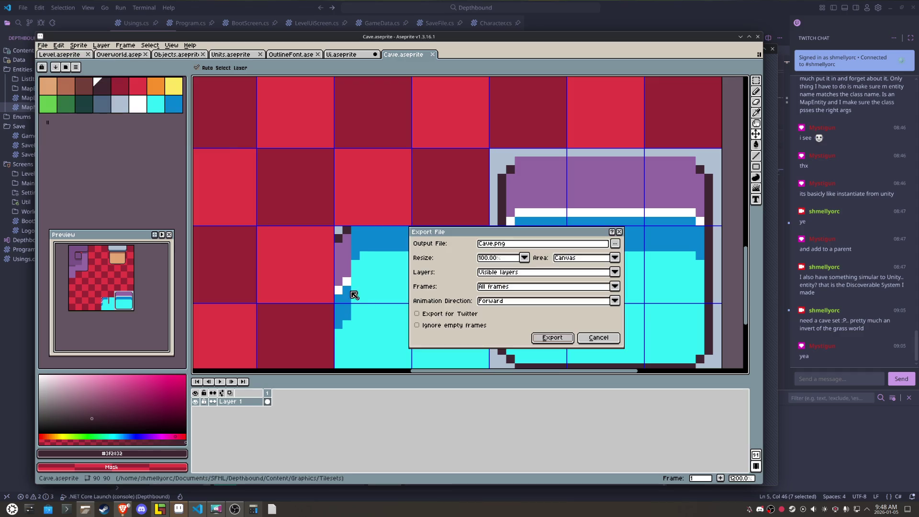
left_click(539, 341)
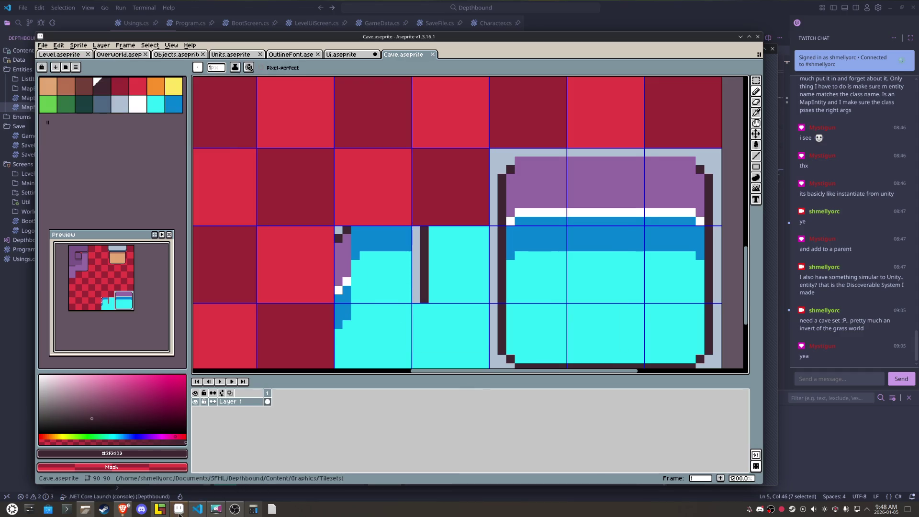
mouse_move(179, 515)
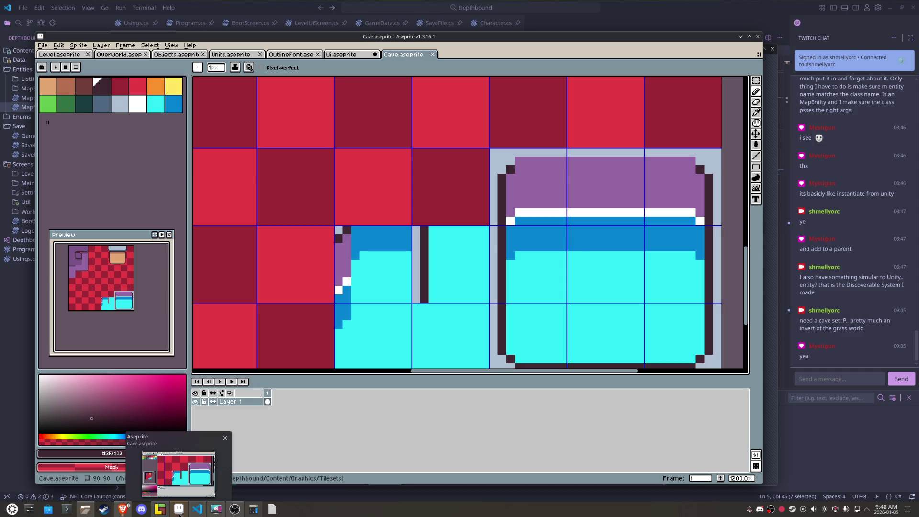
left_click(161, 510)
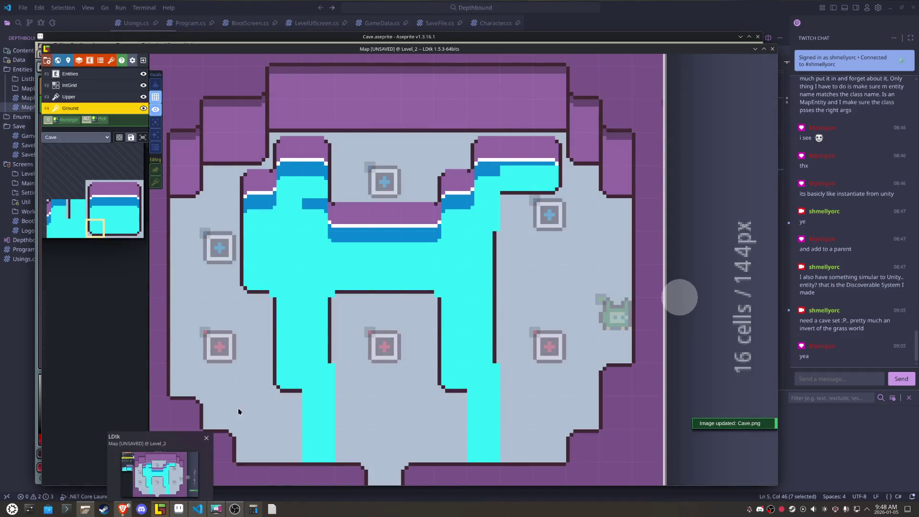
Step: Paint water tiles over the L-shaped floor gap inside the pool
scroll(313, 238, "up", 1)
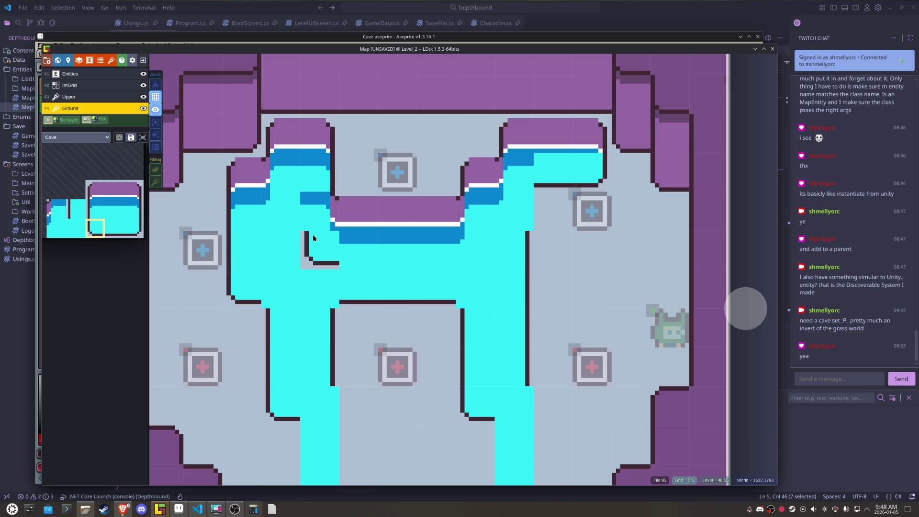
left_click_drag(312, 234, 534, 183)
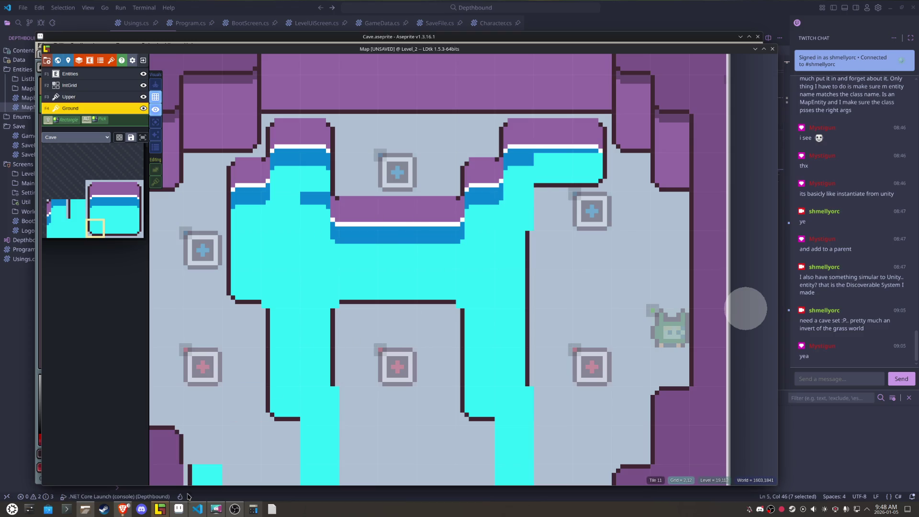
left_click(180, 510)
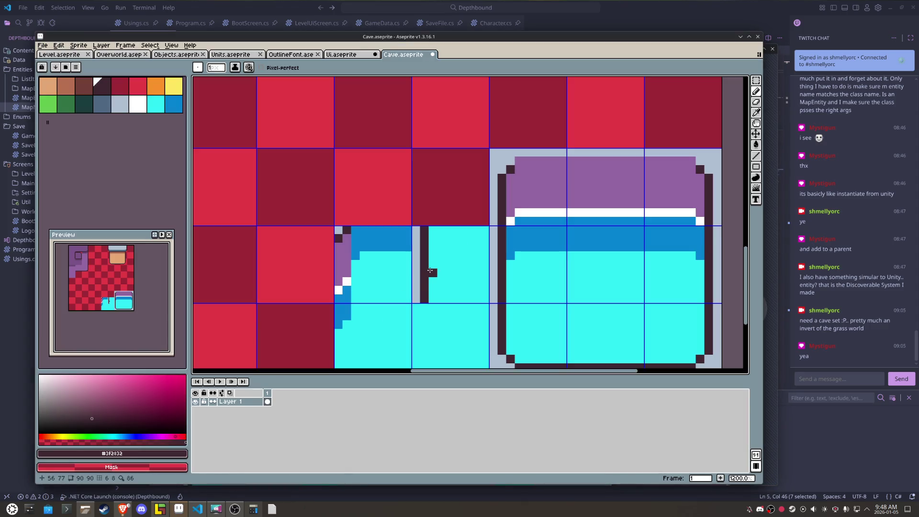
Step: Undo the stray pencil stroke and paste a copy of the left-edged water tile two cells left
key("ctrl+z")
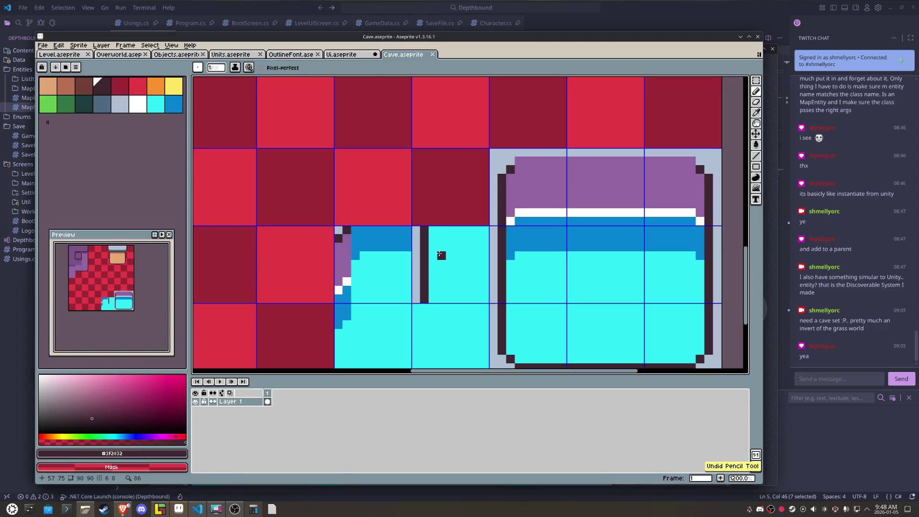
key("m")
scroll(441, 256, "down", 2)
left_click(441, 255)
key("ctrl+c")
key("ctrl+v")
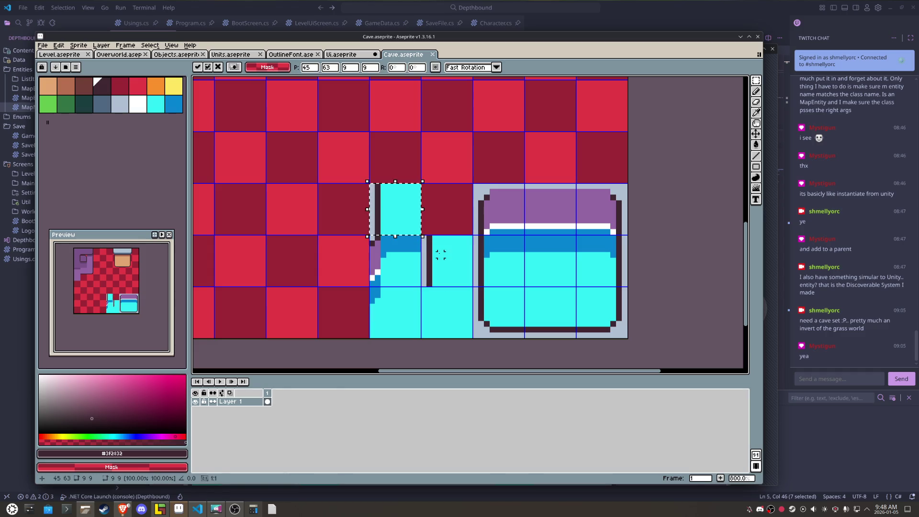
key("shift+Left")
key("shift+Left")
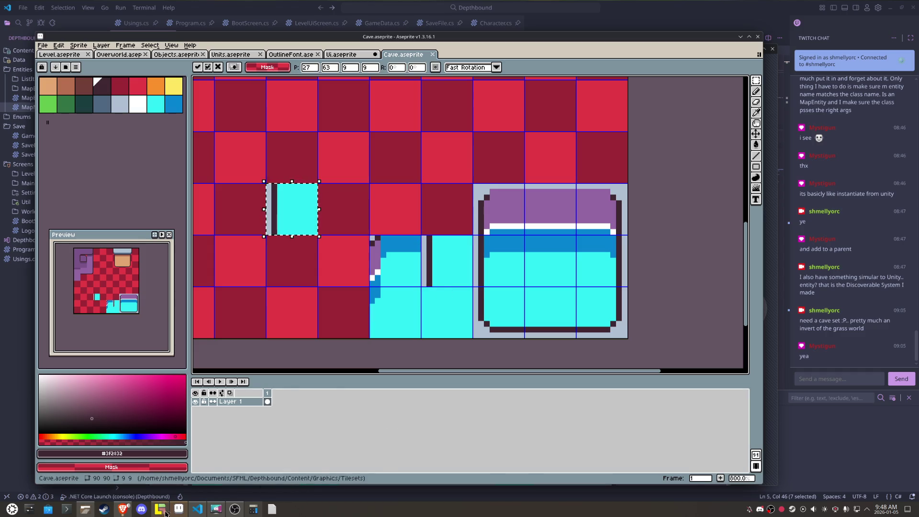
left_click(159, 511)
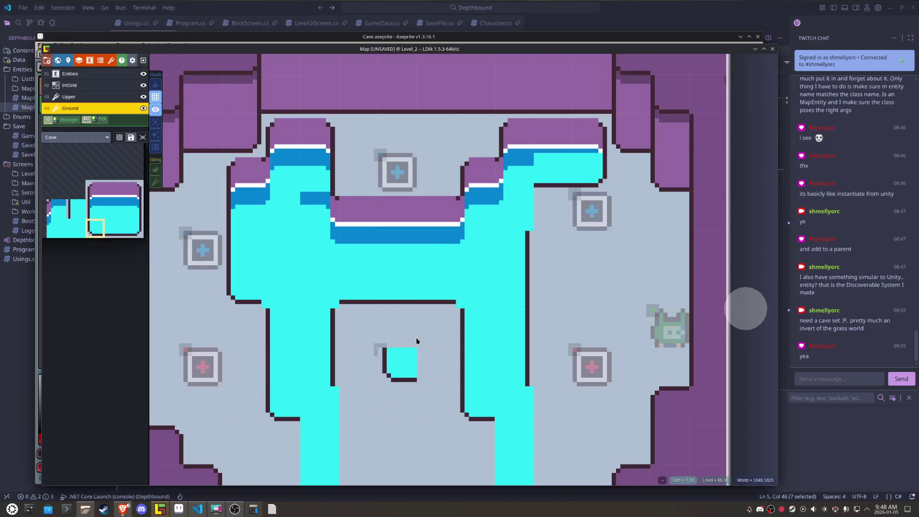
Step: Paint two cyan water blocks onto the map, joining the main water area
left_click(522, 202)
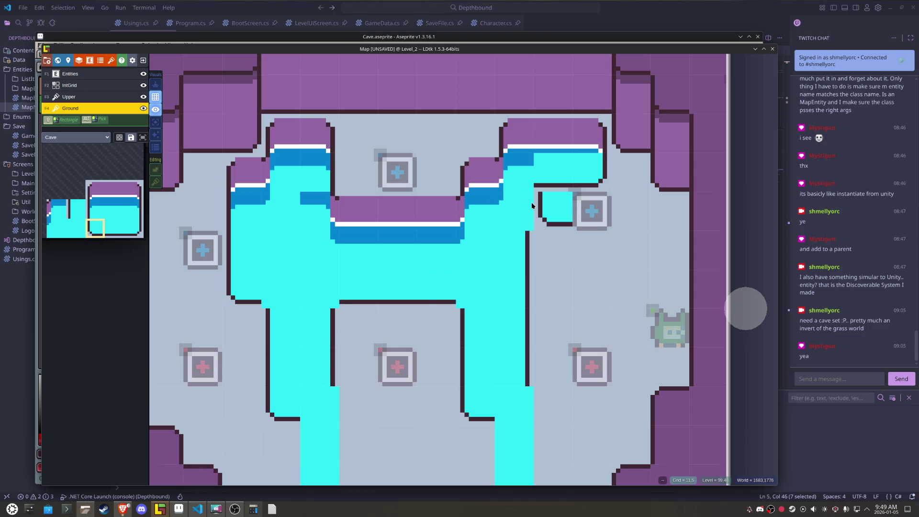
left_click(506, 213)
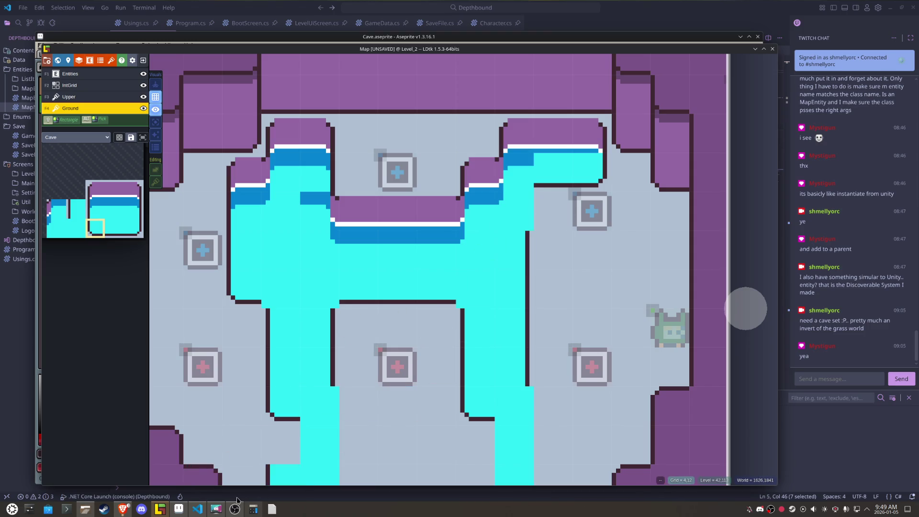
left_click(179, 509)
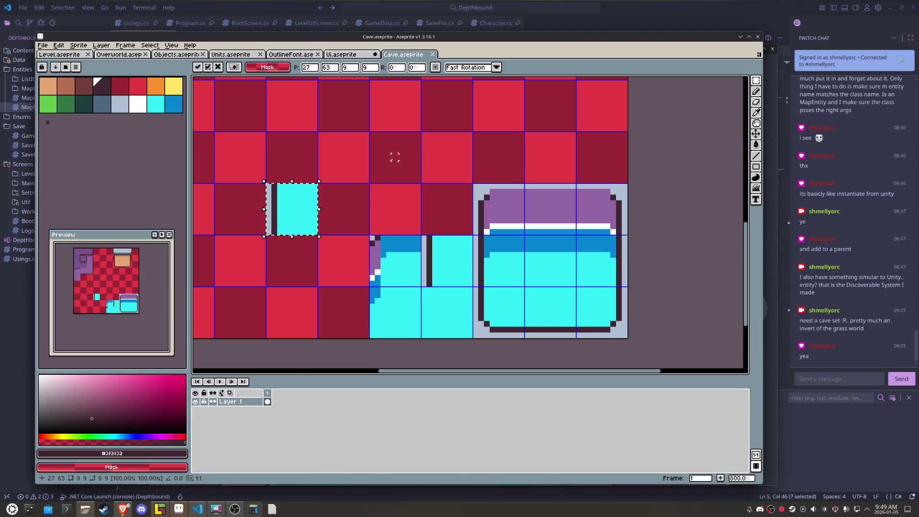
Step: Flip the inside-corner water tile horizontally and shift tiles beside the large water tile
key("m")
left_click_drag(383, 317, 386, 322)
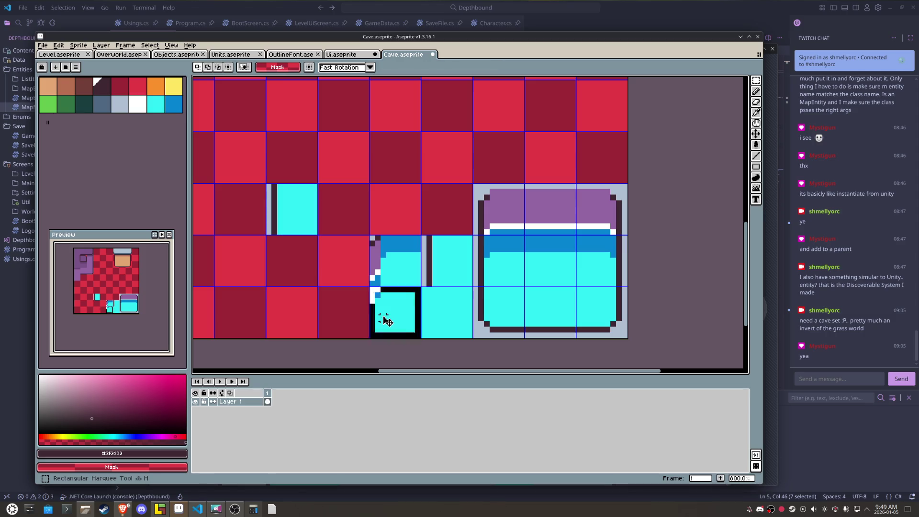
key("shift+Left")
key("shift+Left")
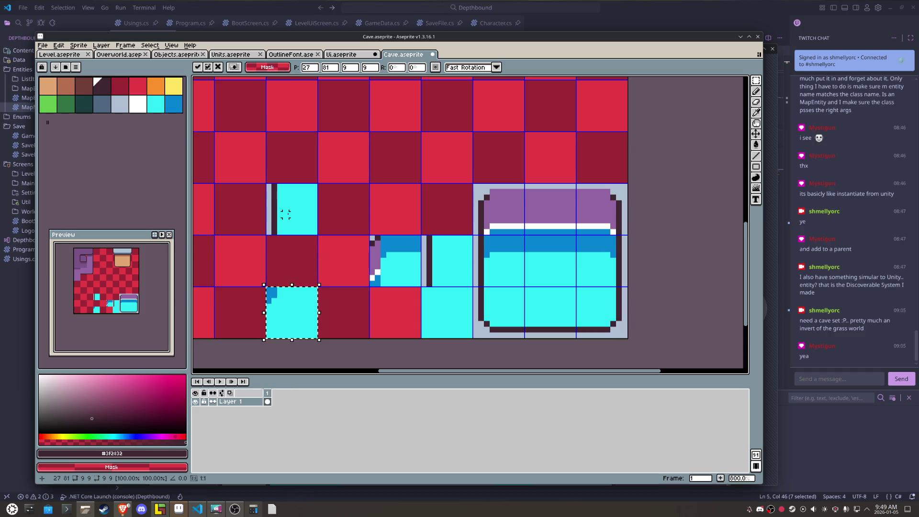
key("shift+h")
key("Return")
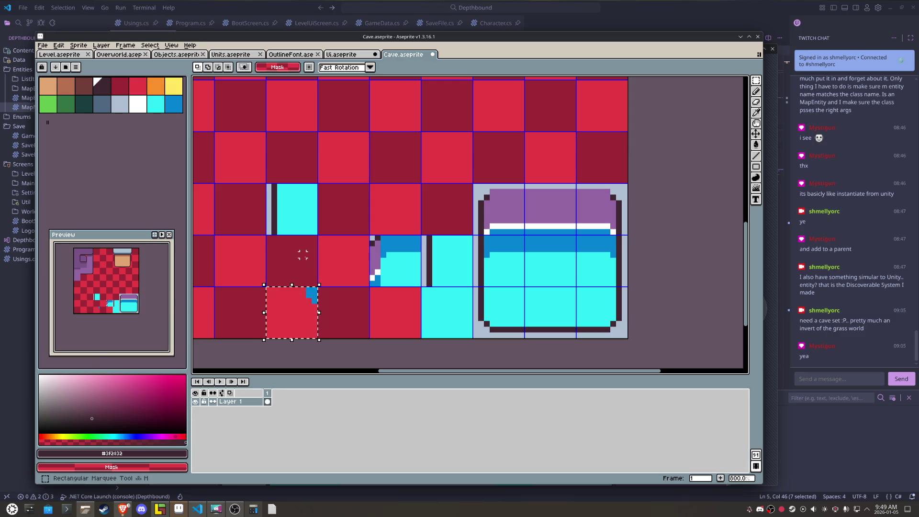
left_click_drag(288, 210, 293, 216)
key("shift+Down")
key("shift+Down")
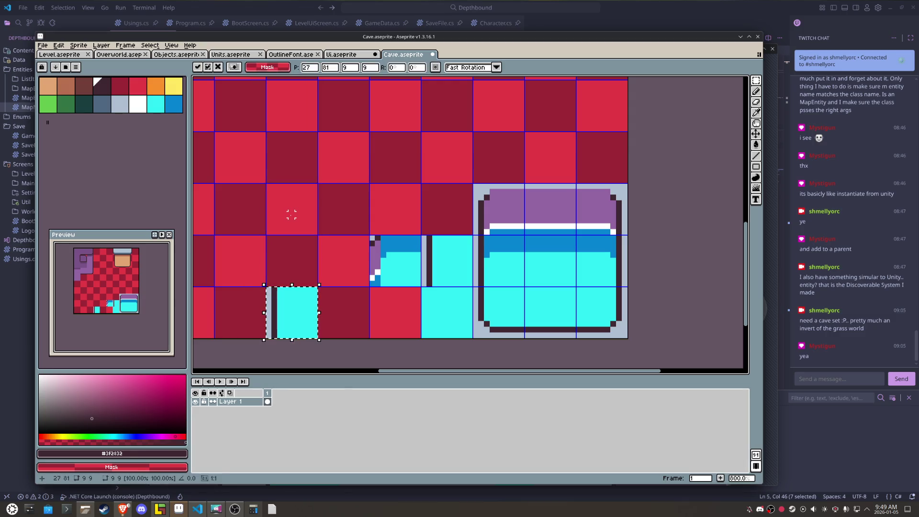
key("ctrl+z")
key("ctrl+z")
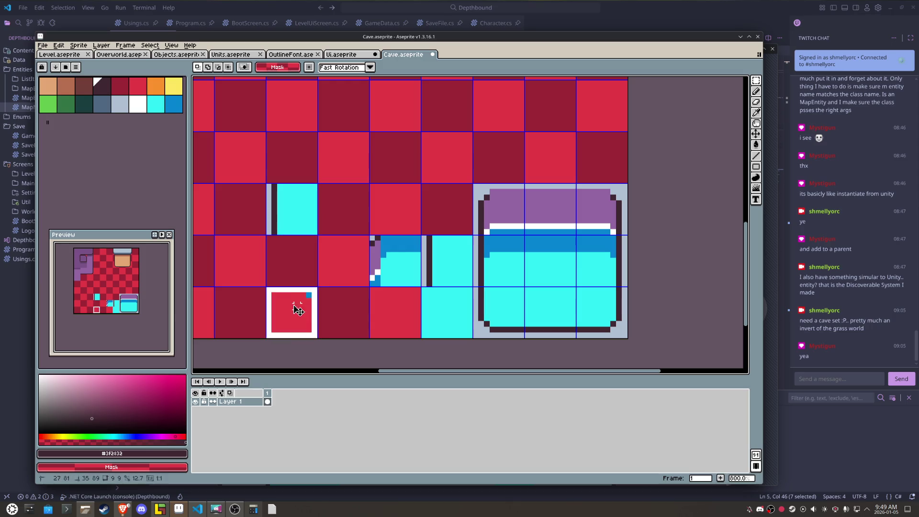
key("ctrl+z")
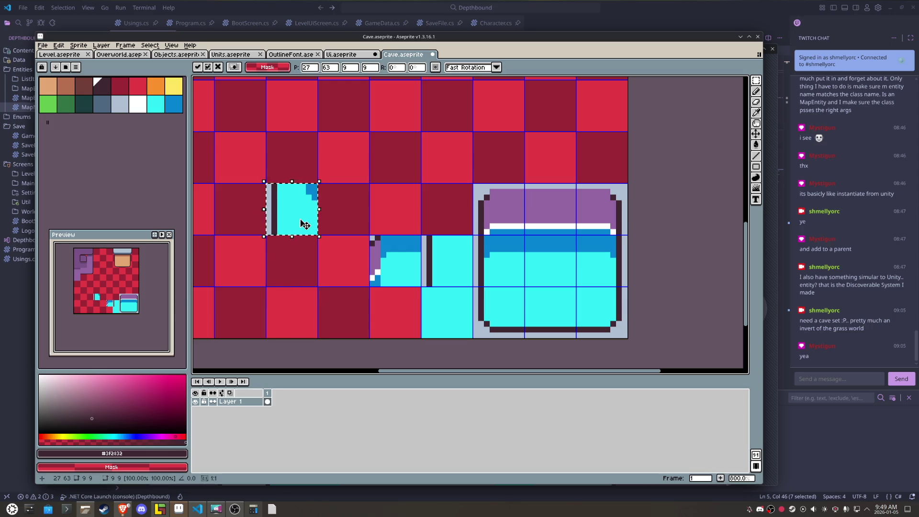
key("shift+Right")
key("shift+Right")
key("shift+Right")
key("ctrl+d")
Step: Save the tileset, export it as Cave.png, and bring LDtk to the front
key("ctrl+s")
left_click(42, 45)
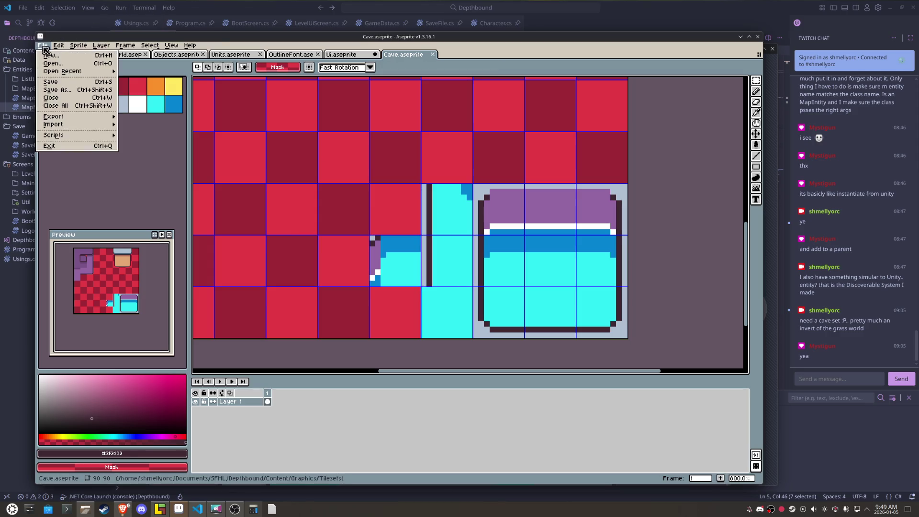
mouse_move(65, 120)
left_click(129, 118)
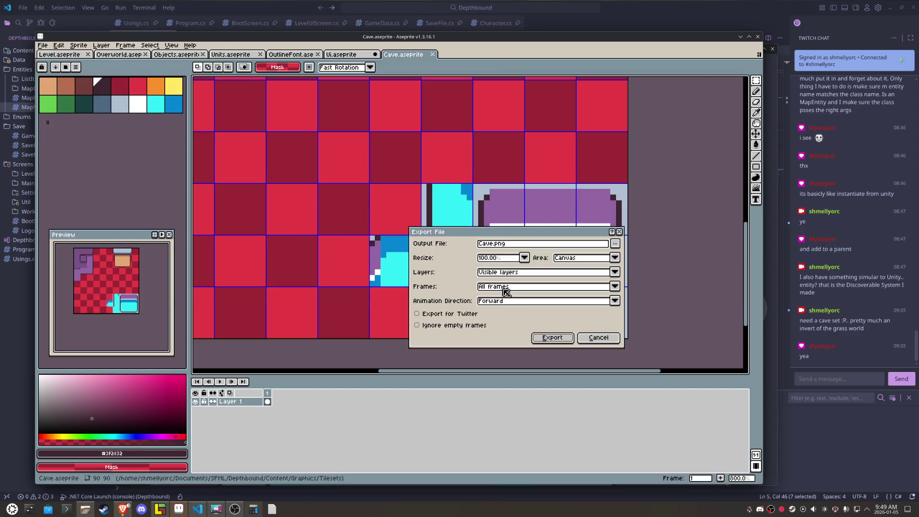
left_click(541, 338)
left_click(159, 509)
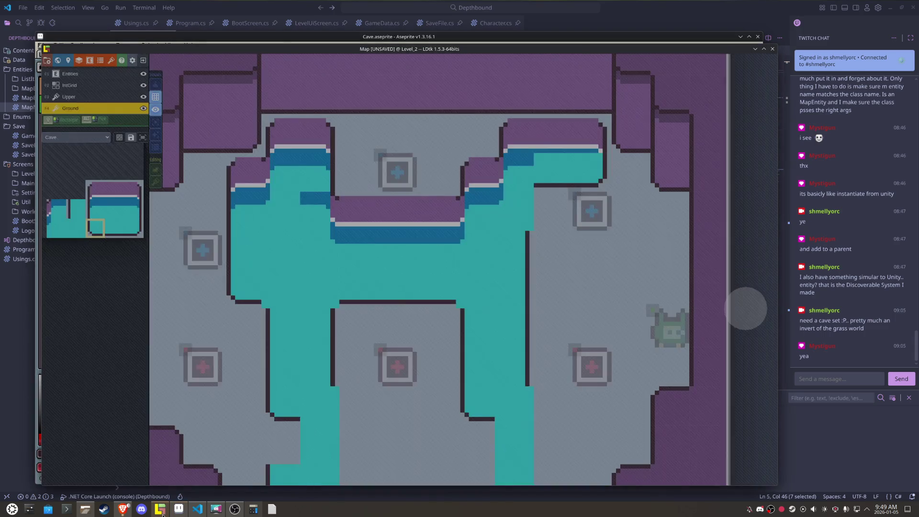
Step: Review Level_2's updated cyan water, mirroring painted tiles with X, then return to Aseprite
mouse_move(120, 215)
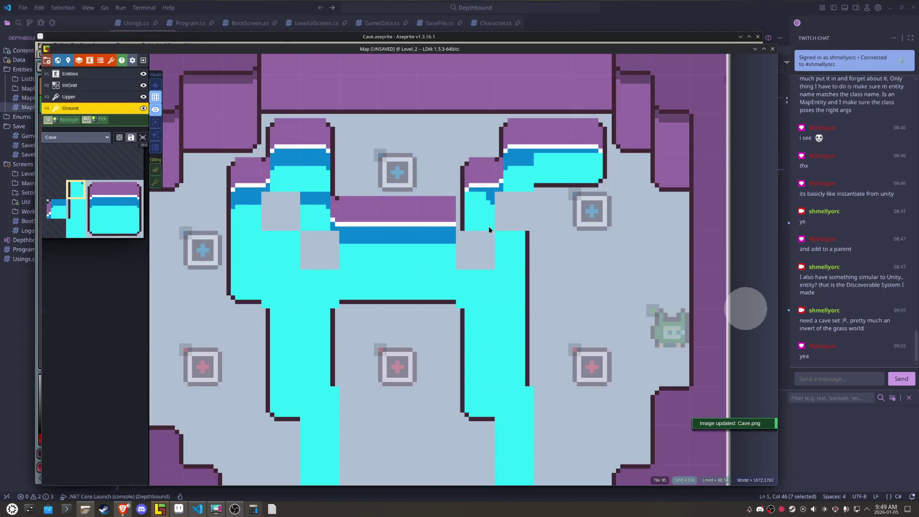
key("x")
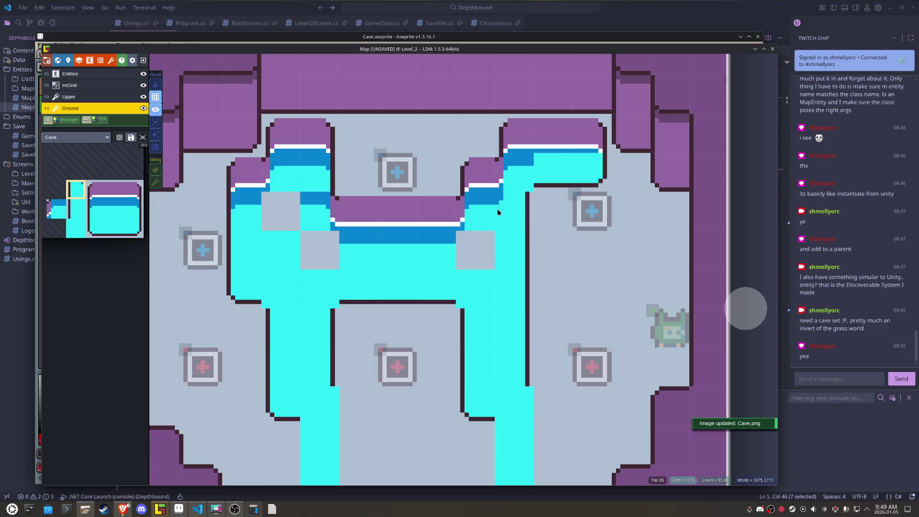
mouse_move(87, 242)
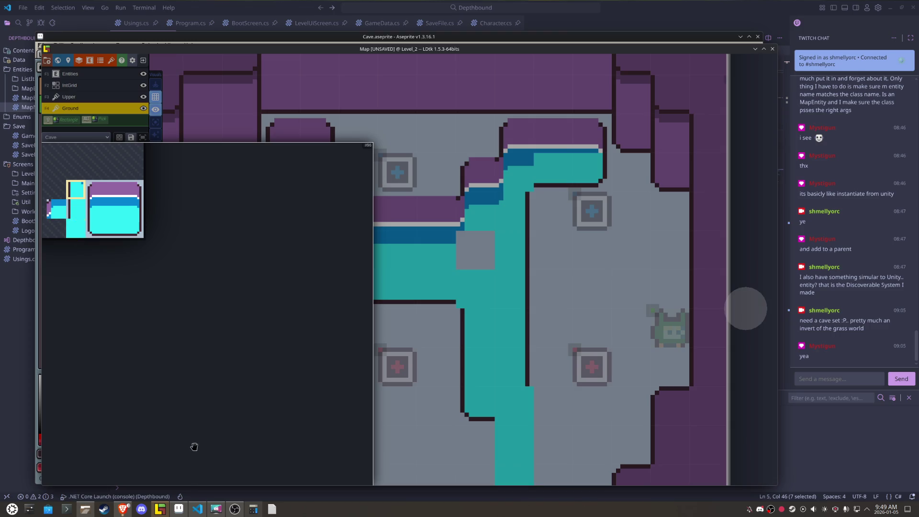
left_click(176, 510)
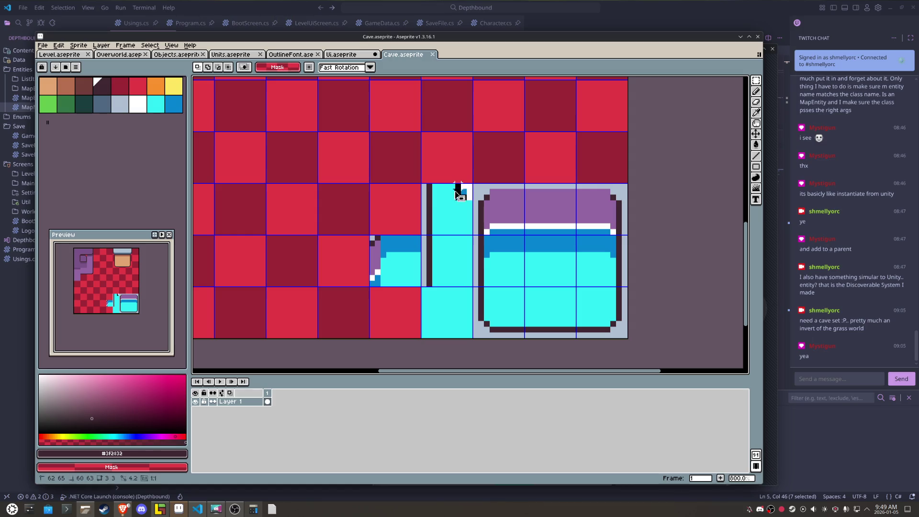
Step: Paste the blue corner pixels into place and fill the cell below the bank with cyan
key("ctrl+v")
key("shift+Left")
key("shift+Up")
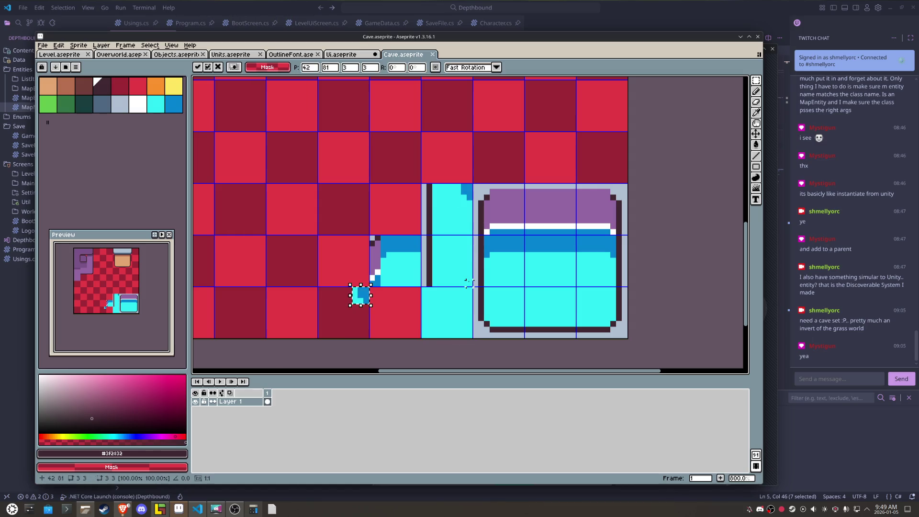
key("Right")
key("Right")
key("Right")
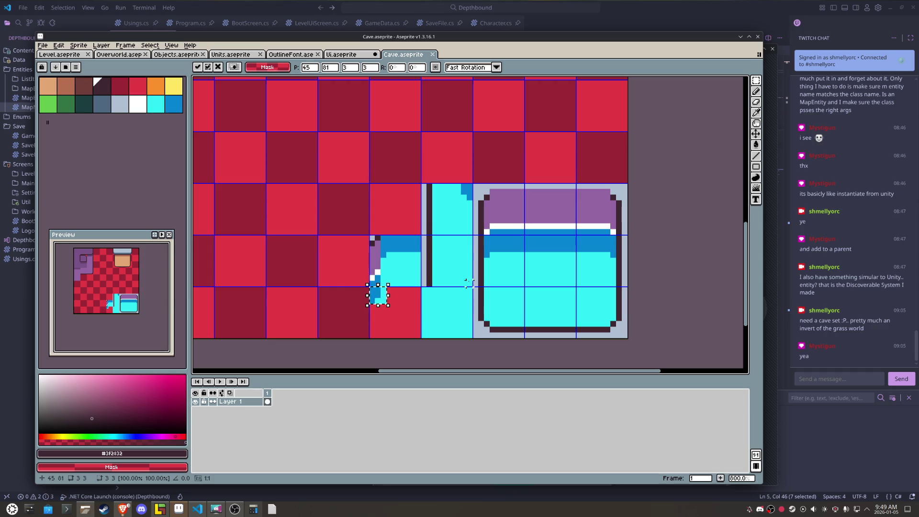
key("Return")
left_click(431, 306, "alt")
left_click_drag(367, 287, 422, 338)
key("f")
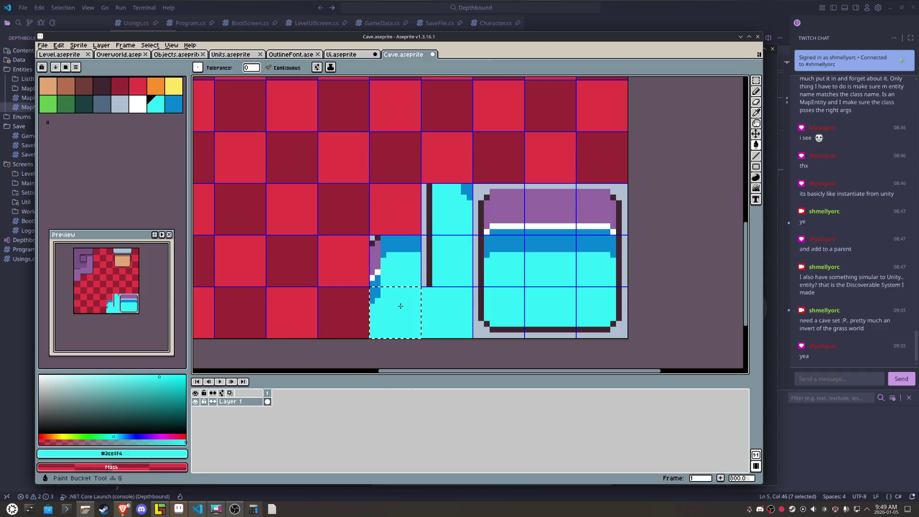
right_click(407, 268)
left_click(400, 258)
Step: Save the tileset, export it as Cave.png, and bring LDtk back to the front
key("ctrl+s")
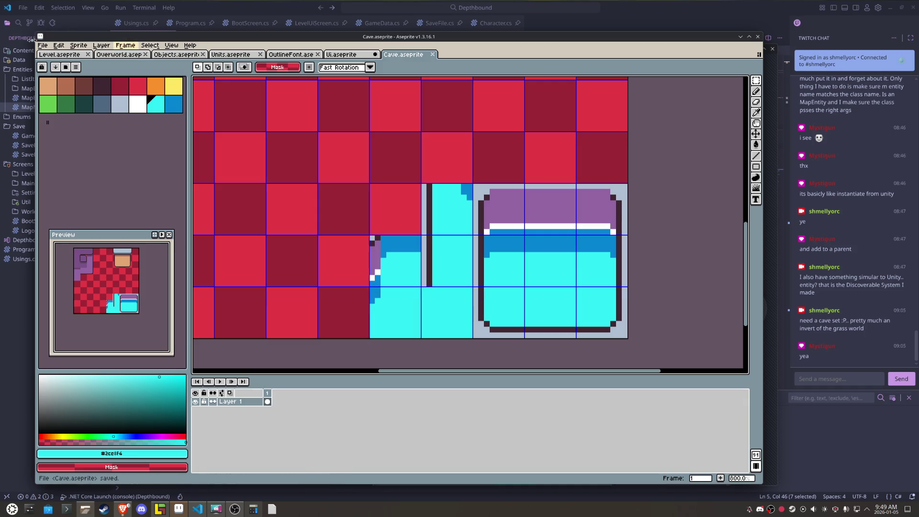
left_click(44, 48)
mouse_move(108, 116)
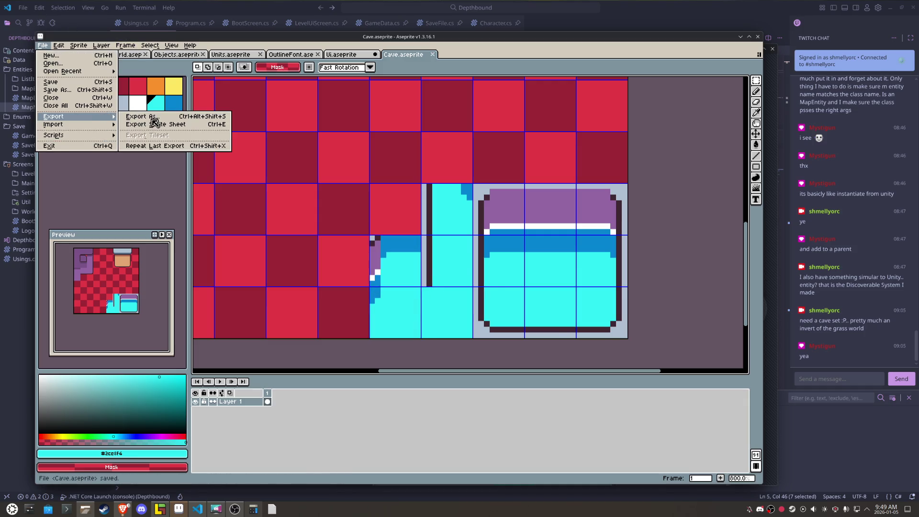
left_click(156, 121)
left_click(552, 338)
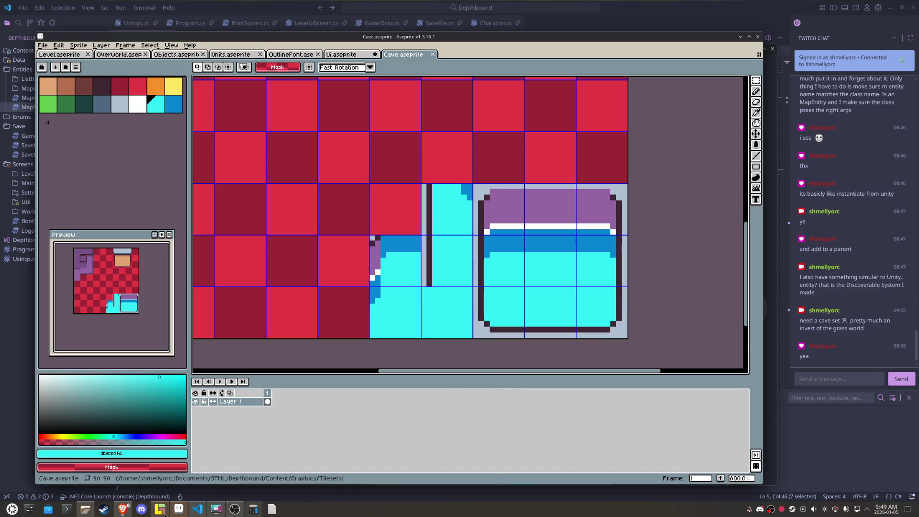
left_click(161, 510)
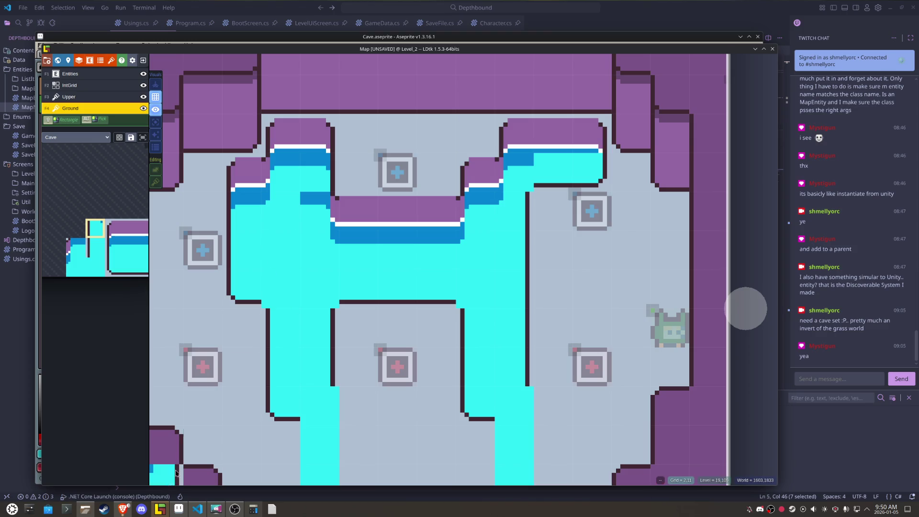
Step: After checking the widened water pool, bring Aseprite's Cave tileset back to the front
left_click(178, 509)
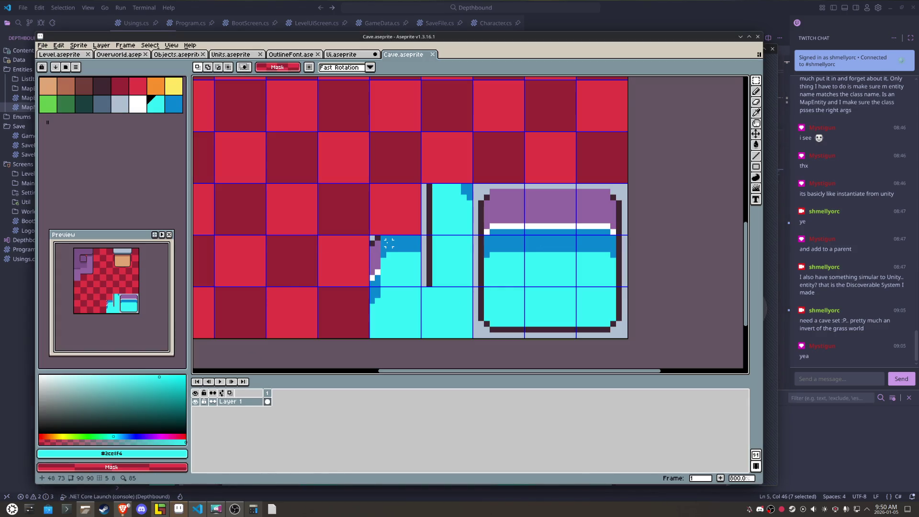
Step: Copy the bank tile one row up and refill its blue top band with cyan
left_click_drag(376, 252, 383, 249)
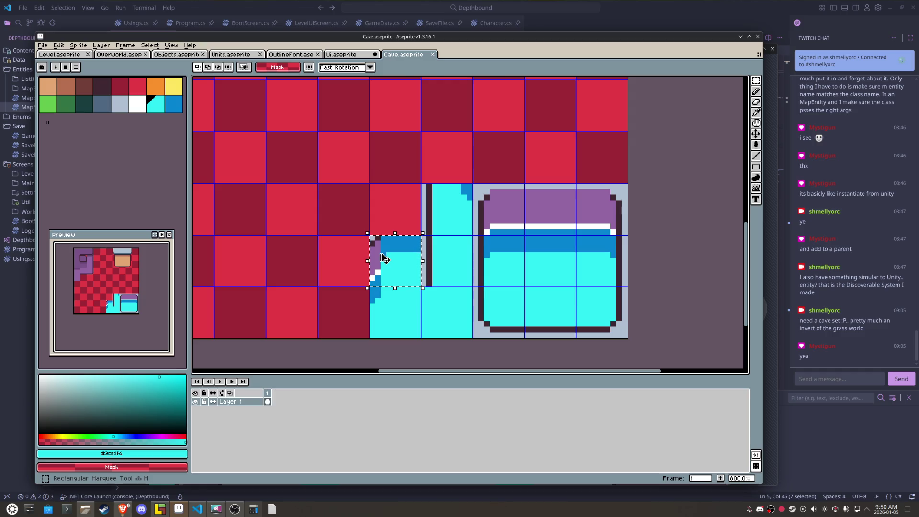
key("ctrl+c")
key("ctrl+v")
left_click(404, 205, "alt")
key("g")
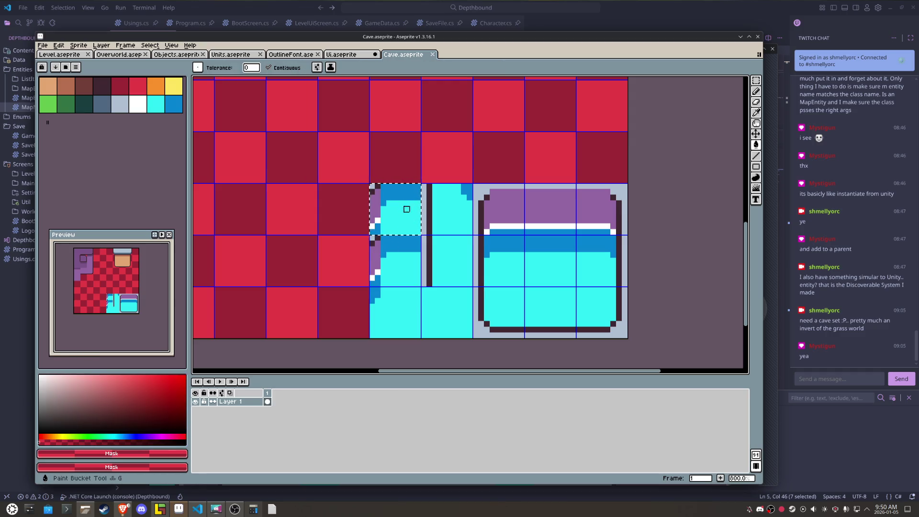
left_click(405, 194)
left_click(406, 209, "alt")
left_click(409, 195)
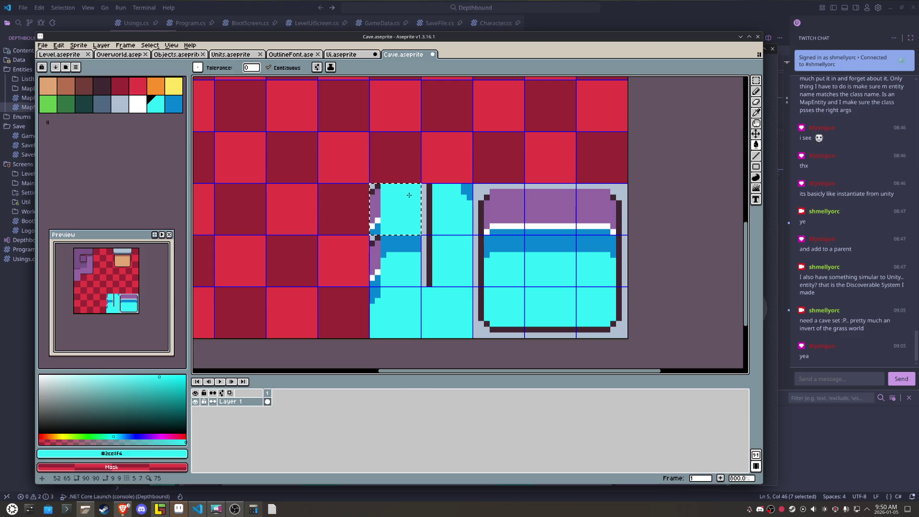
key("m")
key("ctrl+d")
Step: Save the tileset and export it as Cave.png, skipping the sprite sheet export
key("ctrl+s")
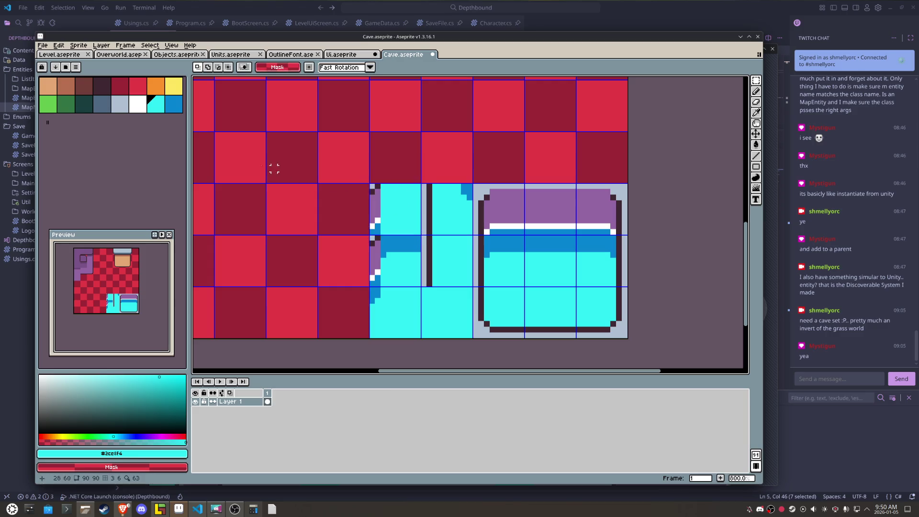
left_click(42, 45)
mouse_move(58, 117)
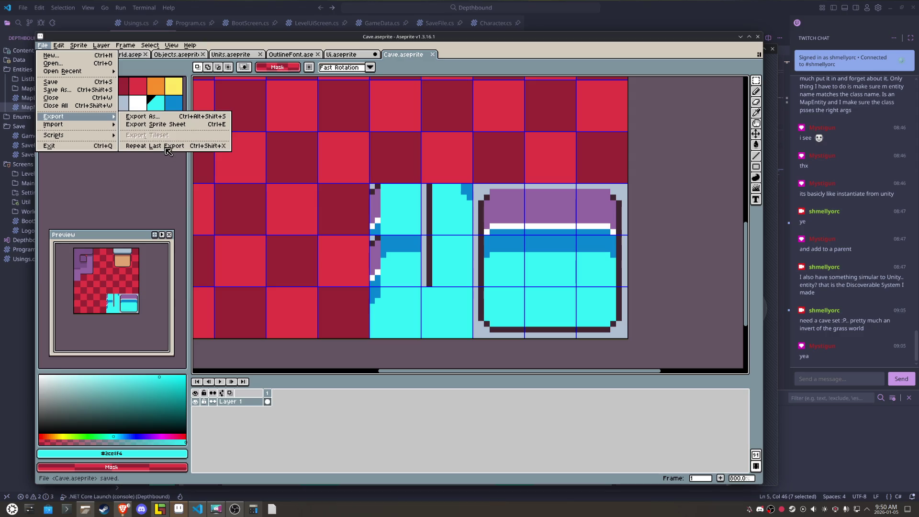
left_click(158, 125)
left_click(283, 356)
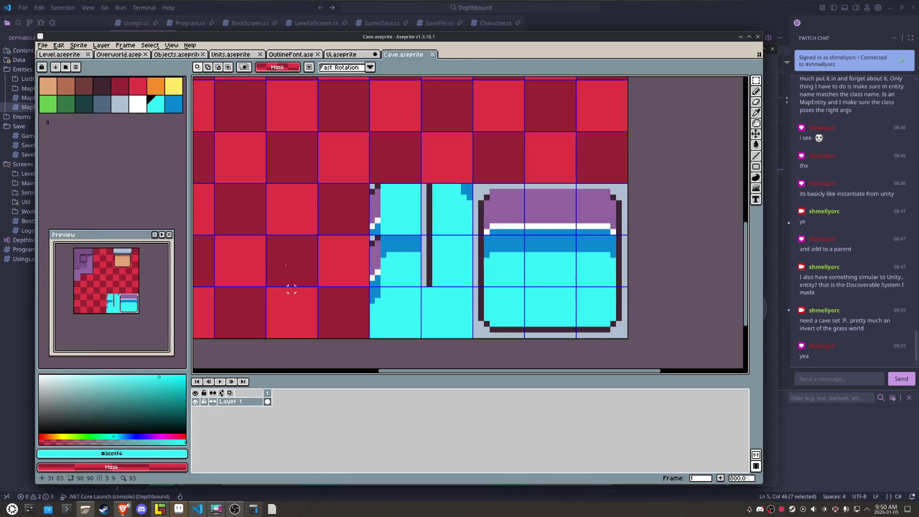
left_click(43, 45)
mouse_move(57, 120)
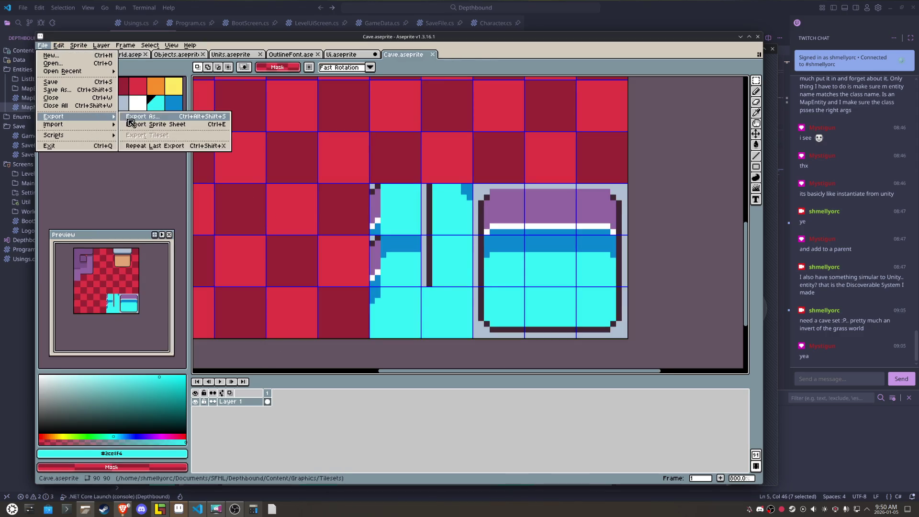
left_click(134, 123)
left_click(541, 338)
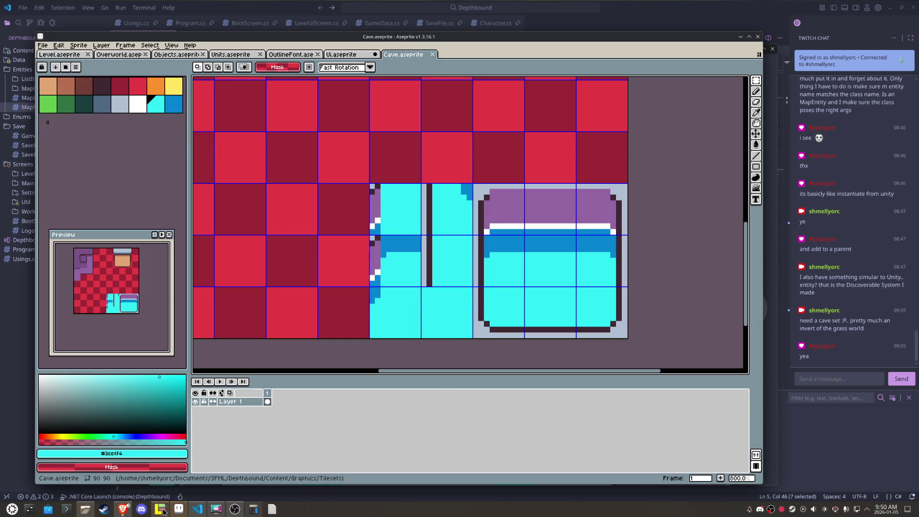
Step: Place the new bank tile horizontally mirrored in LDtk, then return to Aseprite
left_click(160, 510)
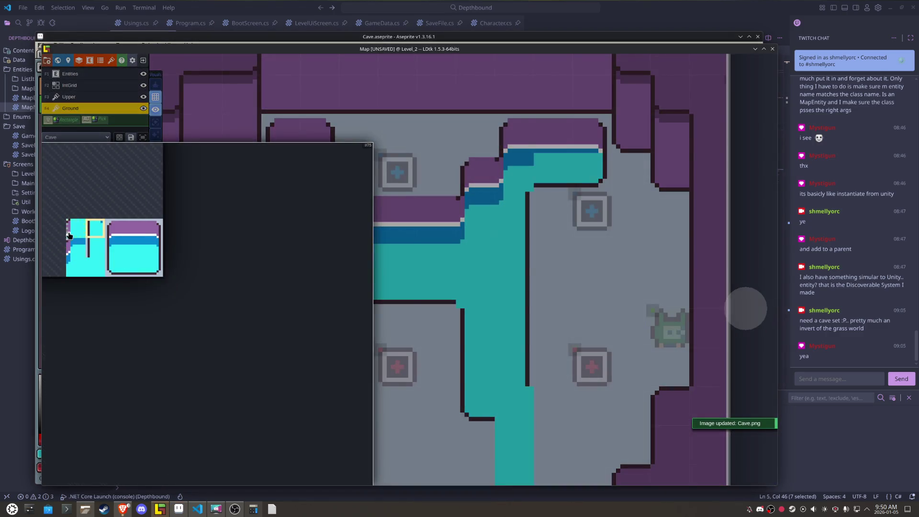
left_click(69, 236)
key("x")
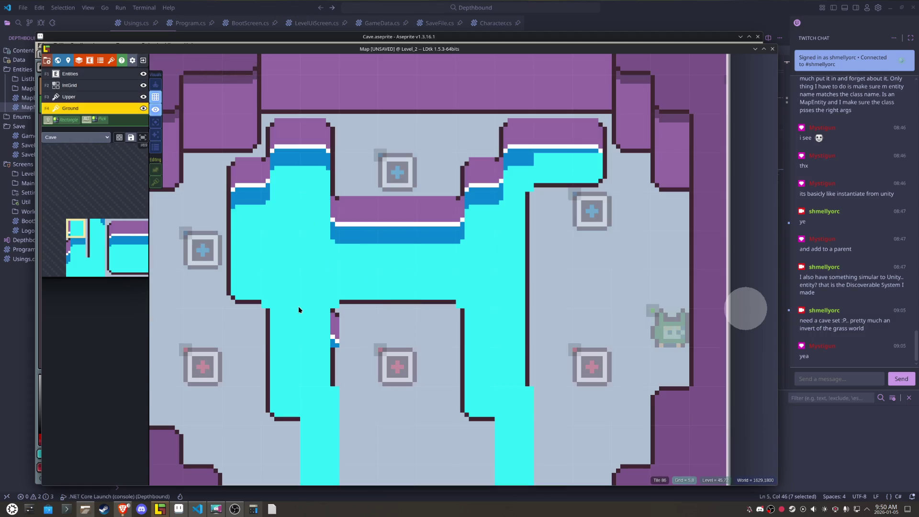
left_click(179, 509)
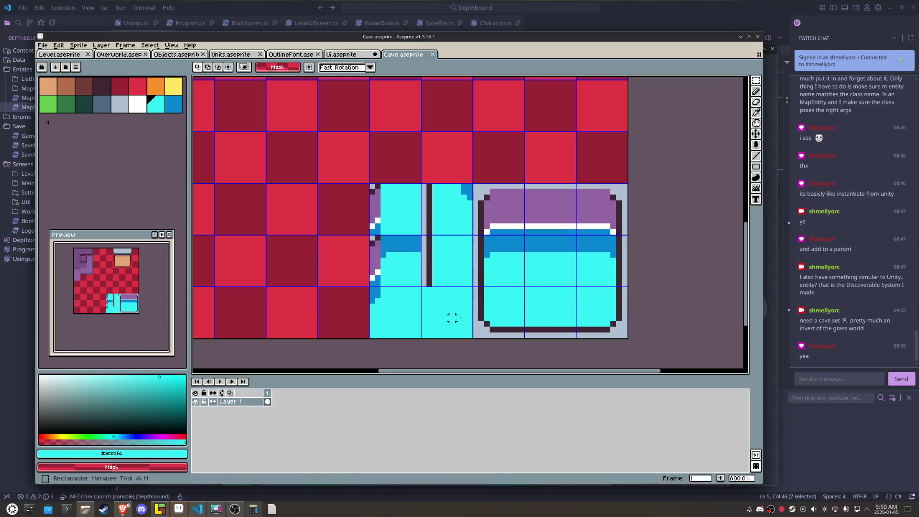
Step: Copy a water tile one cell left, clear its cyan to transparent, and drop it back down
left_click_drag(566, 316, 570, 321)
key("Left")
key("Left")
key("Left")
key("Left")
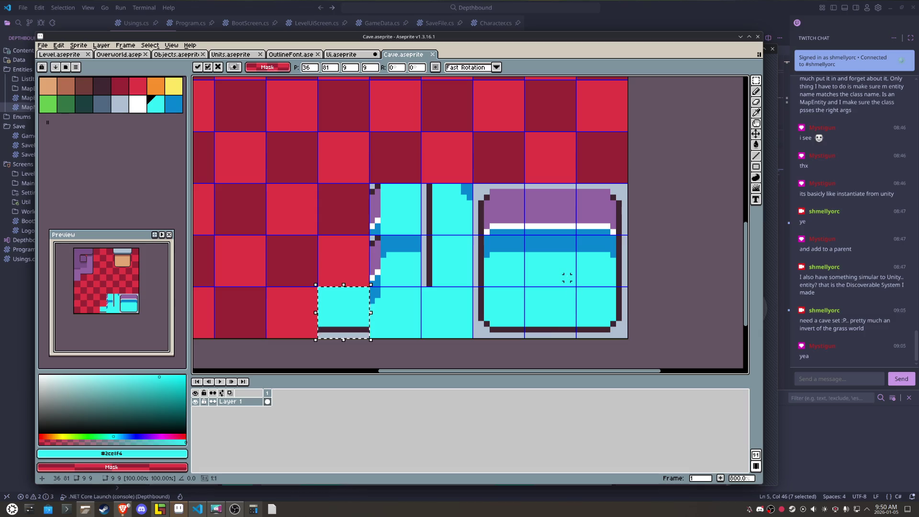
key("Up")
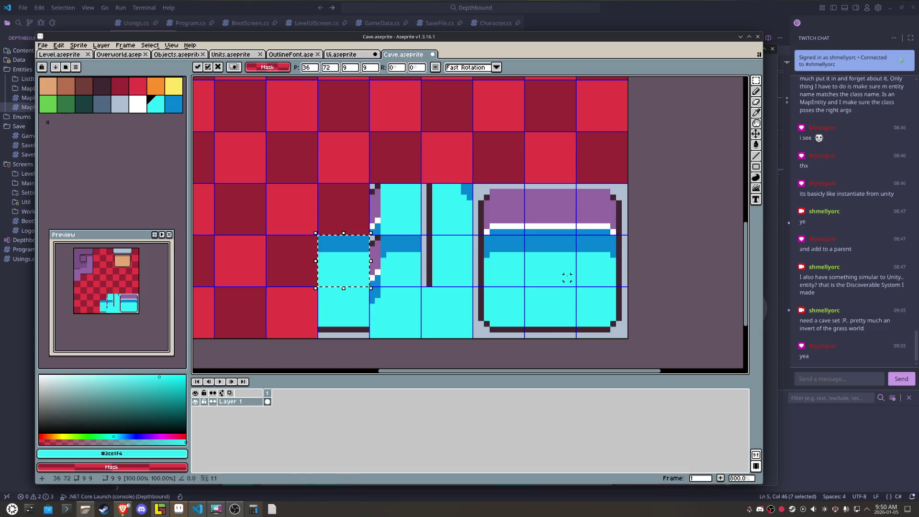
key("g")
right_click(328, 266)
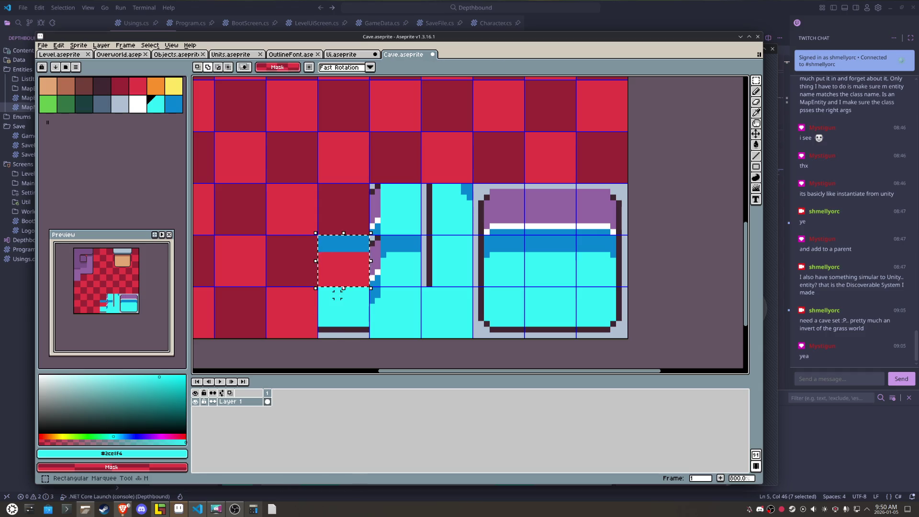
key("Down")
key("ctrl+d")
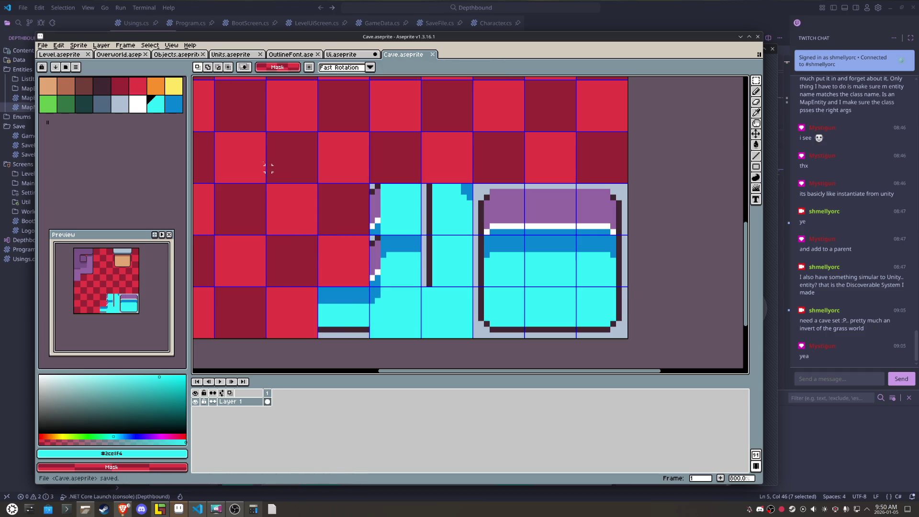
left_click(51, 46)
left_click(51, 46)
Step: Try inner-corner edge tiles on Level_2's water in LDtk, then return to Aseprite
mouse_move(472, 234)
left_mouse_down()
mouse_move(526, 287)
mouse_move(395, 313)
left_mouse_up()
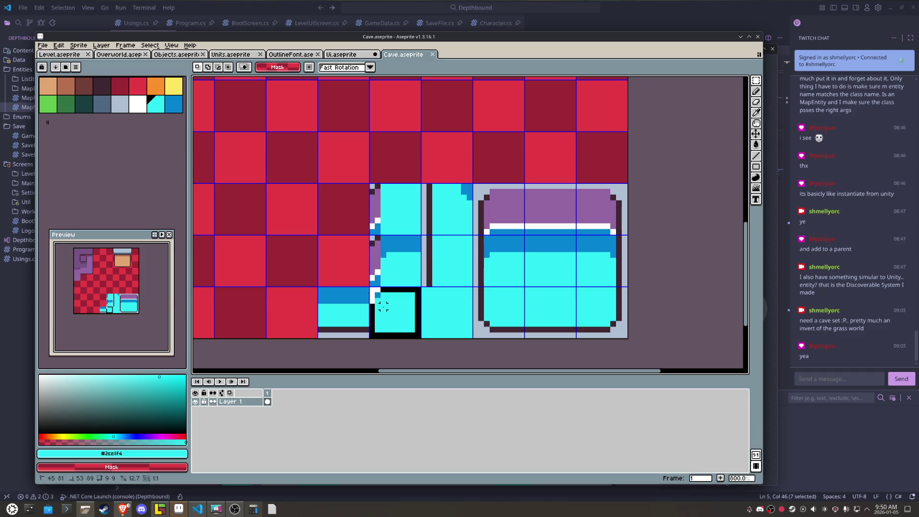
left_click(161, 509)
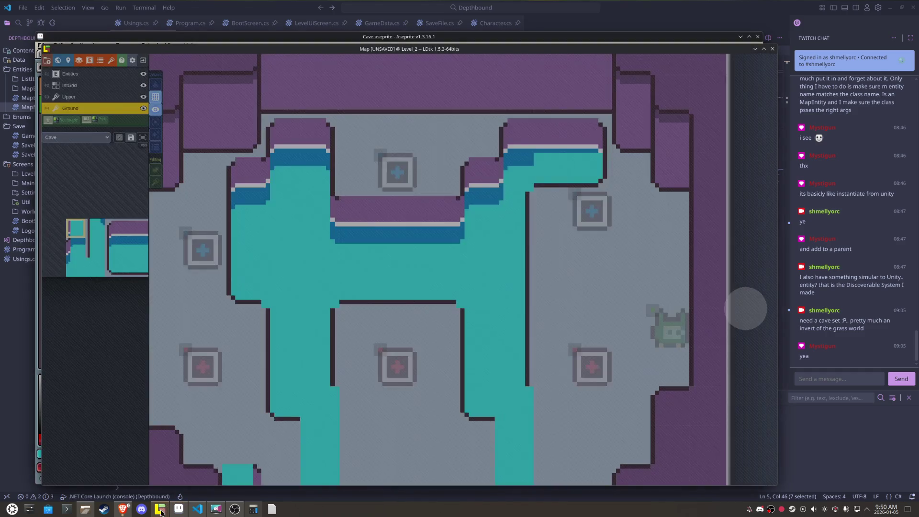
left_click(516, 190)
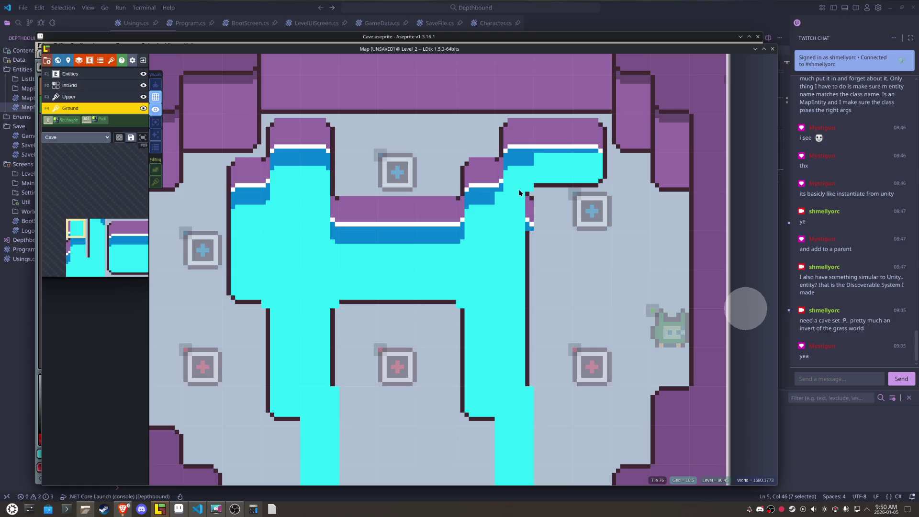
left_click(523, 187)
left_click(524, 192)
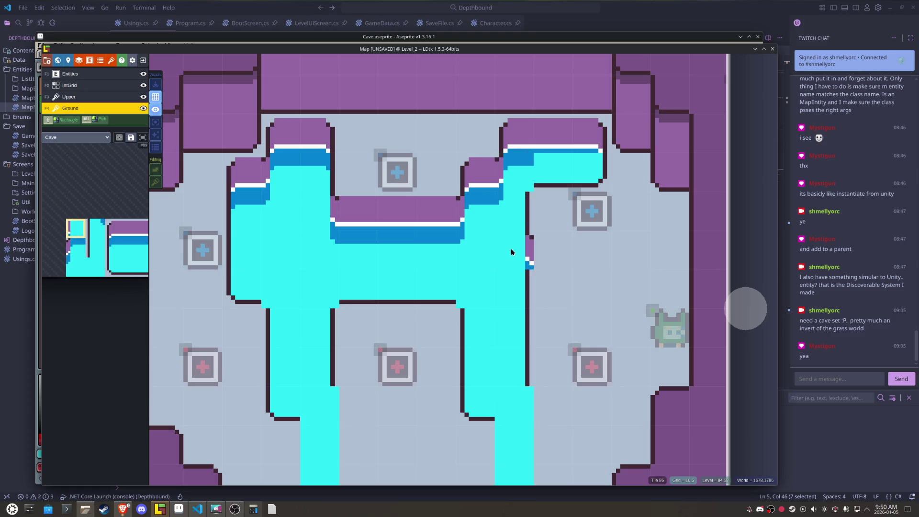
left_click(162, 510)
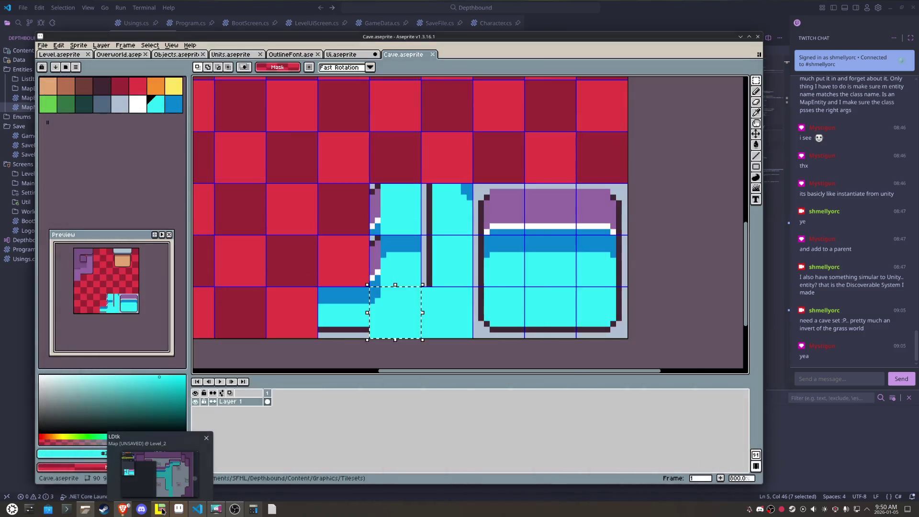
Step: Try moving the bank tile up and left to another cell, reverting the first attempt
left_click(384, 259)
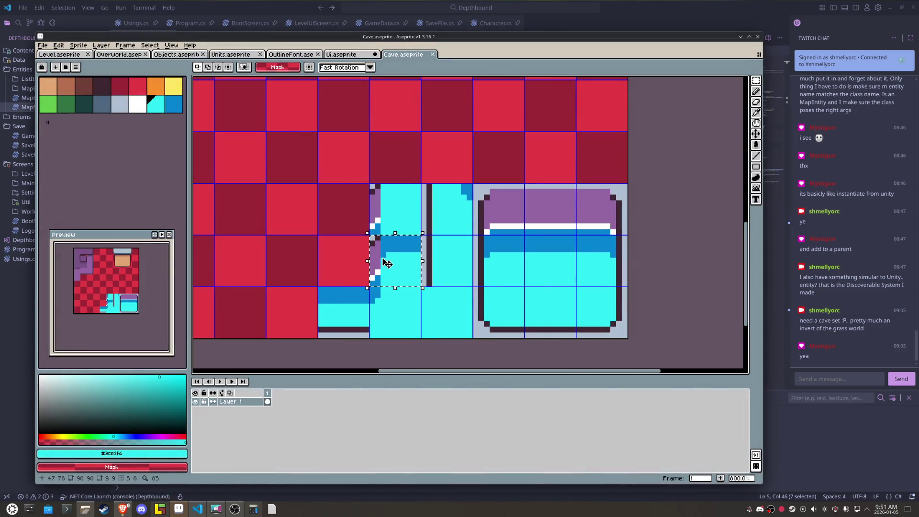
key("Left")
key("Left")
key("Up")
key("Escape")
key("Left")
key("Left")
key("Up")
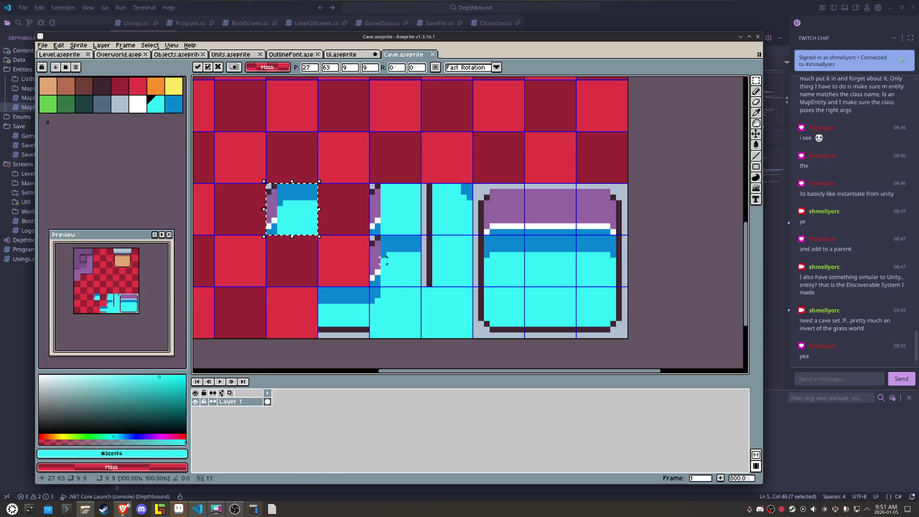
left_click(400, 301)
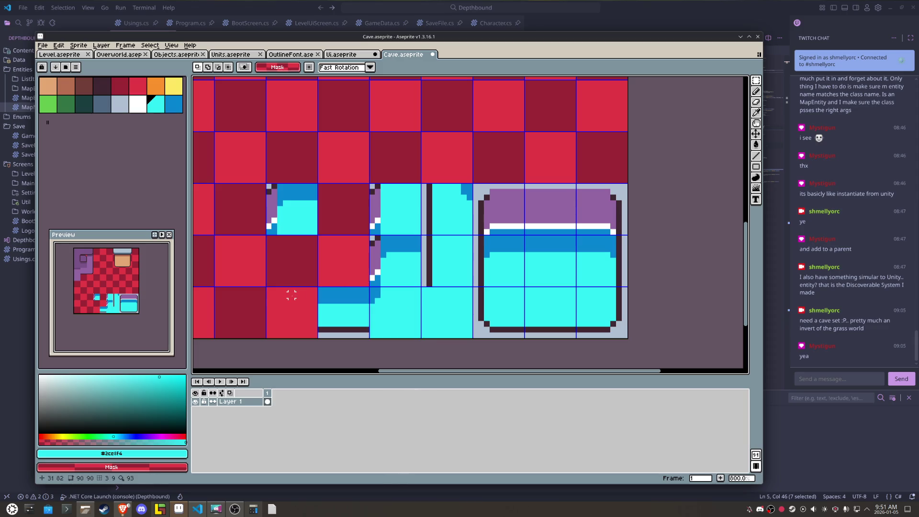
Step: Sample the outline and floor colours, then shift the purple-edged water tile one cell down-right
key("i")
left_click(318, 329)
key("b")
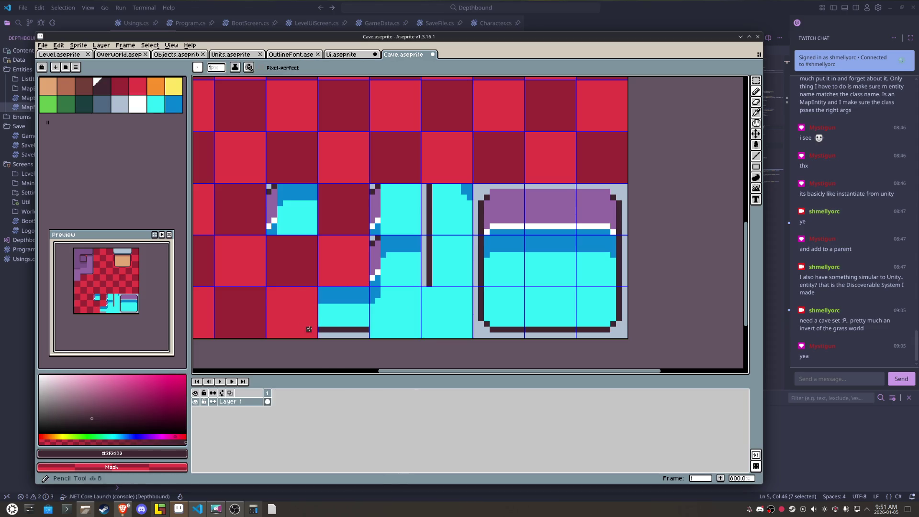
left_click(315, 335, "alt")
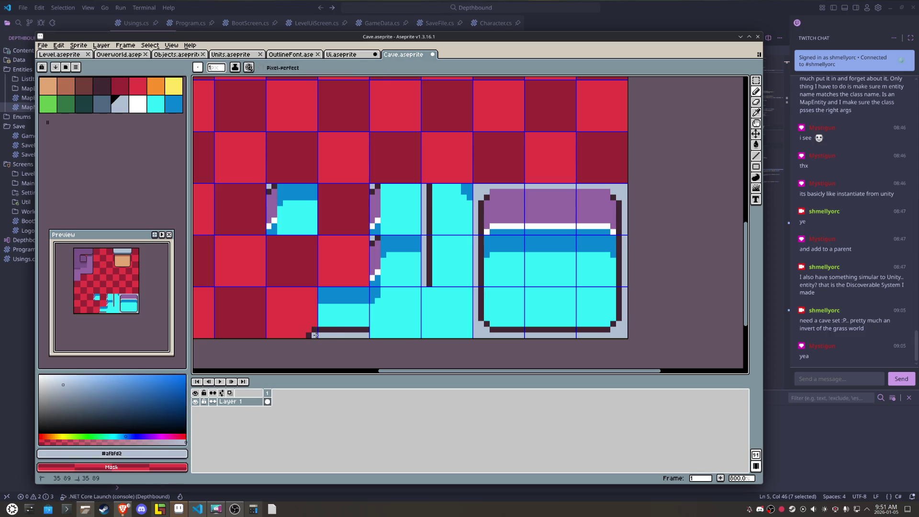
key("m")
left_click(314, 337)
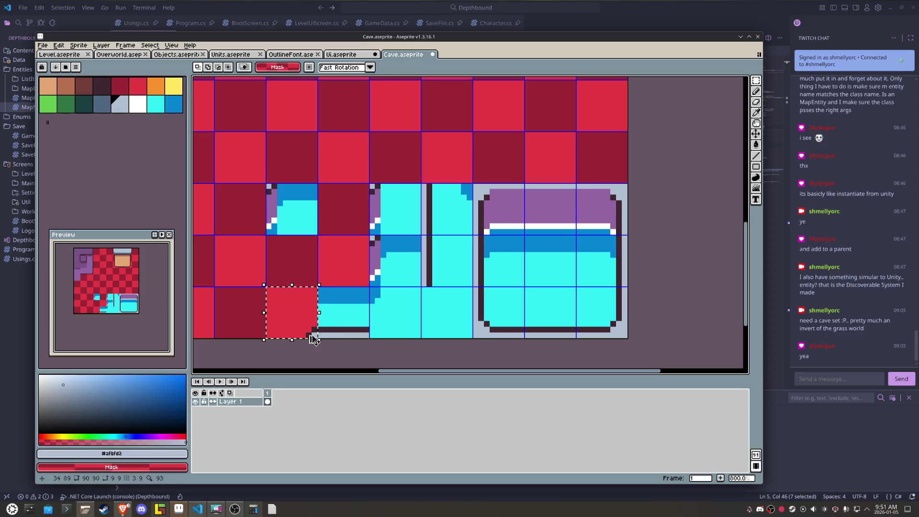
left_click_drag(290, 319, 290, 217)
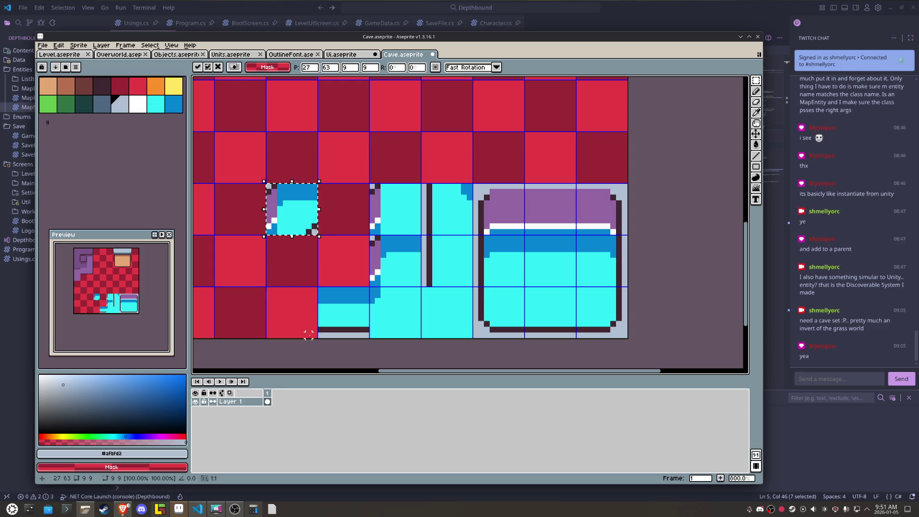
key("Right")
key("Down")
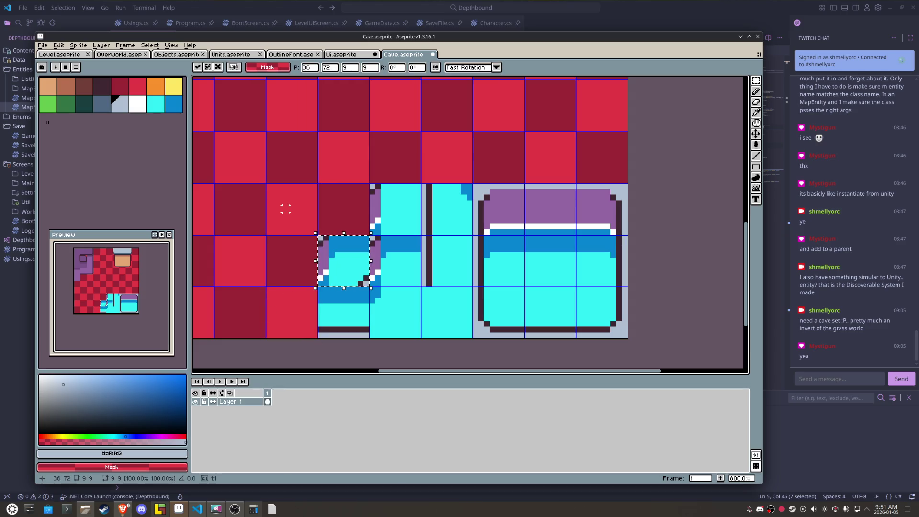
key("Return")
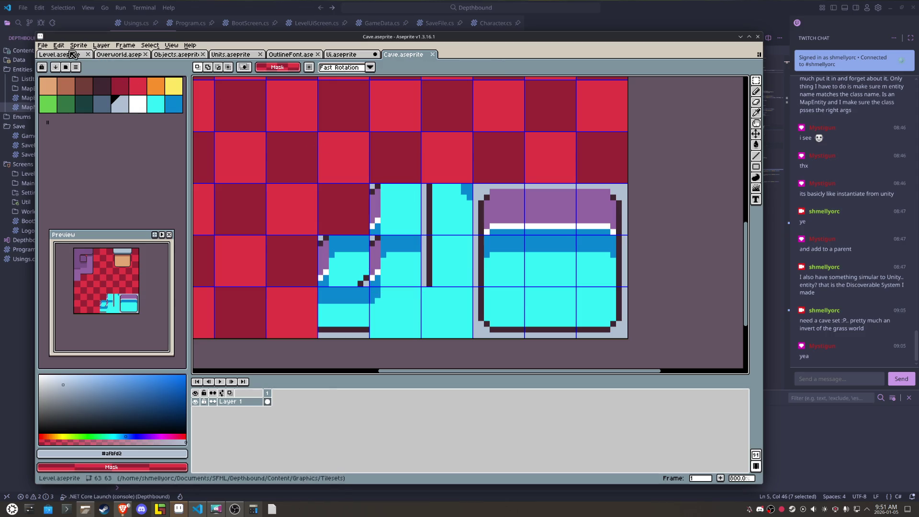
Step: Export the tileset again as Cave.png and bring LDtk to the front
left_click(46, 46)
mouse_move(82, 117)
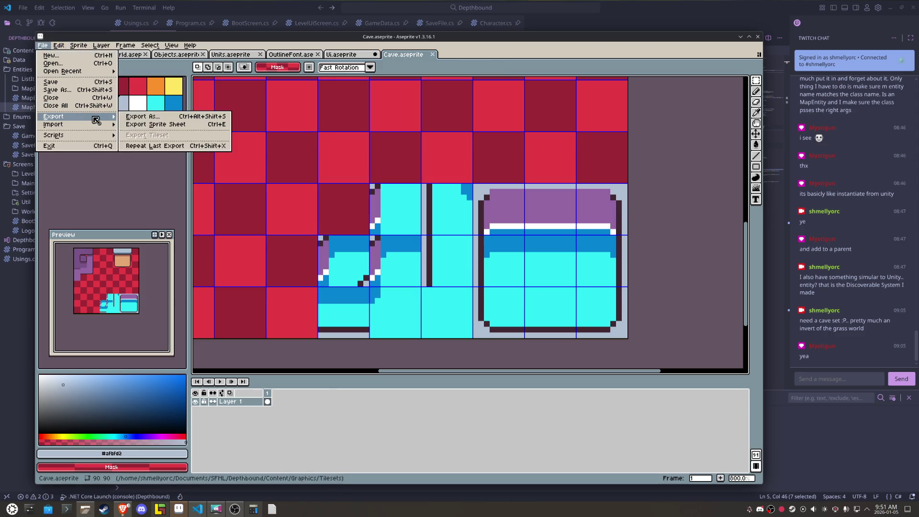
left_click(150, 119)
left_click(548, 339)
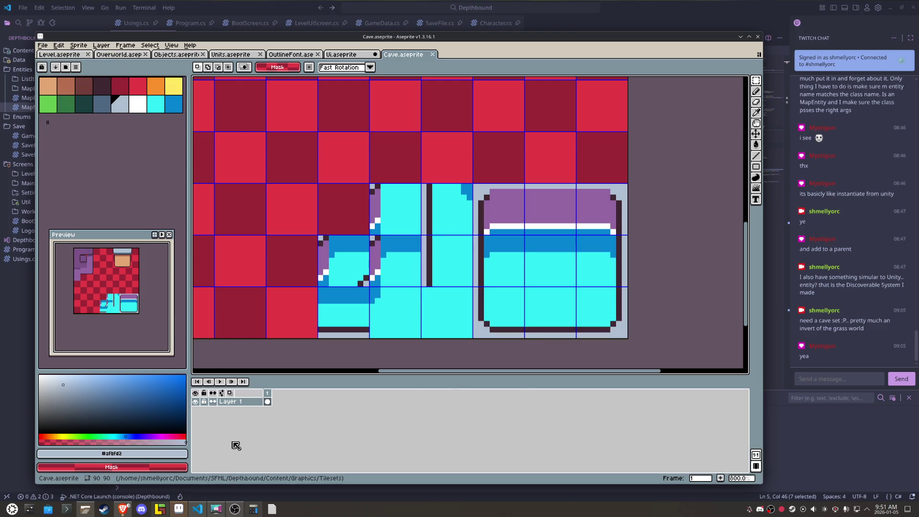
left_click(162, 511)
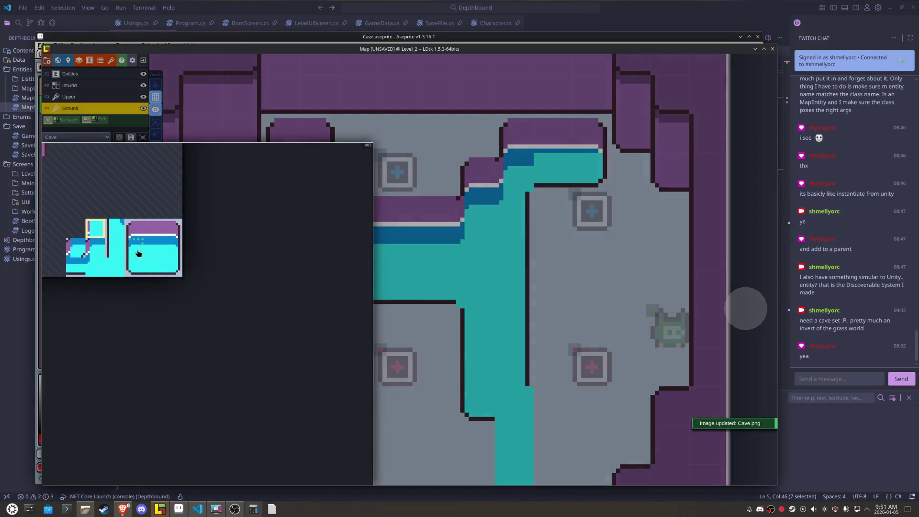
Step: Try several water-edge tiles on Level_2's pool, ending with a dark-blue tile mid-pool
left_click(72, 251)
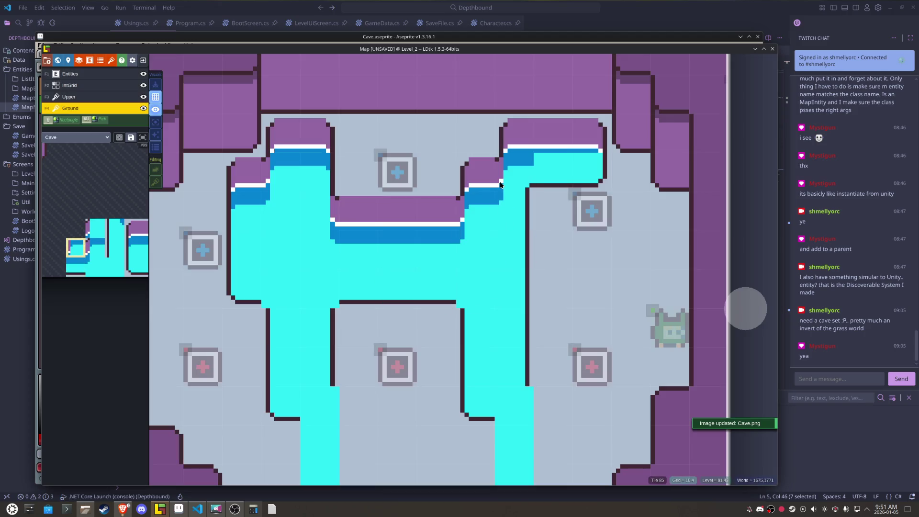
left_click(485, 264)
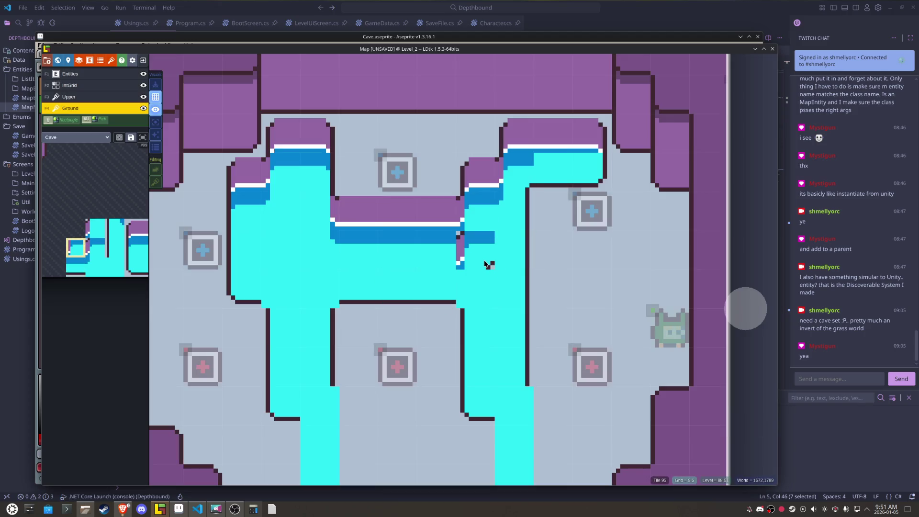
right_click(488, 264)
mouse_move(82, 242)
left_click(69, 267)
left_click(540, 186)
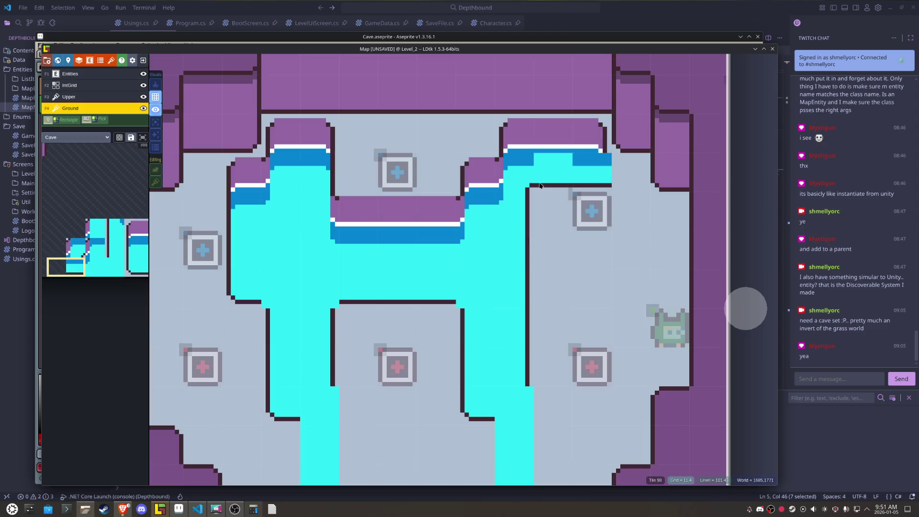
right_click(525, 185)
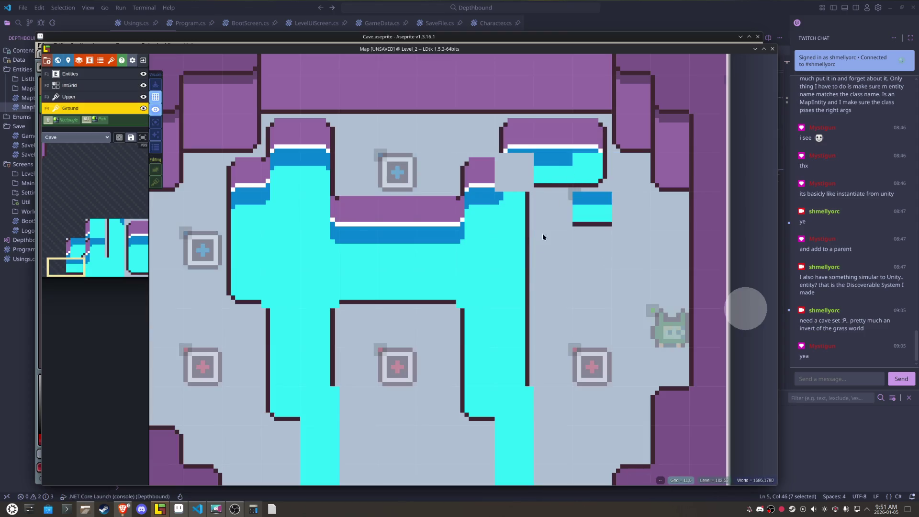
key("ctrl+z")
mouse_move(93, 236)
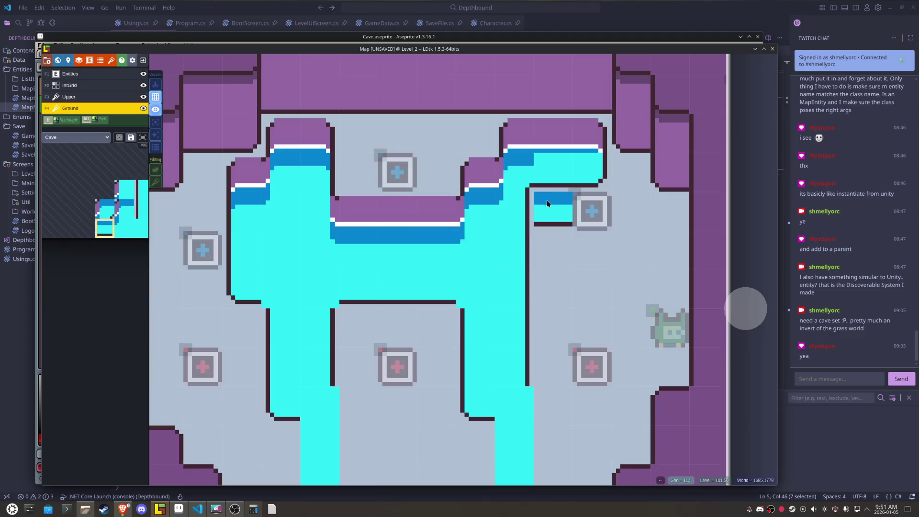
left_click(553, 159)
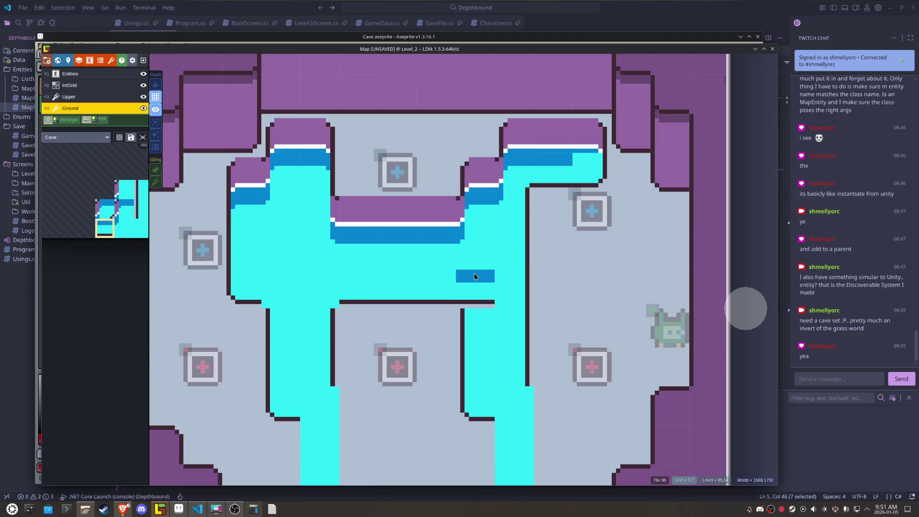
left_click(178, 509)
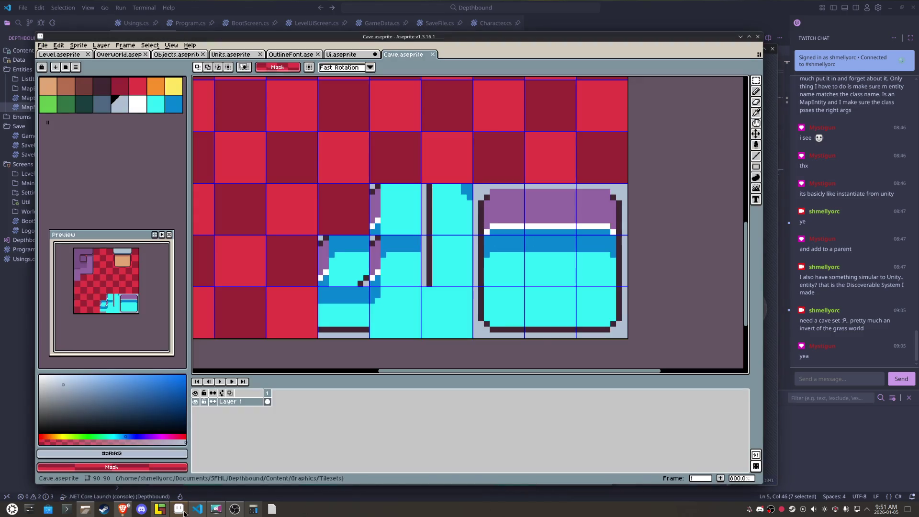
Step: Copy the water corner tile into the empty bottom-left cell and fill its top strip dark blue
left_click(596, 312)
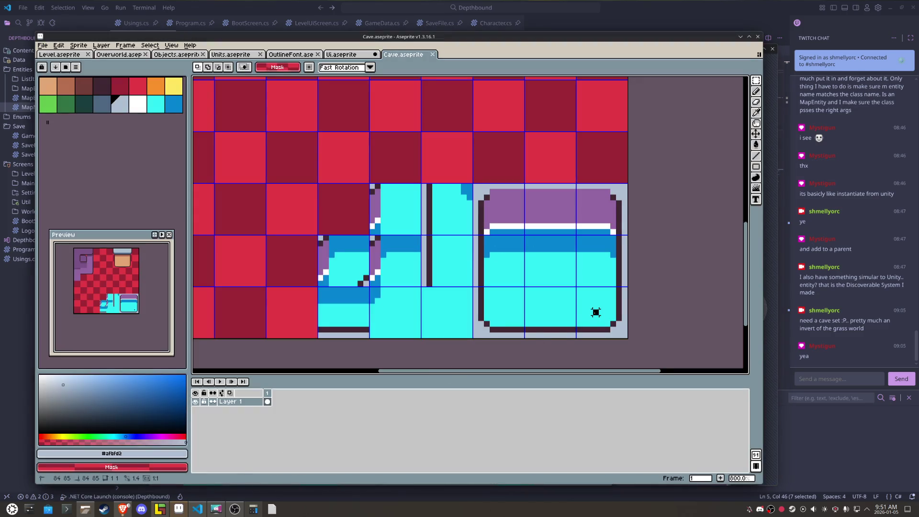
key("shift+Left")
key("shift+Left")
key("shift+Left")
key("shift+Left")
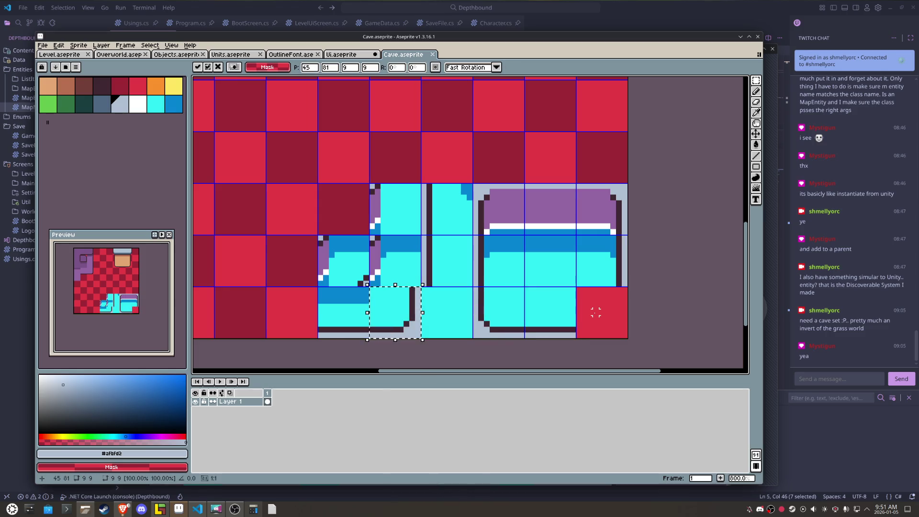
key("shift+Left")
key("Escape")
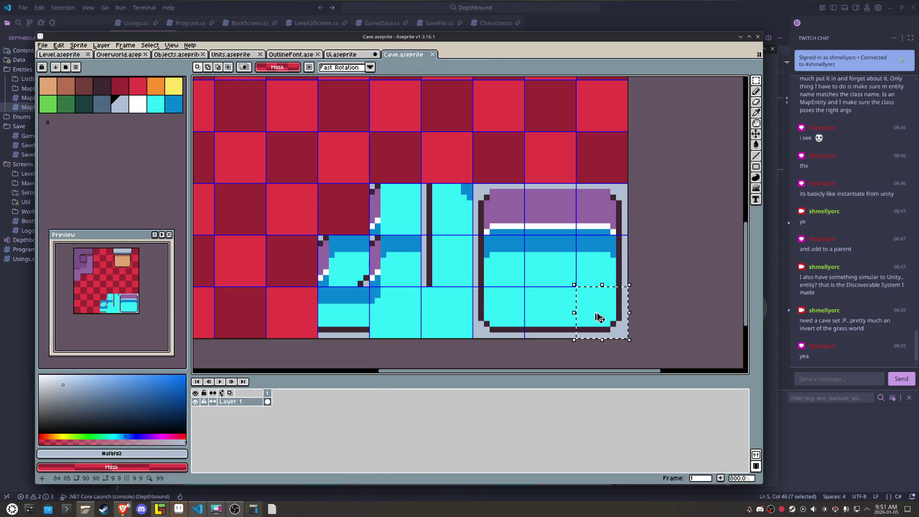
left_click_drag(510, 316, 303, 316)
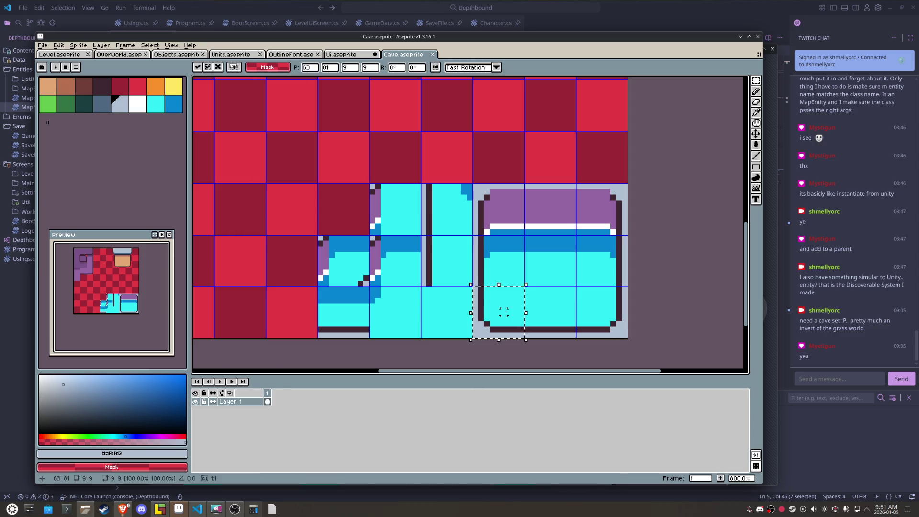
key("b")
left_click(332, 294, "alt")
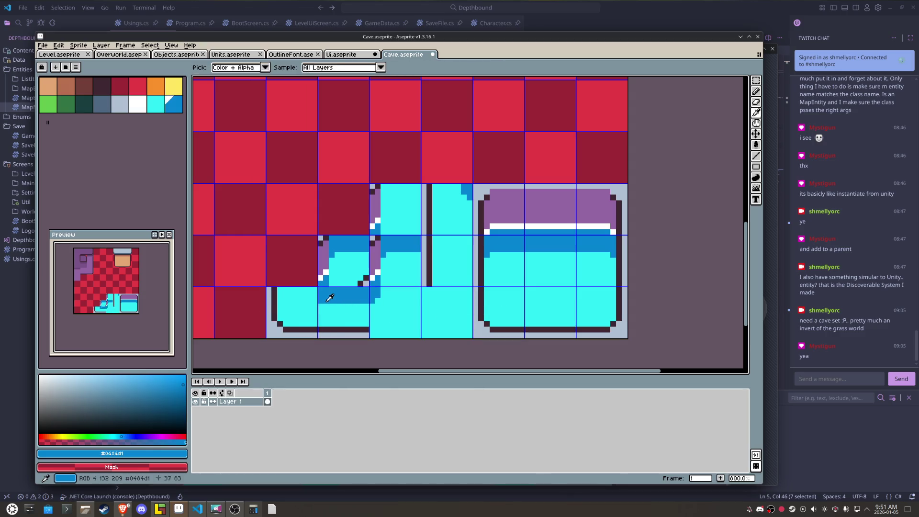
key("g")
left_click(293, 293)
key("m")
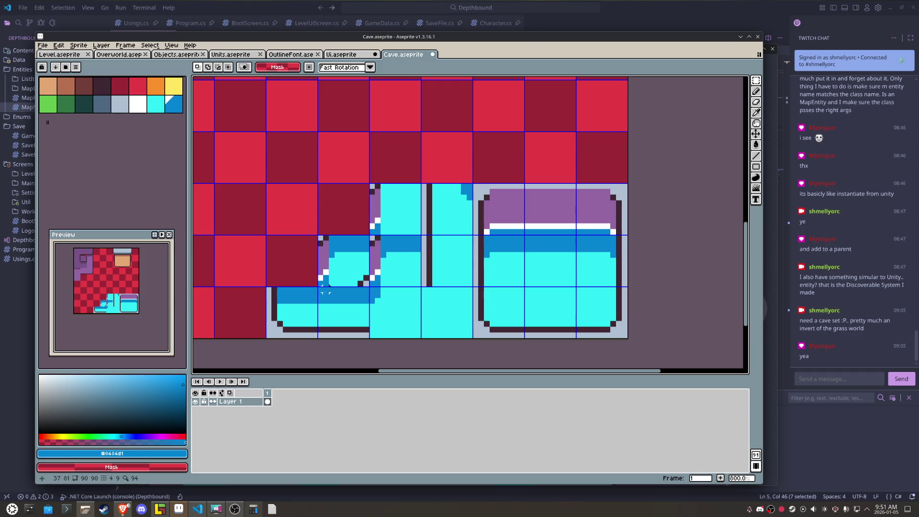
Step: Export the updated tileset to Cave.png
left_click(43, 46)
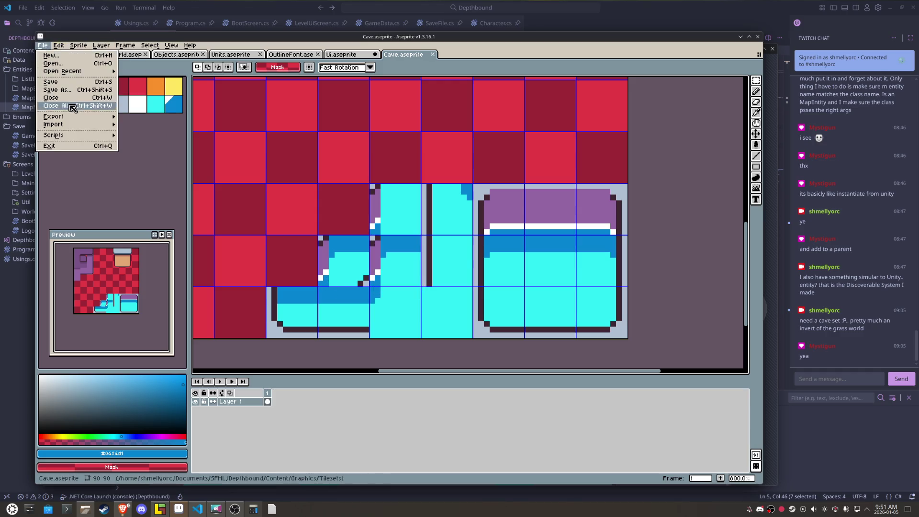
left_click(133, 120)
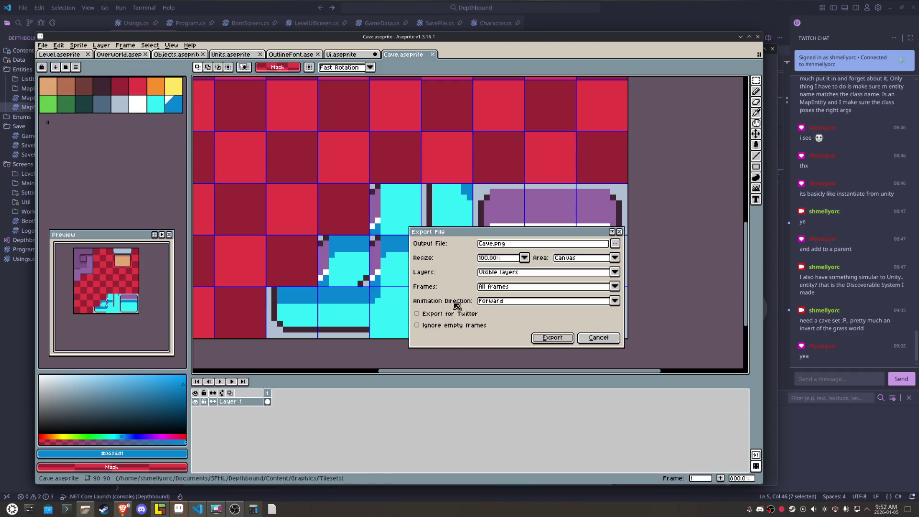
left_click(550, 338)
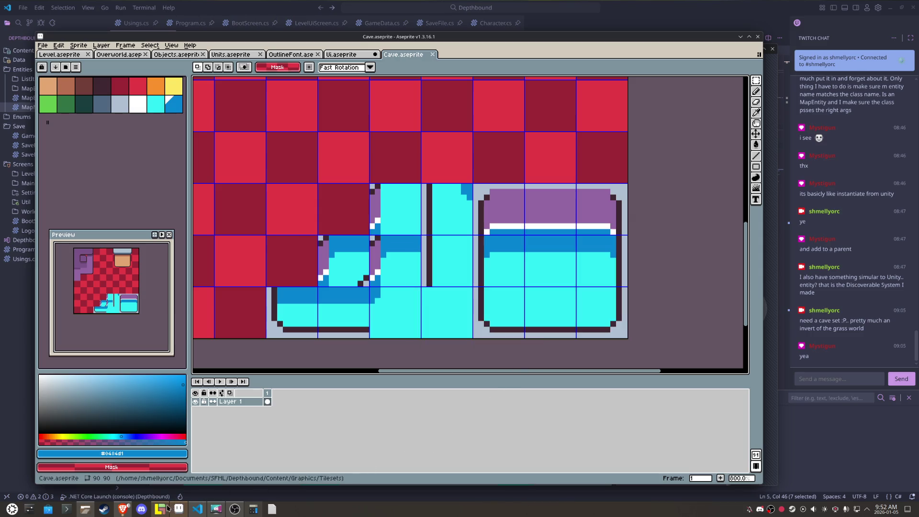
mouse_move(162, 511)
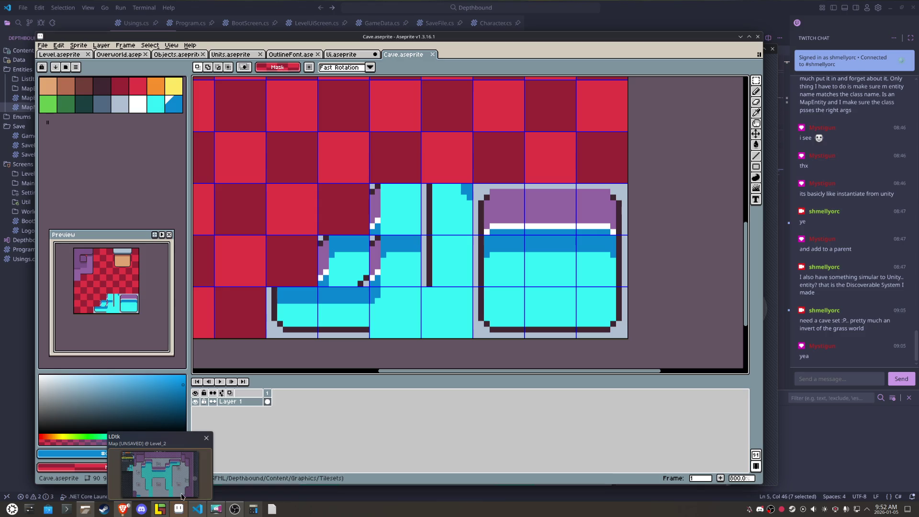
Step: In LDtk, pick tiles including the bottom-left one from the Cave tileset, then return to Aseprite
left_click(182, 496)
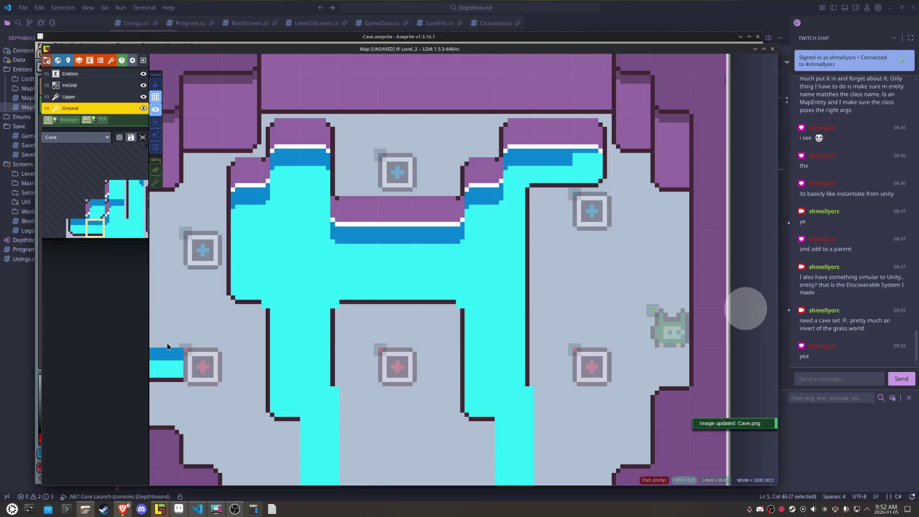
left_click(126, 234)
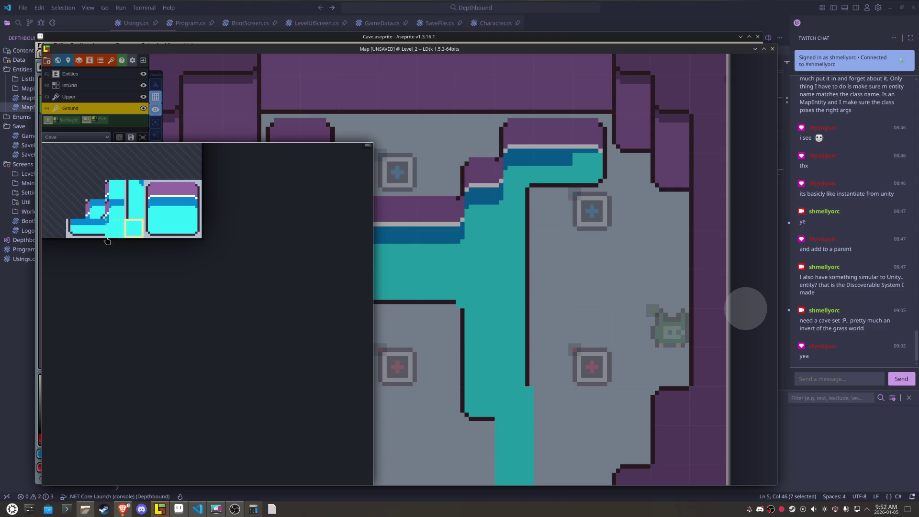
left_click(76, 236)
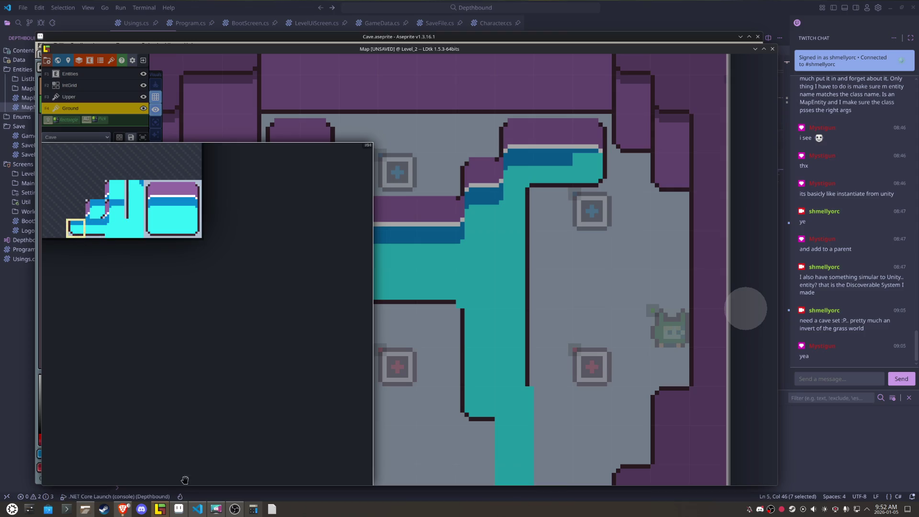
left_click(179, 509)
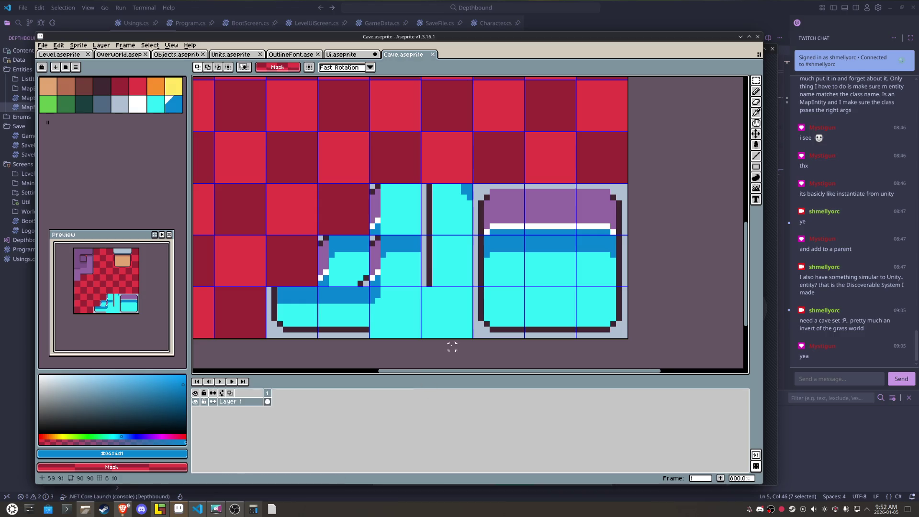
Step: Try light grey and dark outline pixels on a floor tile, then undo them
scroll(458, 329, "up", 2)
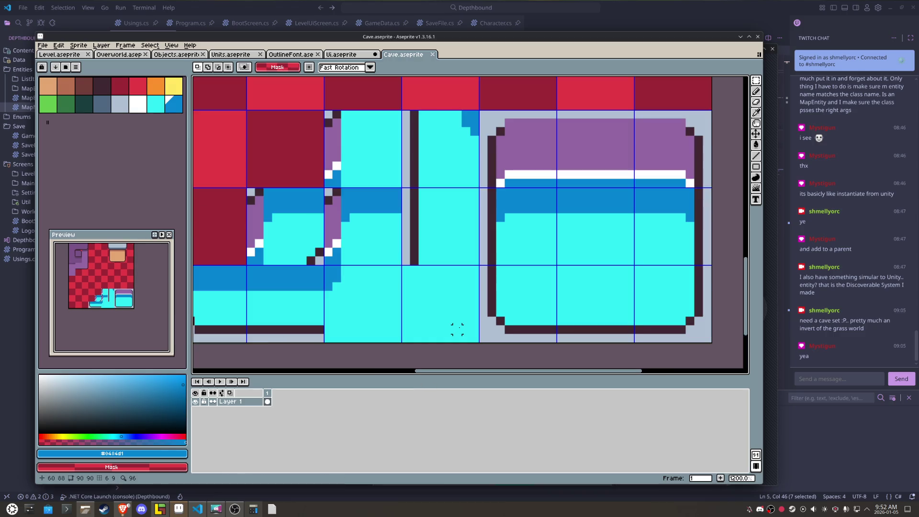
left_click(486, 323, "alt")
key("b")
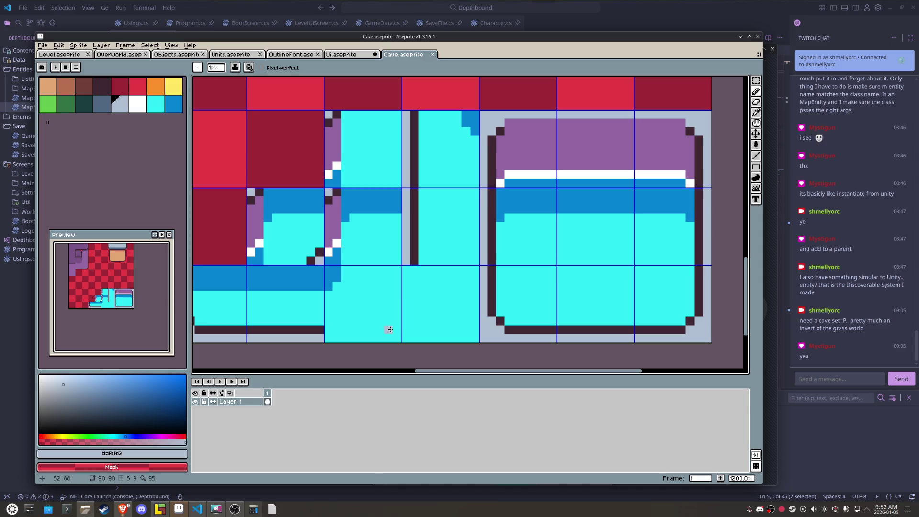
left_click(395, 336)
left_click(325, 329, "alt")
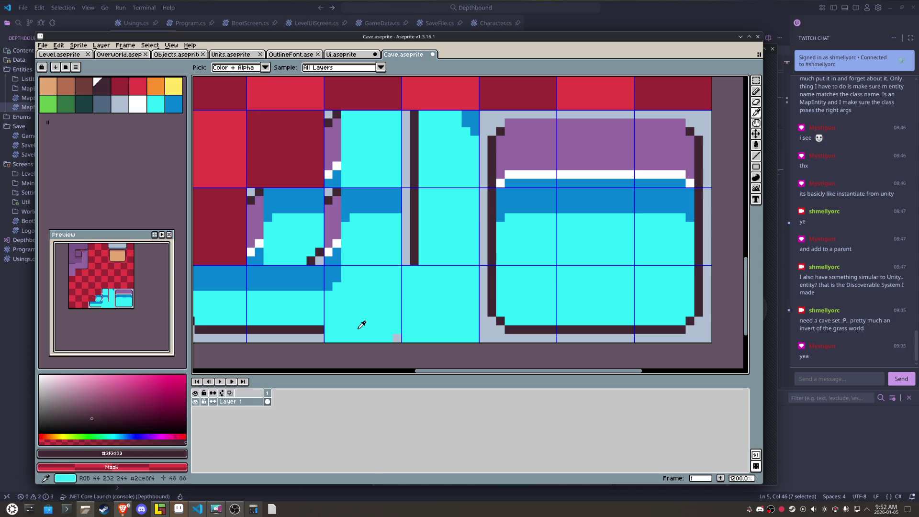
key("ctrl+z")
scroll(376, 306, "down", 1)
left_click_drag(376, 307, 399, 314)
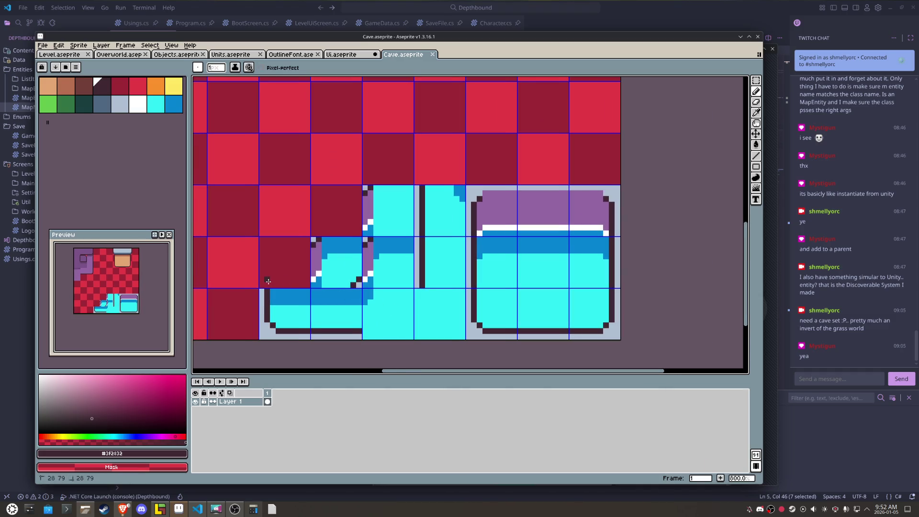
key("ctrl+z")
Step: Fill the maroon tile beside the lower water corner with cyan
left_click(262, 300, "alt")
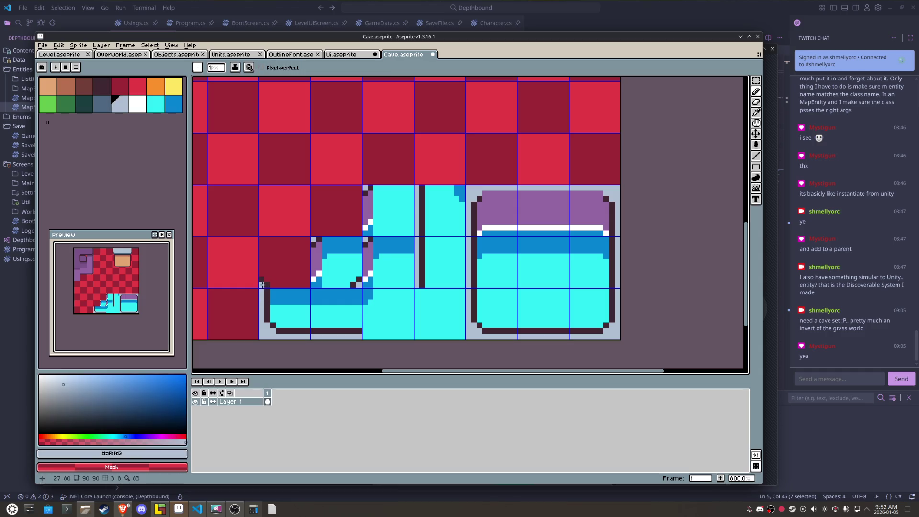
key("w")
left_click(271, 274)
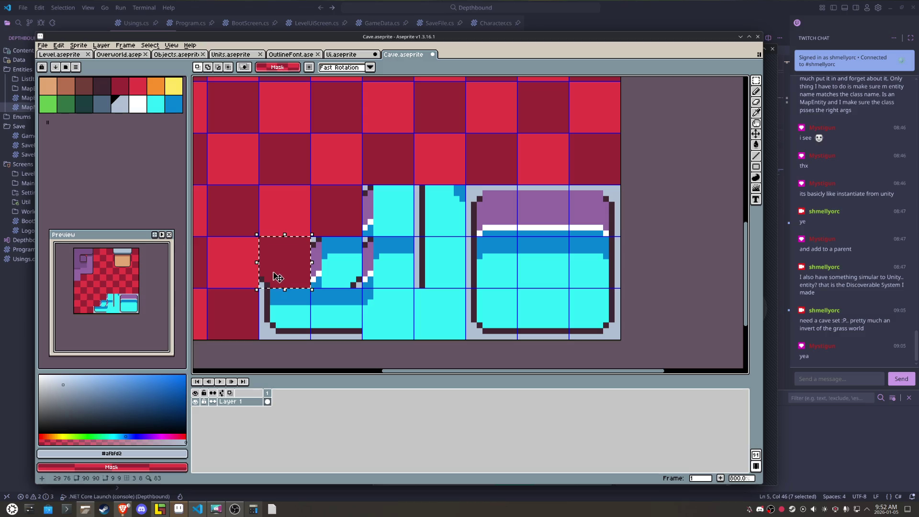
left_click(290, 308, "alt")
key("g")
left_click(290, 273)
key("m")
key("ctrl+d")
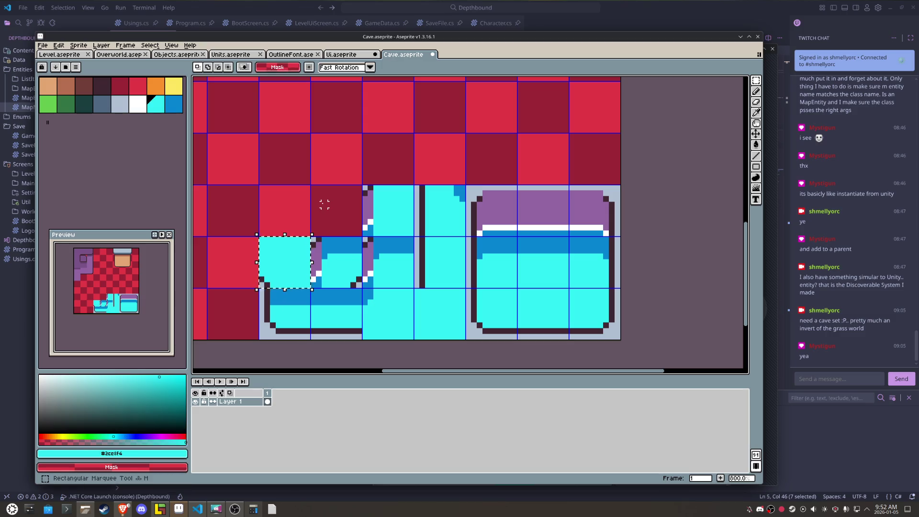
Step: Export the tileset as Cave.png and bring LDtk forward
left_click(43, 45)
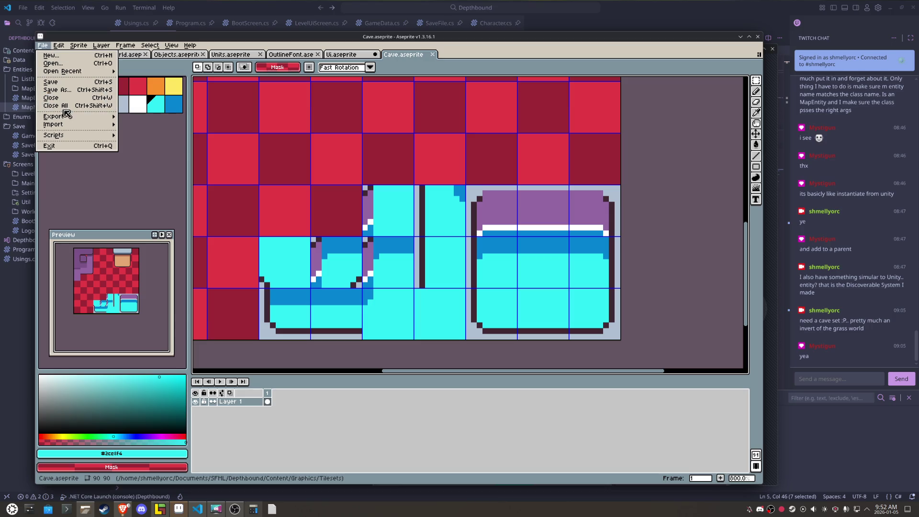
mouse_move(62, 120)
left_click(142, 116)
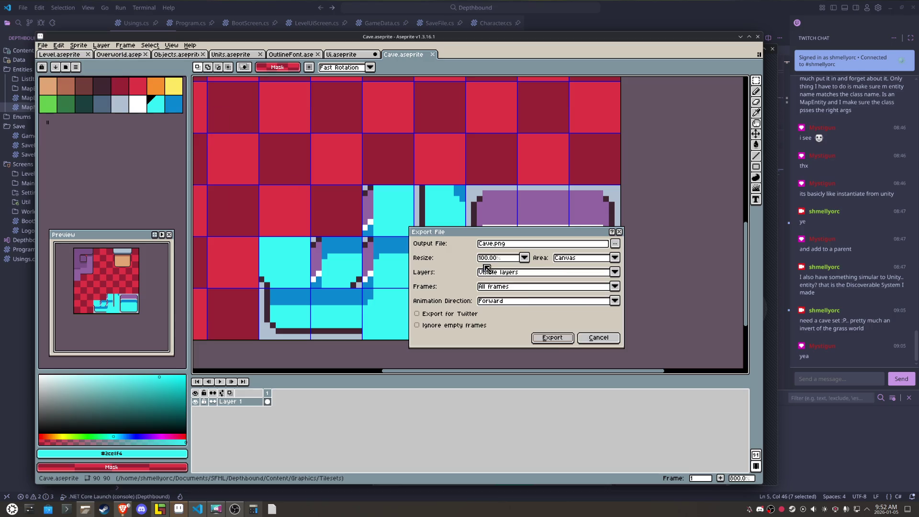
left_click(557, 341)
left_click(167, 509)
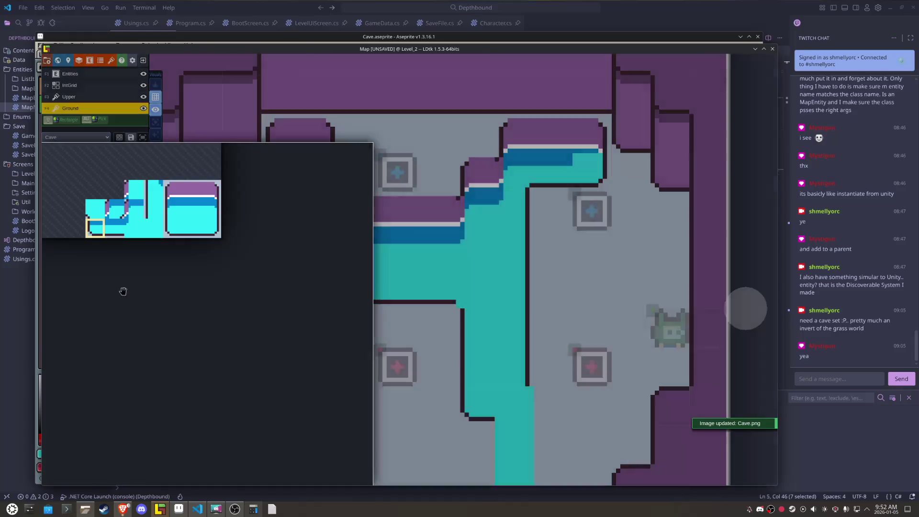
Step: Try a horizontally flipped water tile from the reloaded tileset, then return to Aseprite
key("x")
key("x")
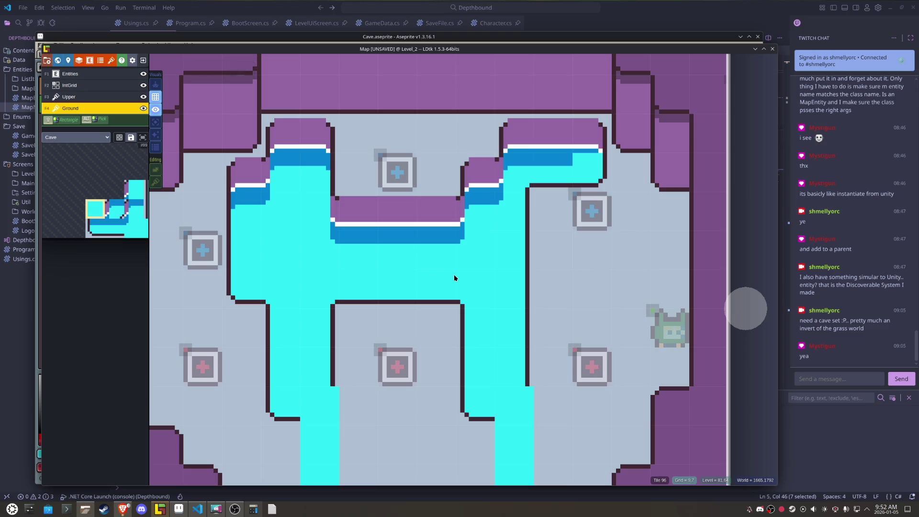
scroll(455, 278, "down", 1)
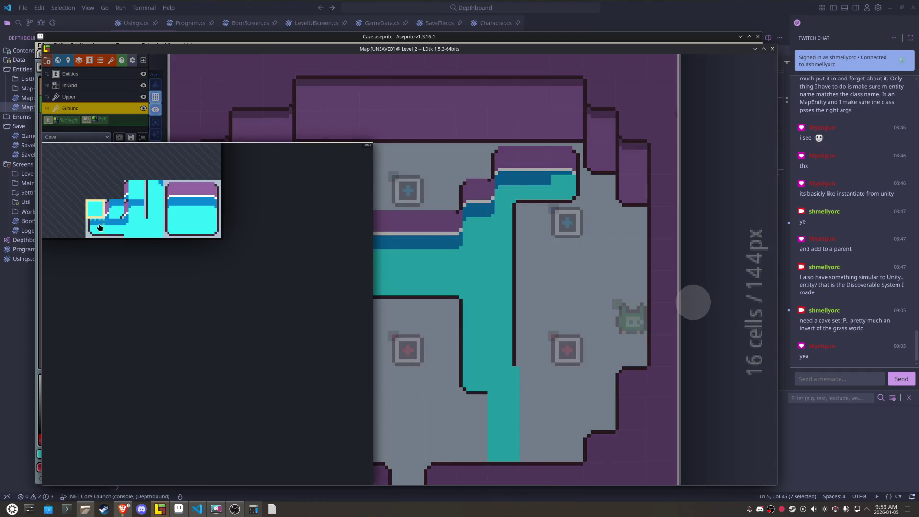
left_click(99, 227)
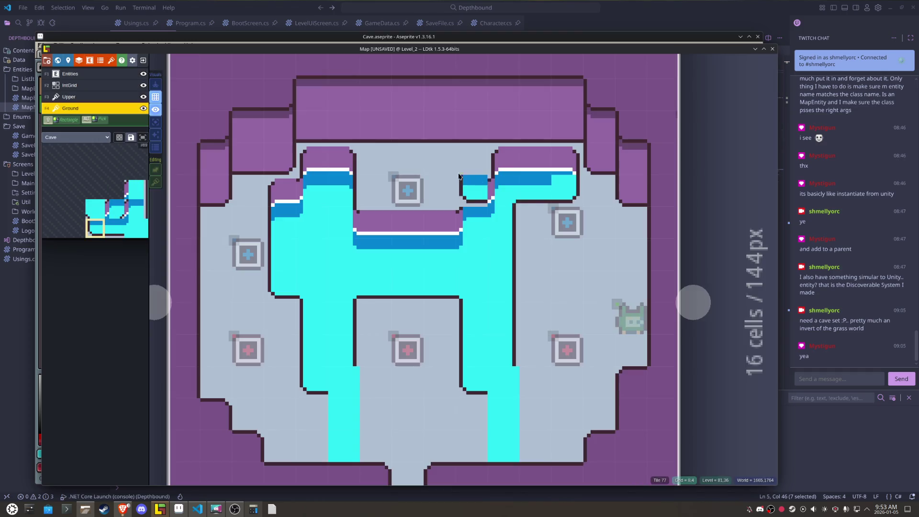
key("x")
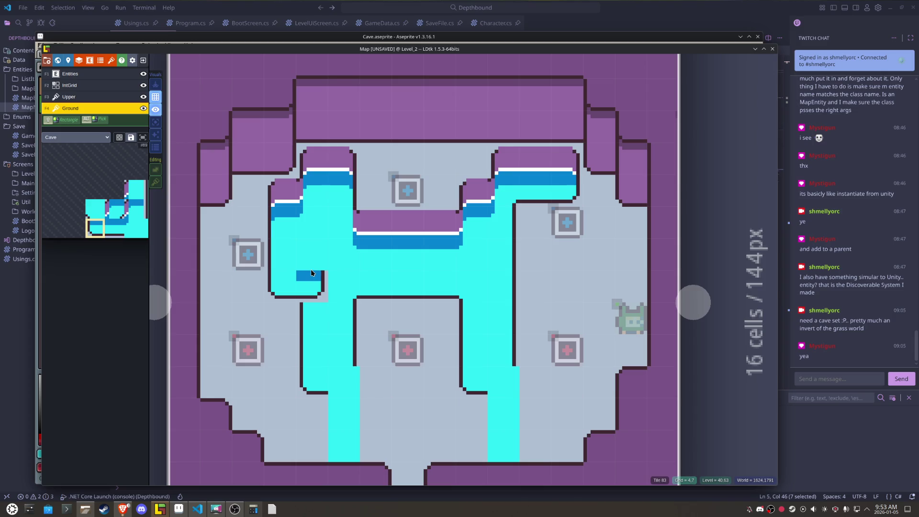
left_click(179, 511)
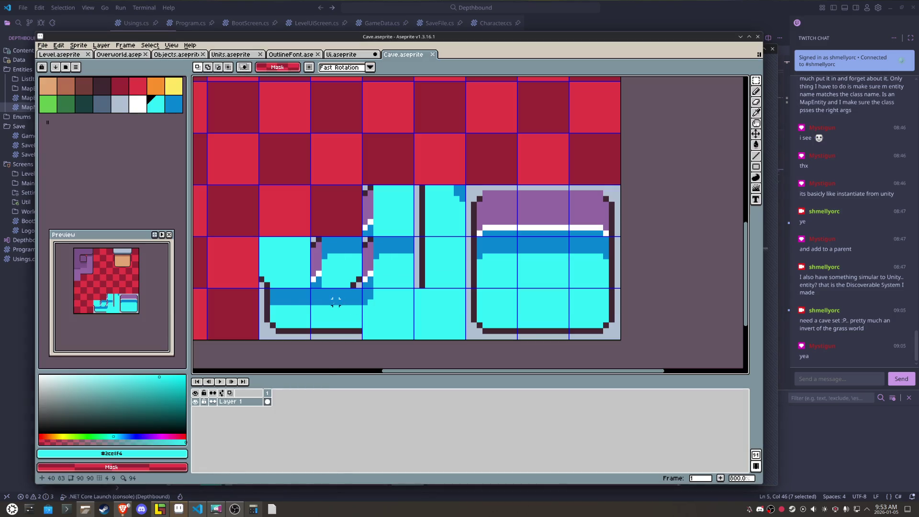
Step: Build a new water-channel tile from a copied water tile, with wall edges and a cyan interior
key("b")
left_click(297, 302, "alt")
key("ctrl+s")
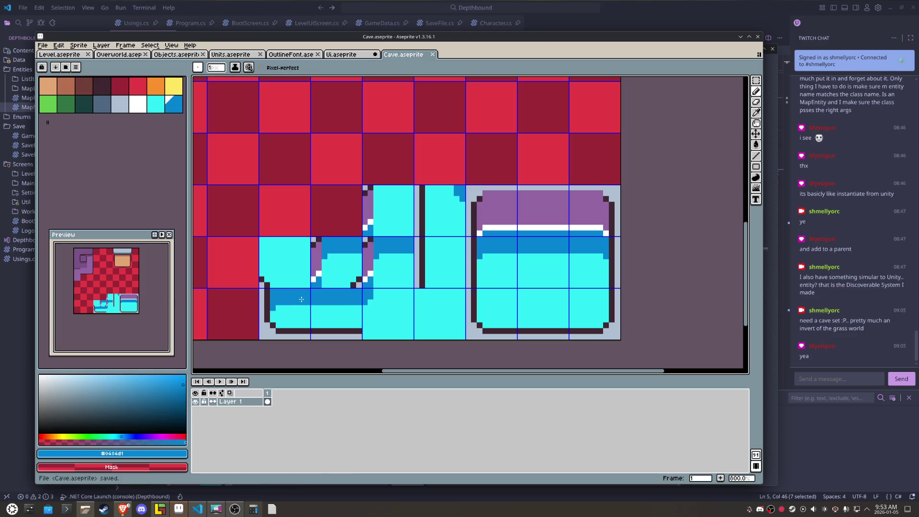
key("m")
left_click_drag(437, 257, 287, 210)
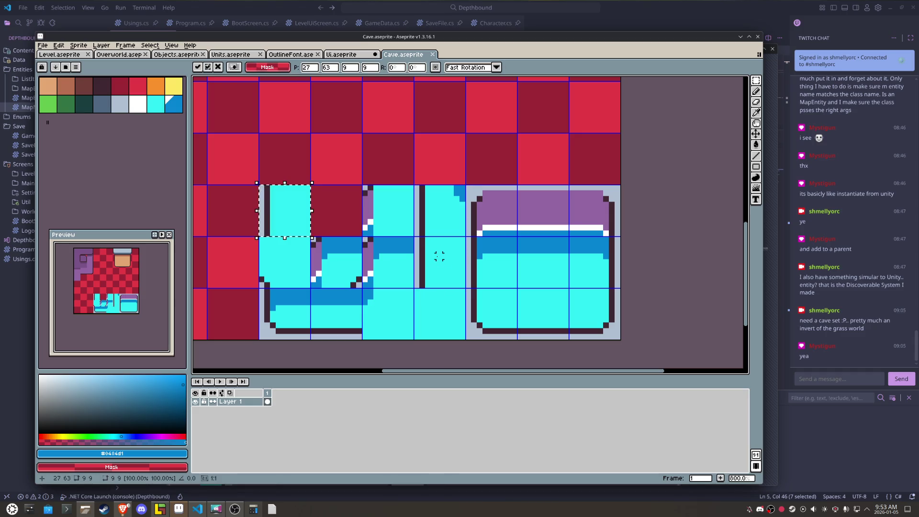
left_click(370, 221)
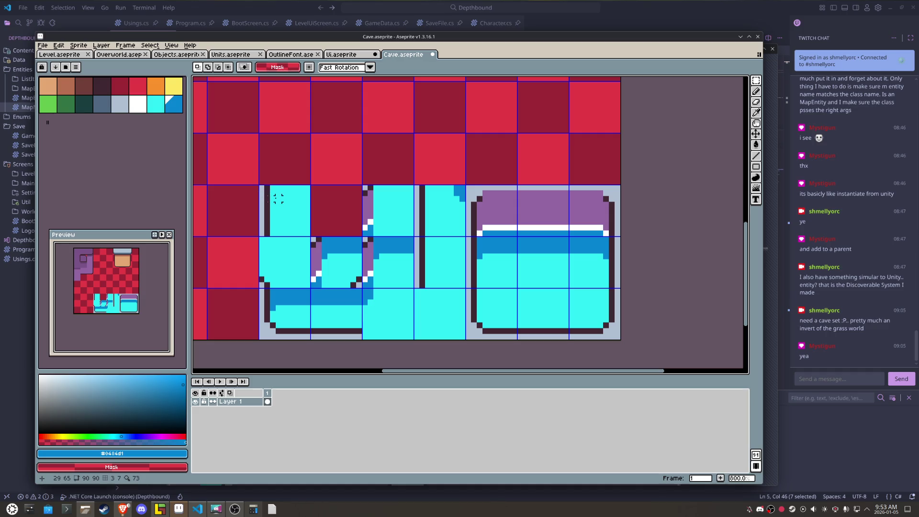
left_click_drag(284, 193, 285, 201)
key("g")
right_click(285, 204)
key("shift+h")
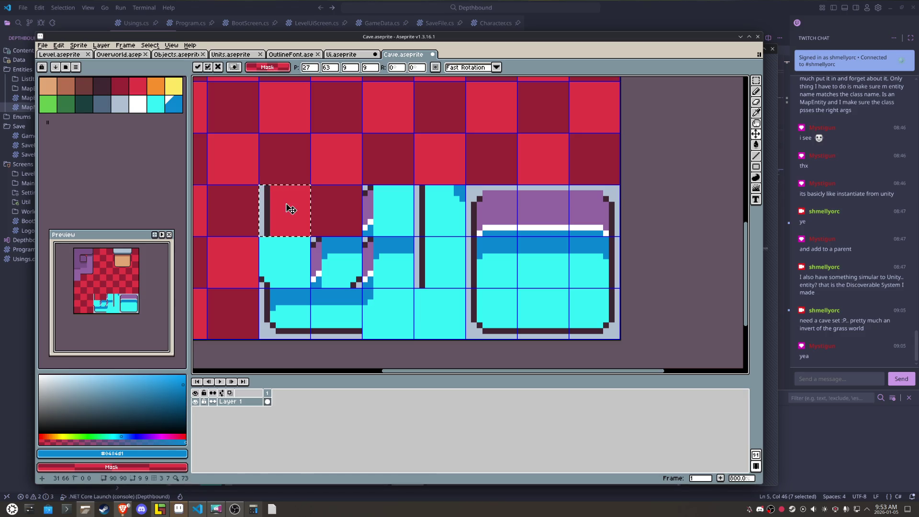
key("[")
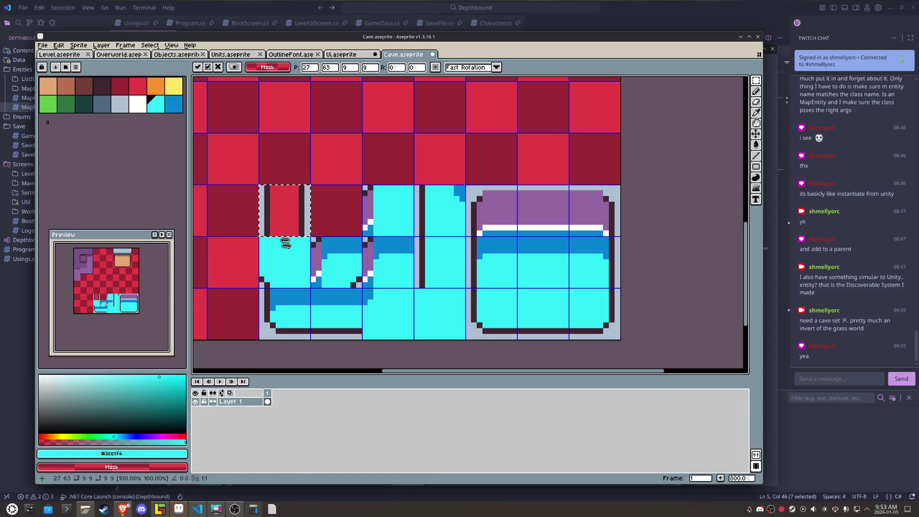
key("Return")
left_click(292, 209)
key("m")
key("ctrl+d")
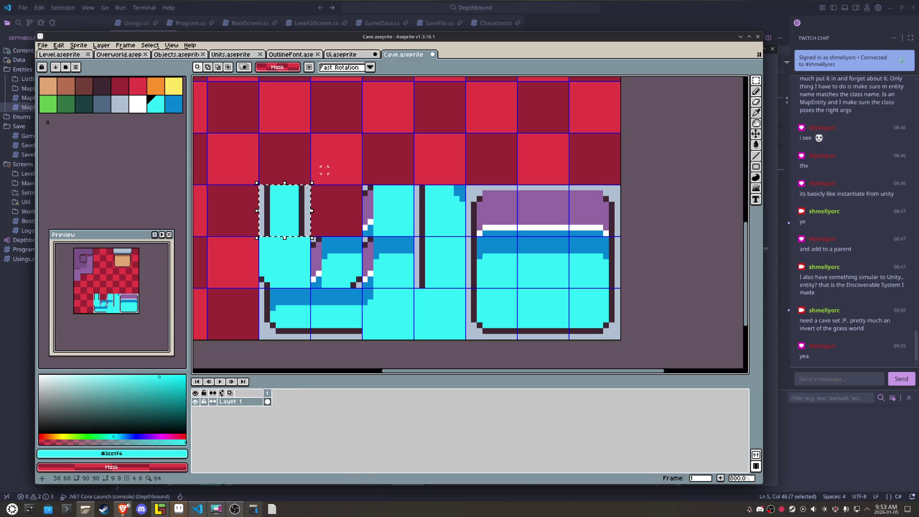
Step: Copy the finished channel tile into the next maroon slot
left_click_drag(311, 194, 295, 210)
key("ctrl+c")
key("ctrl+v")
scroll(297, 210, "up", 5)
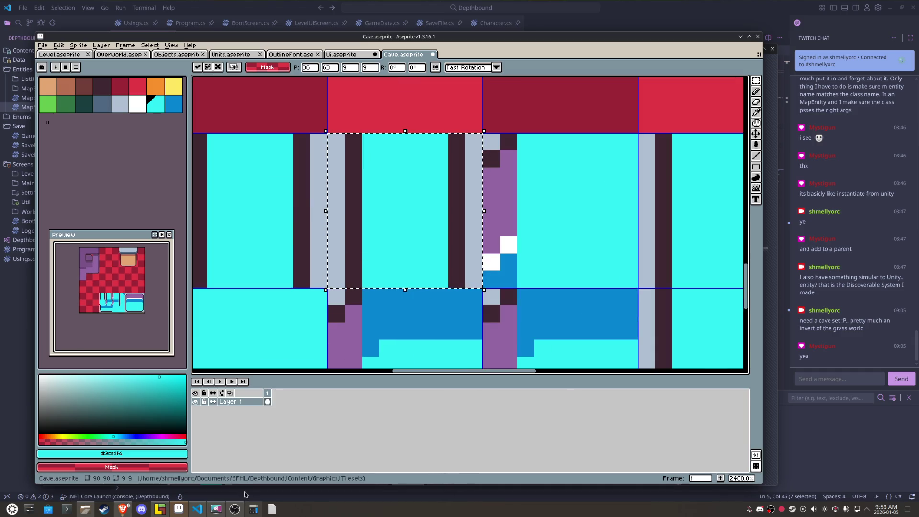
left_click(162, 511)
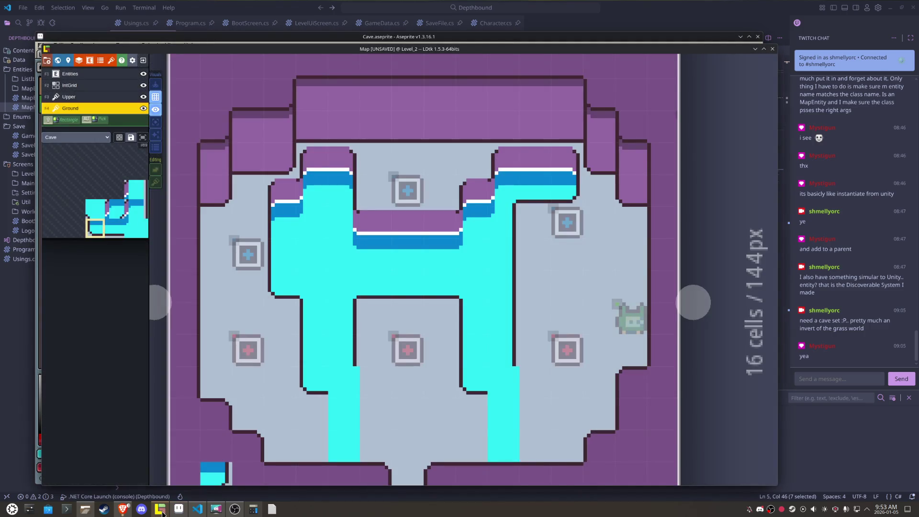
left_click(161, 512)
Step: Touch up the tile with an outline pixel, paint its dark inner column cyan, and save
key("b")
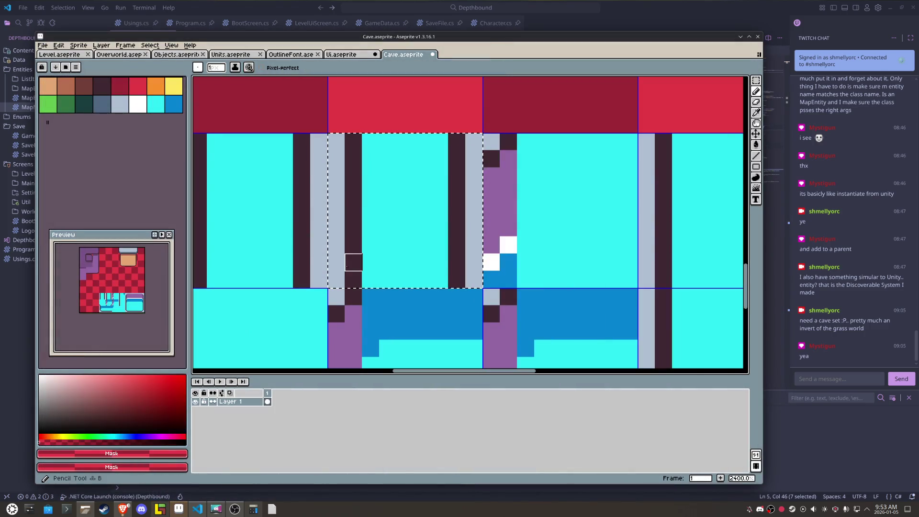
left_click(353, 262, "alt")
left_click(337, 262)
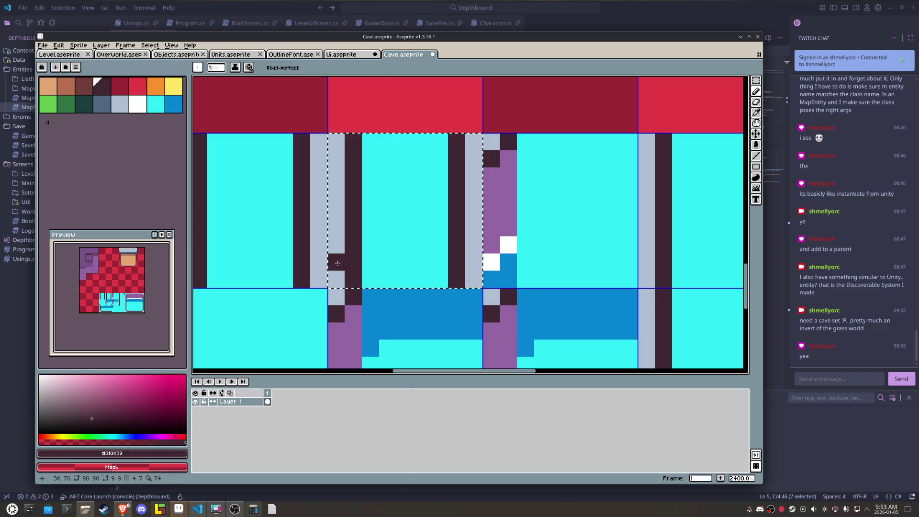
left_click(382, 250, "alt")
left_click_drag(353, 261, 338, 158)
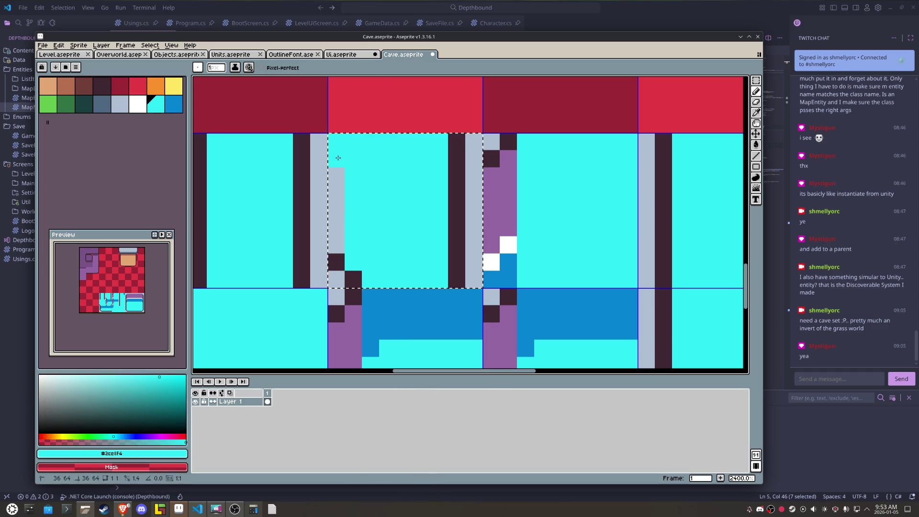
scroll(363, 233, "down", 3)
key("ctrl+s")
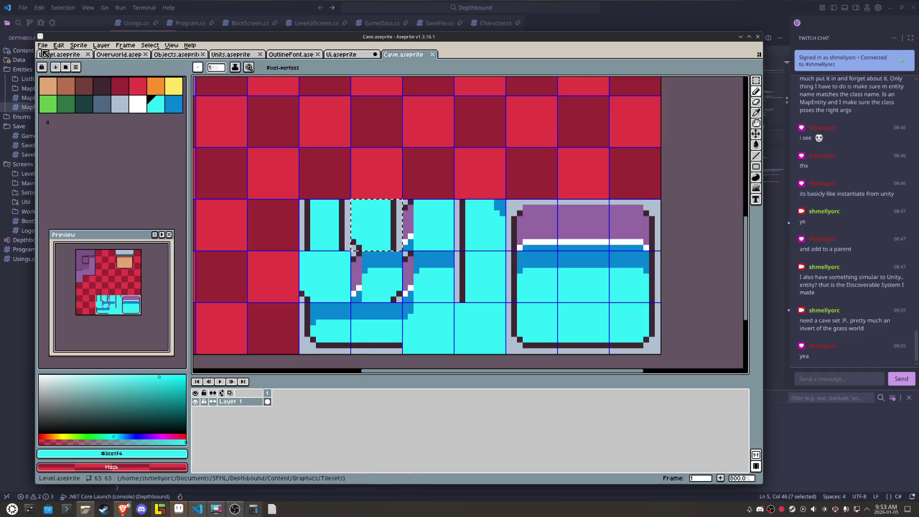
Step: Export the sprite sheet, overwriting Cave.png, and return to LDtk
left_click(43, 45)
mouse_move(93, 117)
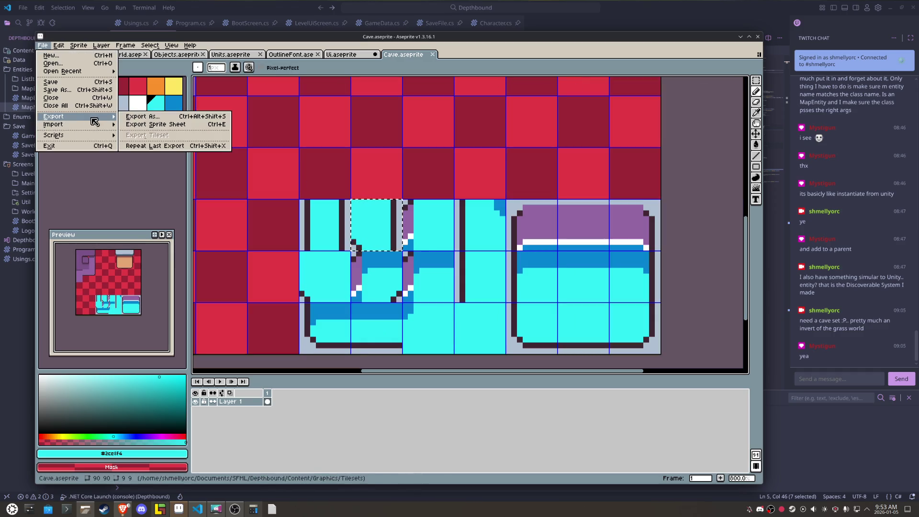
left_click(130, 124)
left_click(511, 344)
key("Return")
left_click(161, 510)
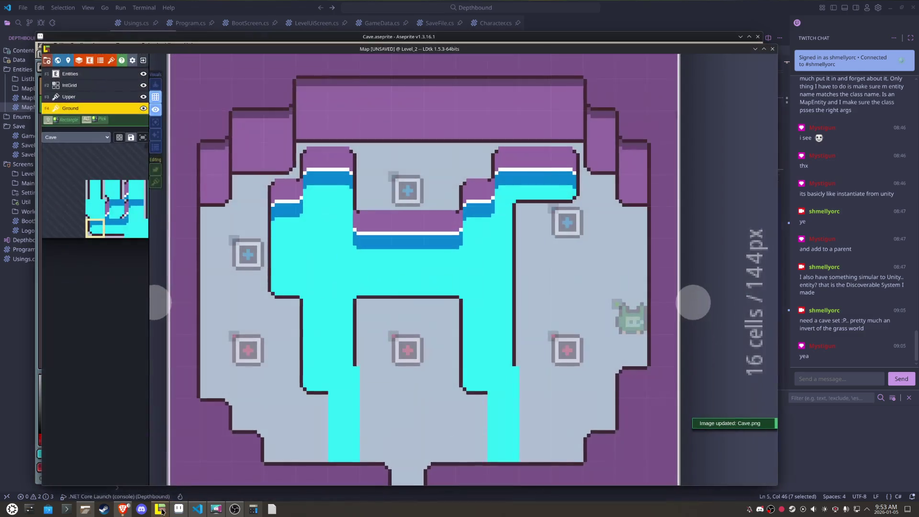
Step: Paint a water-edge tile at the channel ends, testing and undoing horizontal mirroring
mouse_move(121, 228)
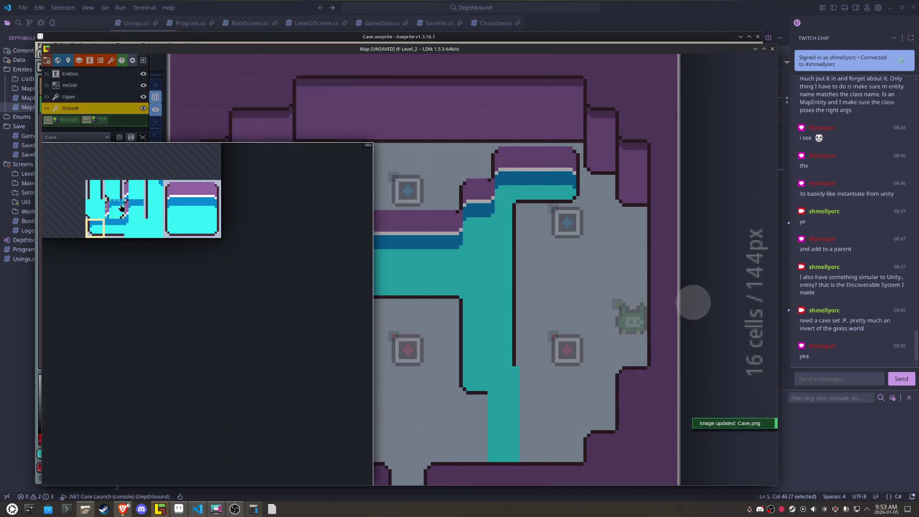
left_click(112, 188)
left_click(506, 383)
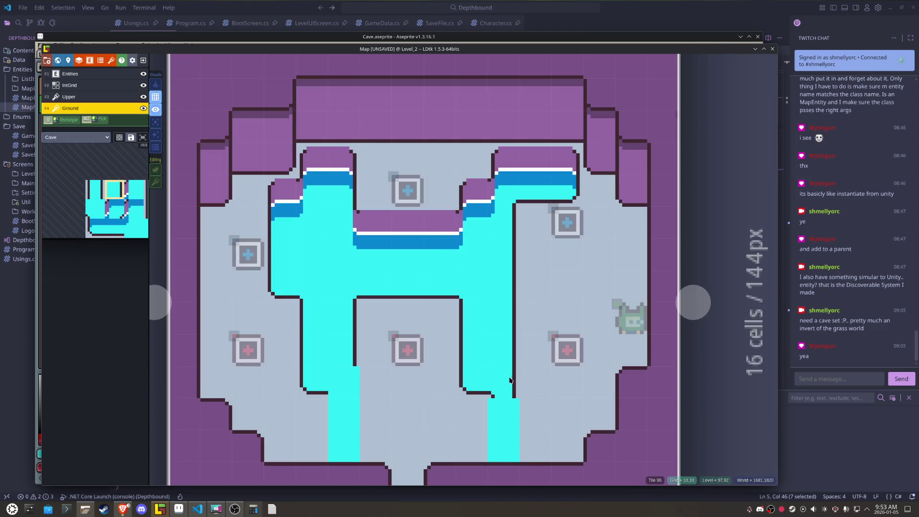
key("x")
key("x")
left_click(507, 381)
left_click(345, 387)
Step: Paint wall-edge and corner tiles along the left and right water columns
mouse_move(115, 211)
left_click(94, 189)
left_click(485, 383)
left_click(457, 395)
left_click(505, 416)
left_click(506, 447)
left_click(347, 443)
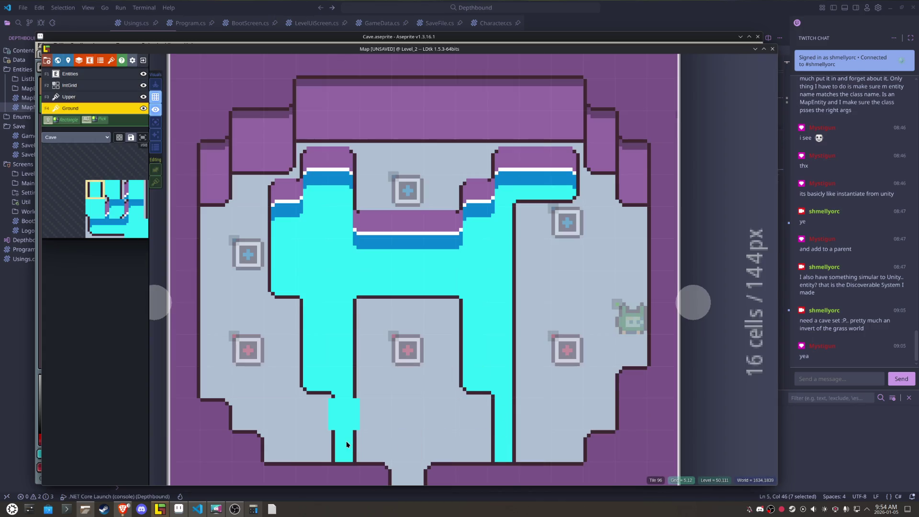
Step: Save the project and select the top-right Teleport
scroll(395, 316, "down", 3)
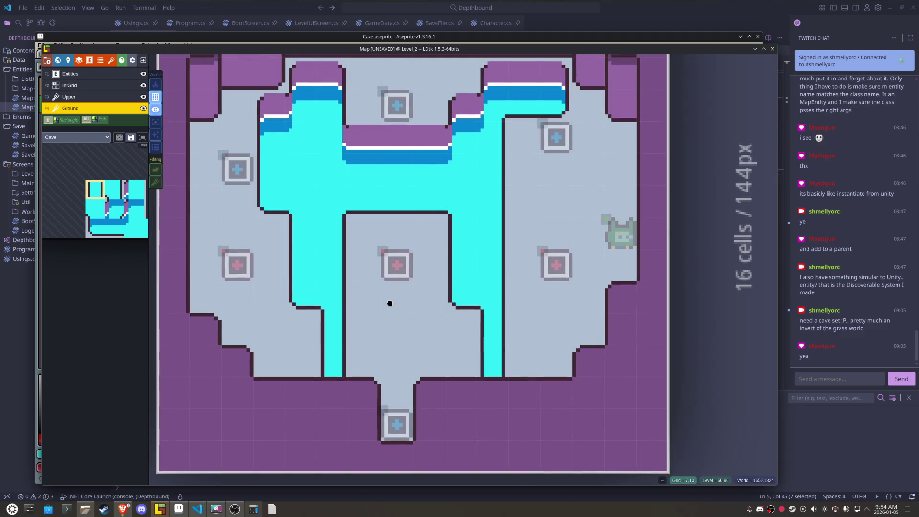
key("ctrl+s")
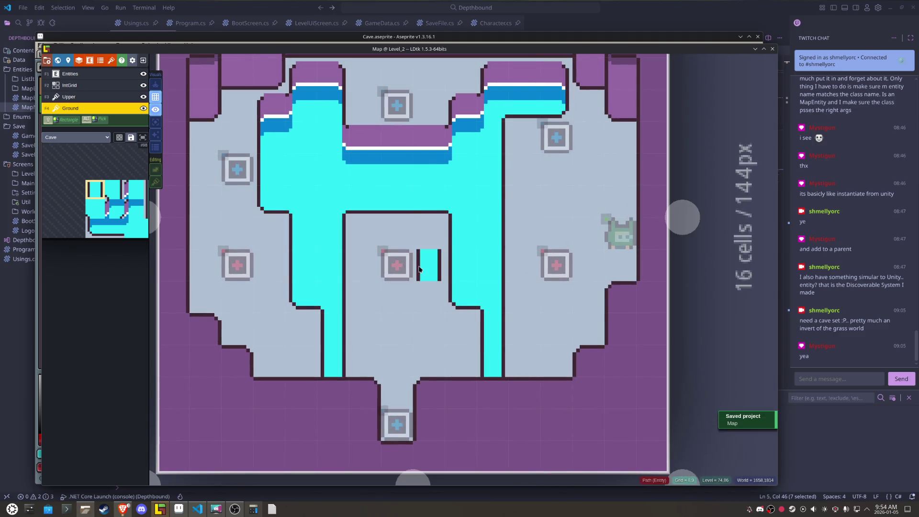
scroll(508, 307, "down", 3)
scroll(534, 217, "up", 2)
left_click(535, 217)
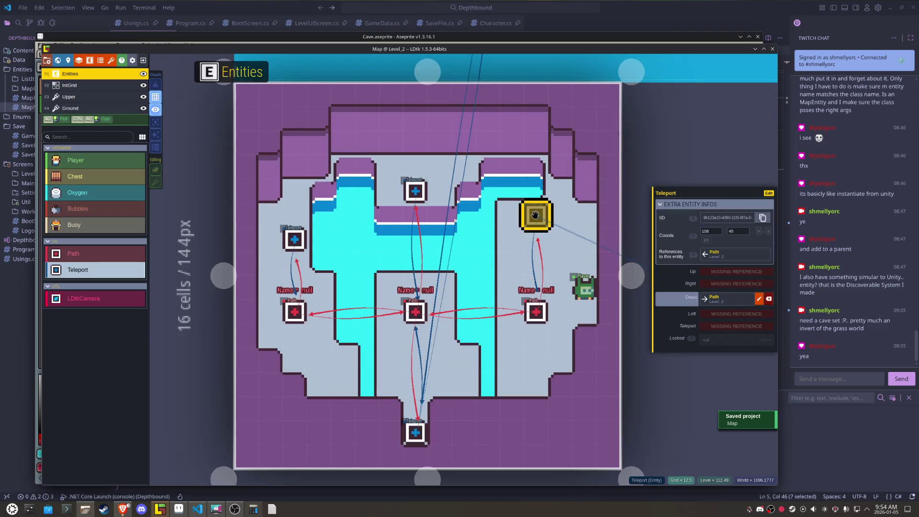
Step: Lower the right Teleport level with the left one, raise the top-middle one, and save
left_click_drag(536, 216, 536, 239)
left_click_drag(416, 191, 416, 166)
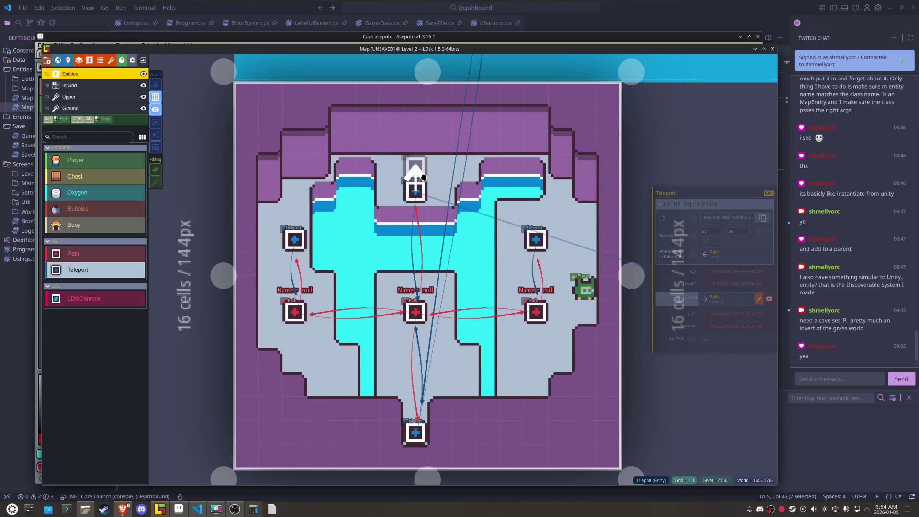
key("ctrl+s")
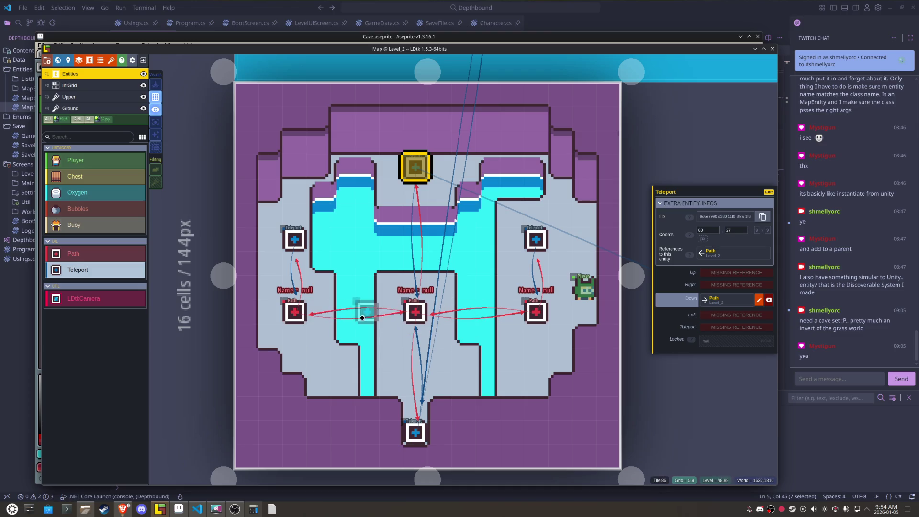
Step: Try raising the three Path entities, then move them back down
left_click_drag(416, 323, 416, 298)
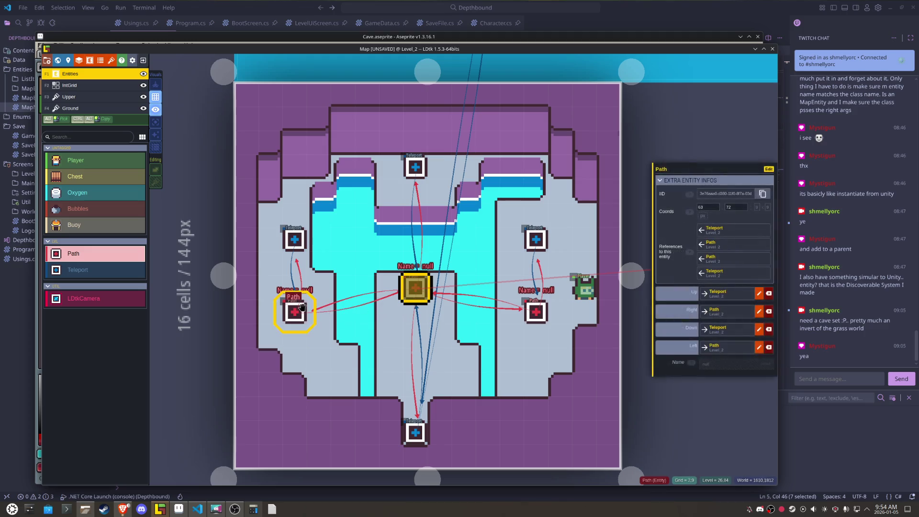
left_click_drag(298, 291, 300, 289)
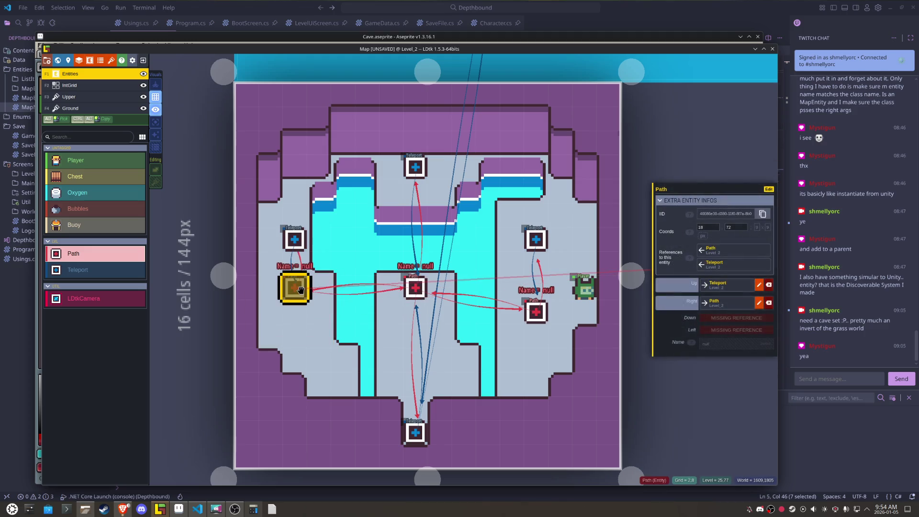
left_click_drag(536, 311, 536, 288)
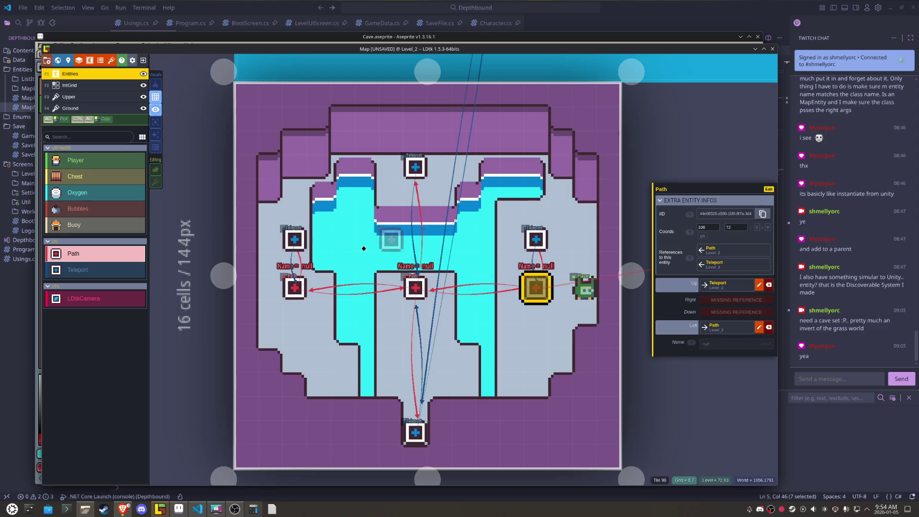
left_click_drag(294, 287, 294, 311)
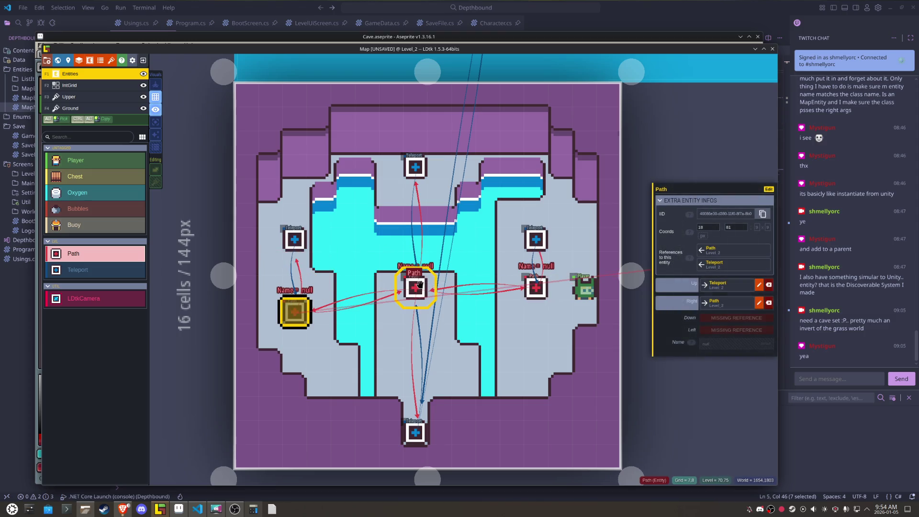
left_click_drag(427, 283, 427, 307)
left_click_drag(533, 288, 533, 305)
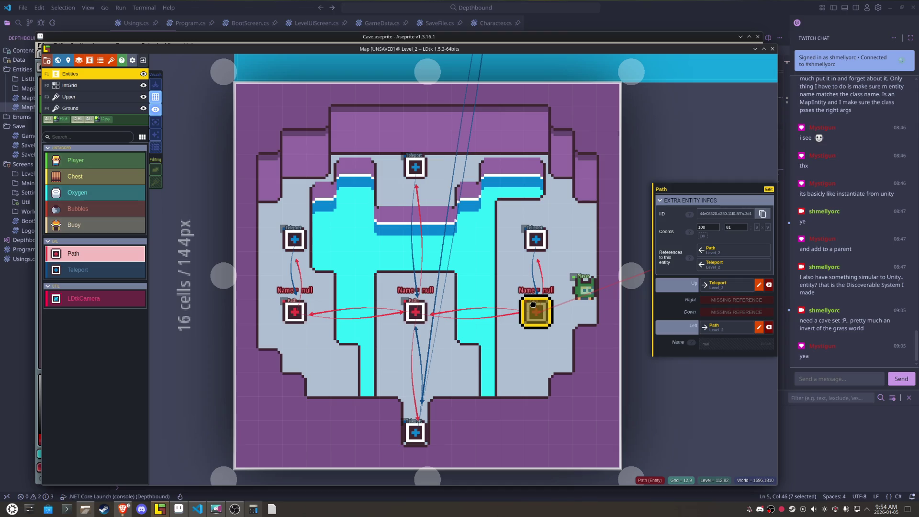
Step: Move the Player to the lower-left cave floor
scroll(471, 337, "up", 1)
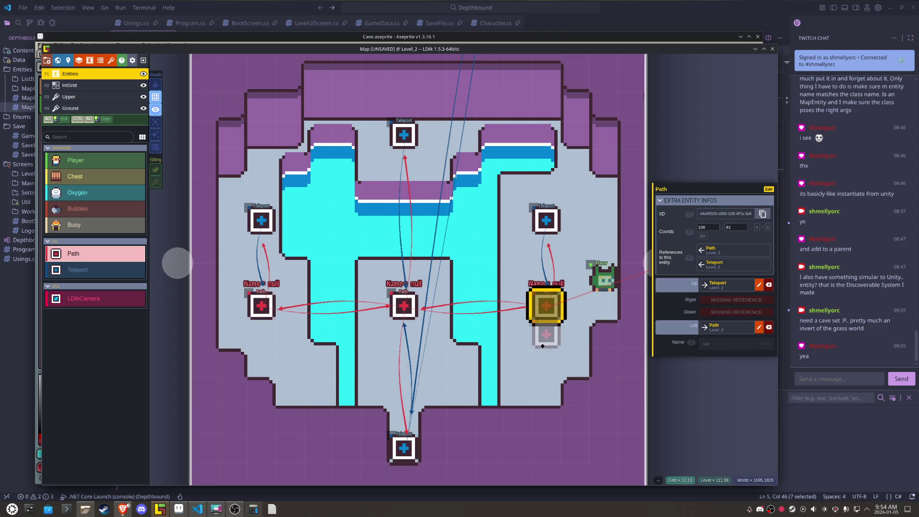
scroll(543, 345, "down", 2)
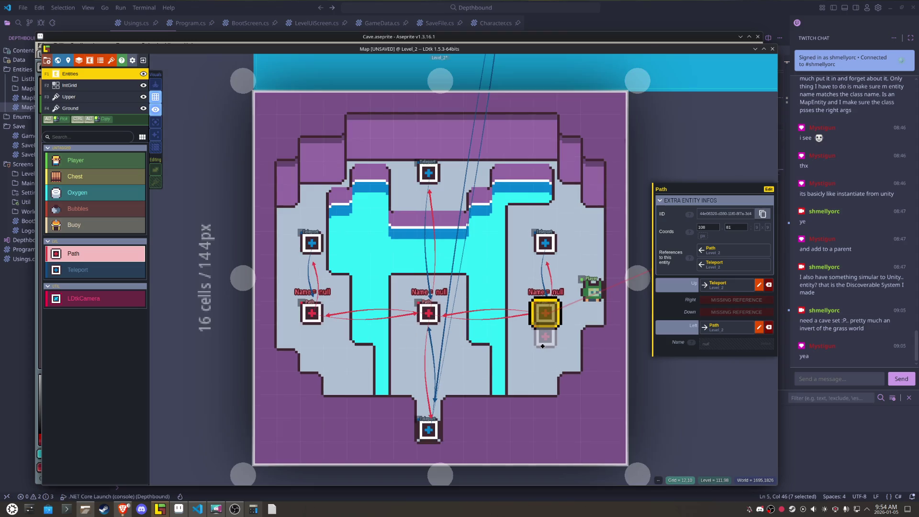
mouse_move(592, 290)
left_mouse_down()
mouse_move(434, 359)
mouse_move(335, 360)
left_mouse_up()
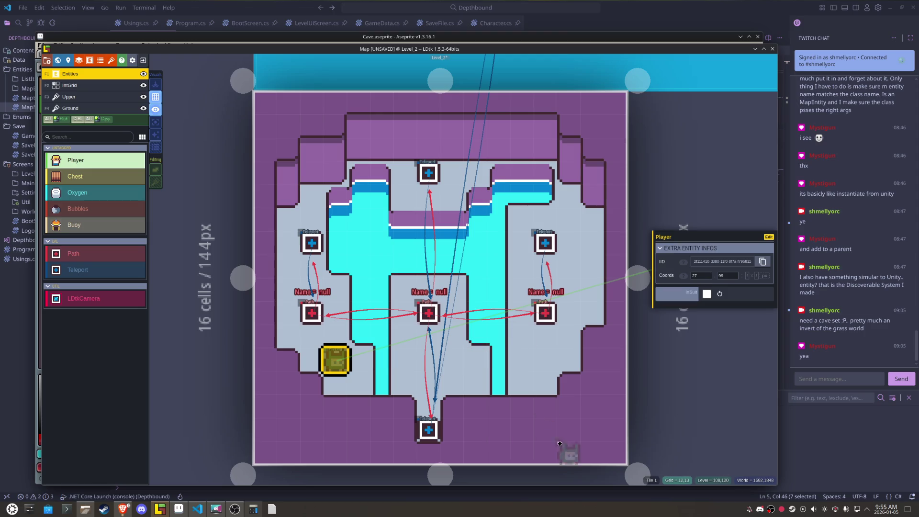
Step: Deselect the Player and paint light floor across the lower outer cells of the Ground layer
key("Escape")
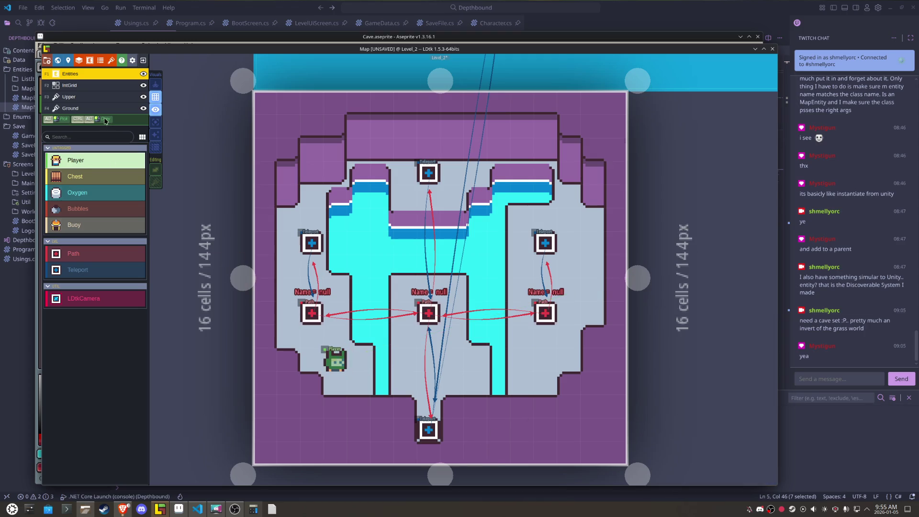
key("F4")
mouse_move(483, 435)
left_mouse_down()
mouse_move(610, 420)
mouse_move(502, 450)
mouse_move(370, 434)
mouse_move(271, 444)
mouse_move(268, 144)
mouse_move(279, 115)
left_mouse_up()
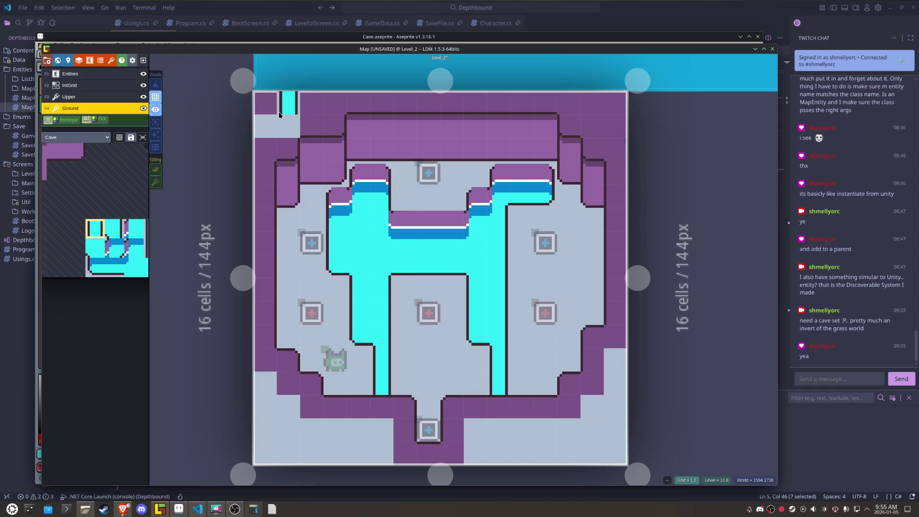
Step: Turn the top-left and top-right corner rows into light floor and remove a stray water tile
right_click(287, 126)
left_click_drag(262, 123, 315, 106)
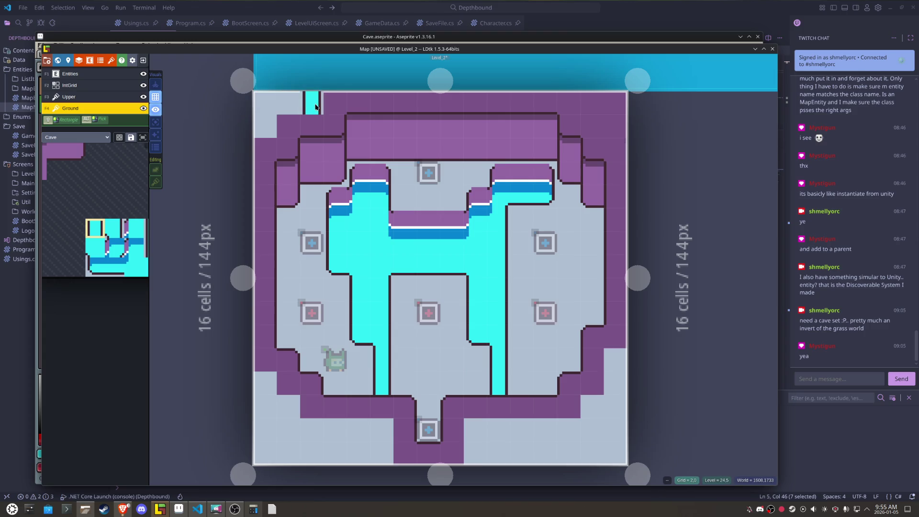
left_click(592, 127)
right_click(592, 127)
left_click_drag(593, 103, 610, 117)
right_click(544, 416)
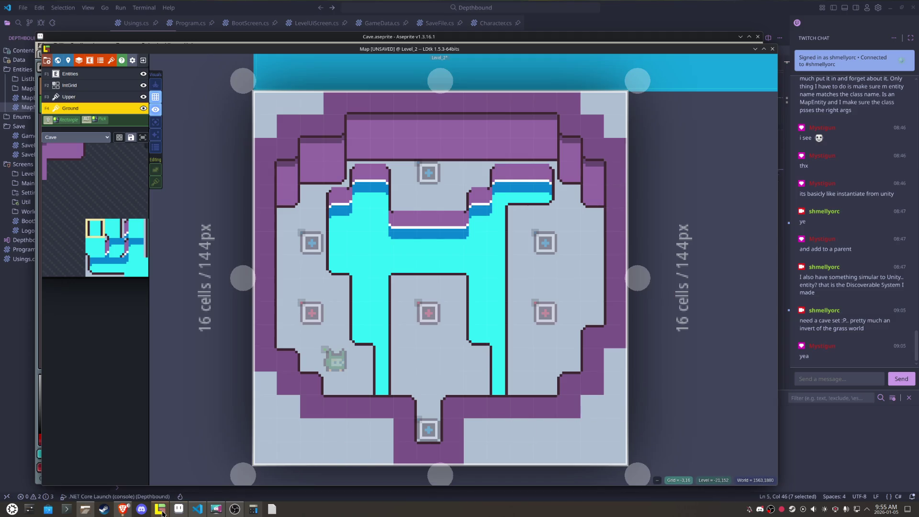
Step: Sample the wall purple #7a5487 in Aseprite and copy its hex code
mouse_move(163, 514)
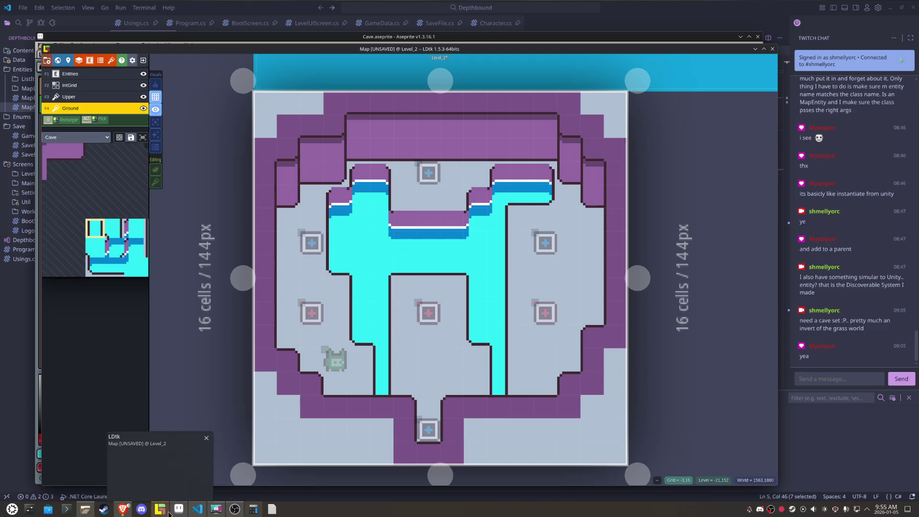
left_click(178, 509)
scroll(354, 201, "down", 3)
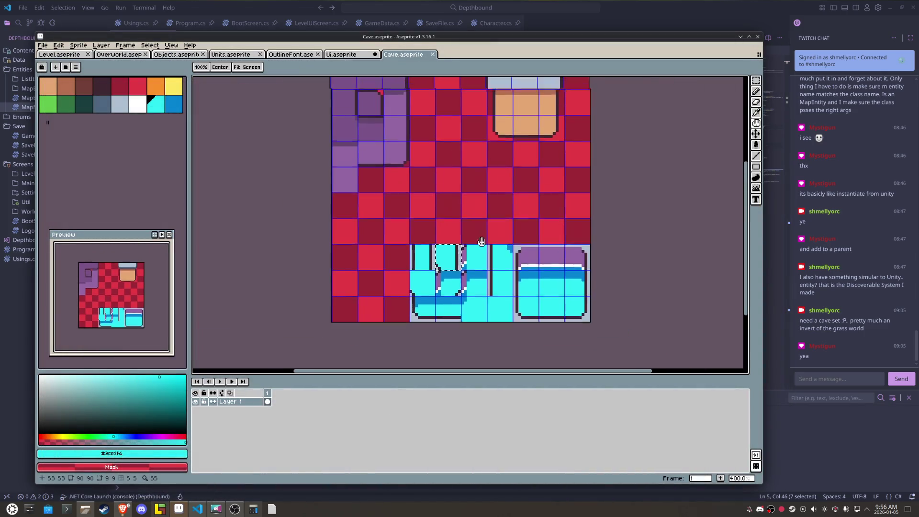
scroll(354, 196, "up", 2)
left_click(354, 196, "alt")
left_click(149, 454)
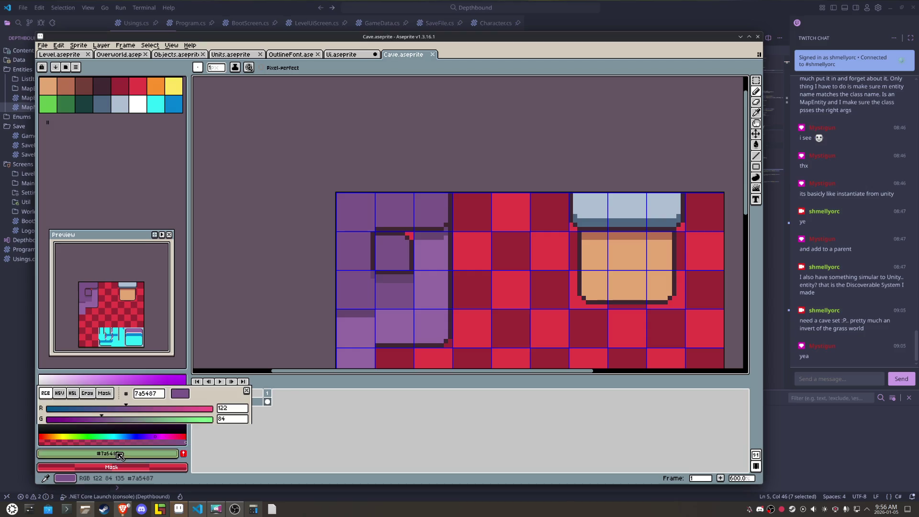
double_click(145, 400)
key("ctrl+c")
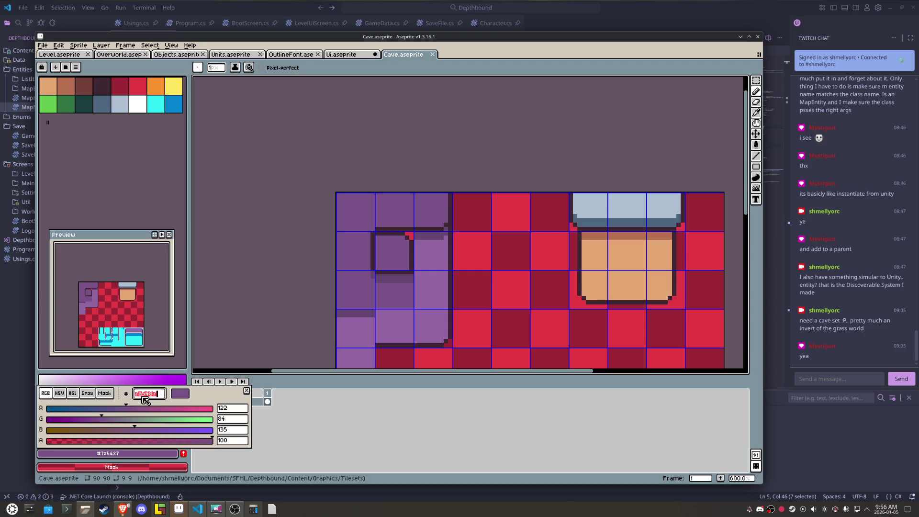
left_click(160, 509)
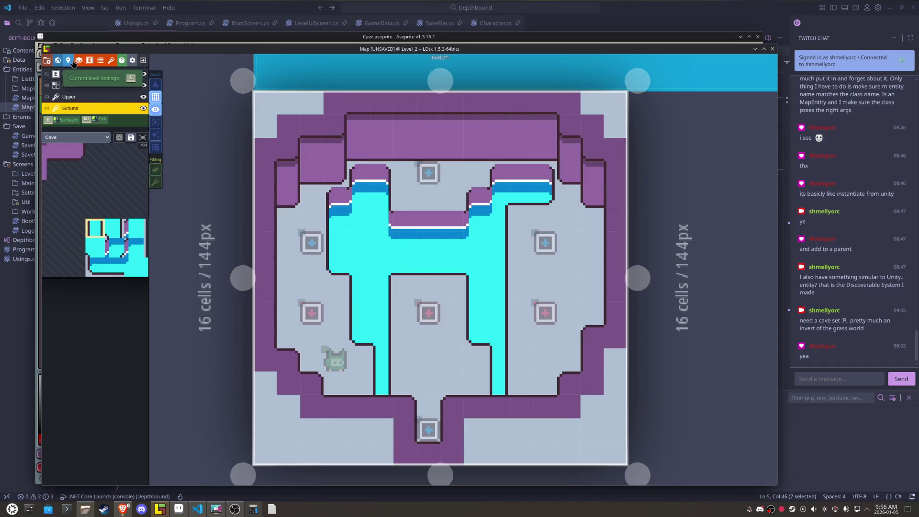
Step: Paste 7a5487 as Level_2's background colour, then go back to Aseprite
left_click(68, 60)
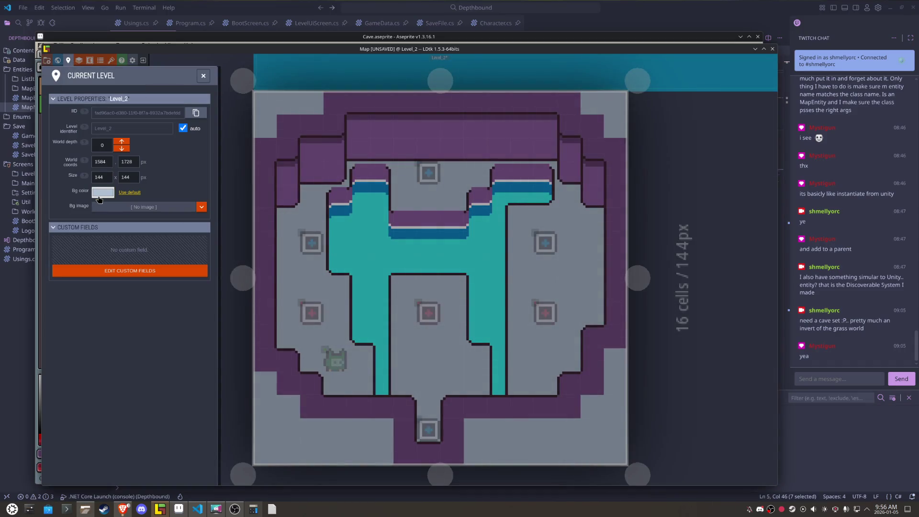
left_click(102, 192)
key("ctrl+v")
key("Return")
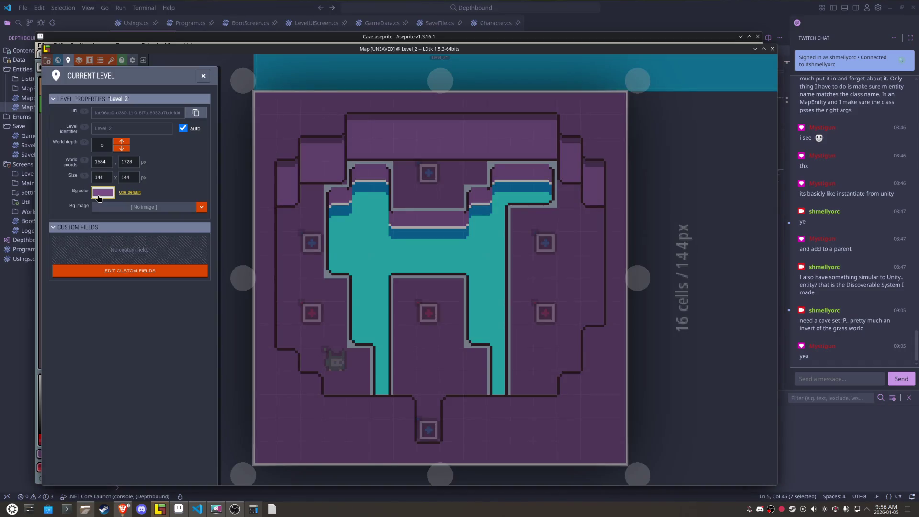
key("Escape")
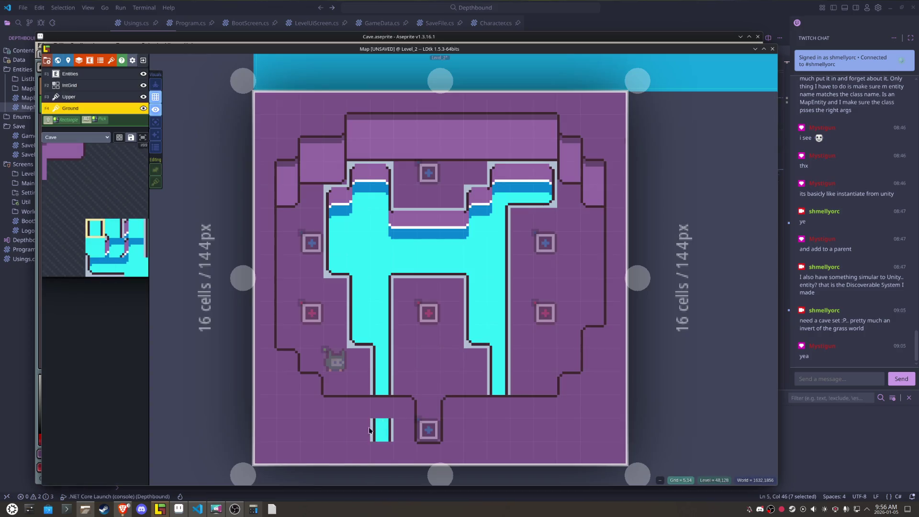
left_click(178, 509)
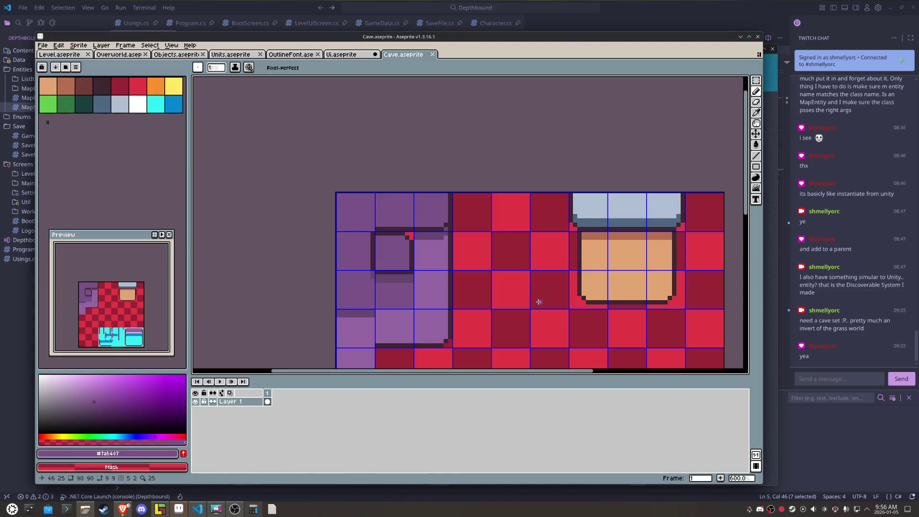
Step: Fill the empty tile left of the cyan water tiles with light grey-blue #afbfd2
scroll(539, 301, "down", 2)
left_click_drag(534, 304, 426, 170)
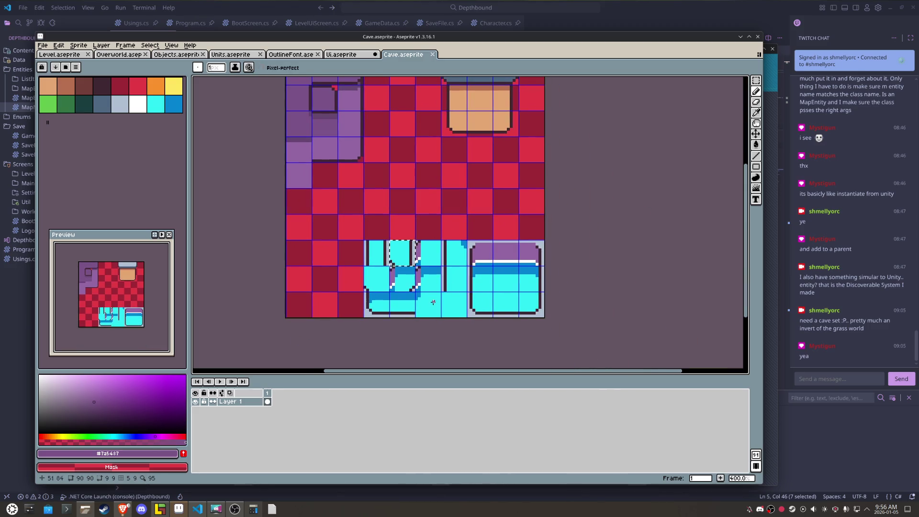
key("m")
key("ctrl+d")
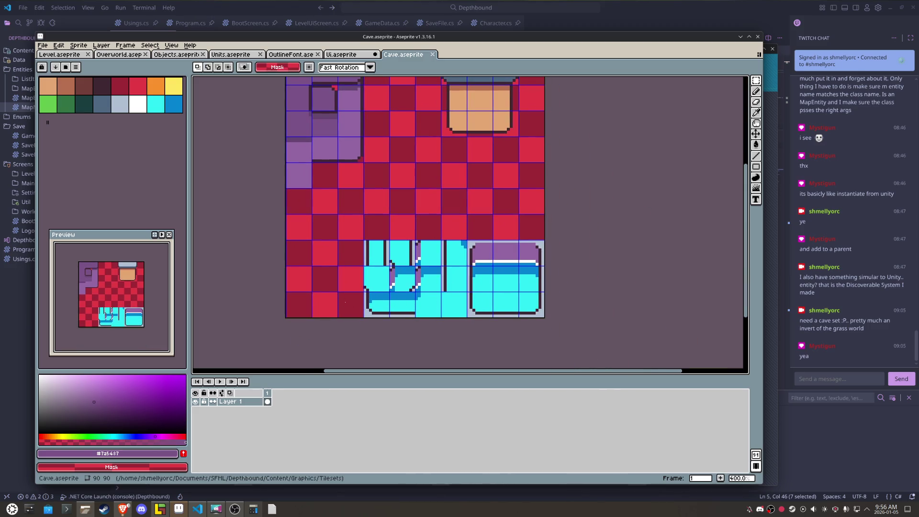
left_click_drag(338, 292, 364, 318)
scroll(361, 309, "up", 2)
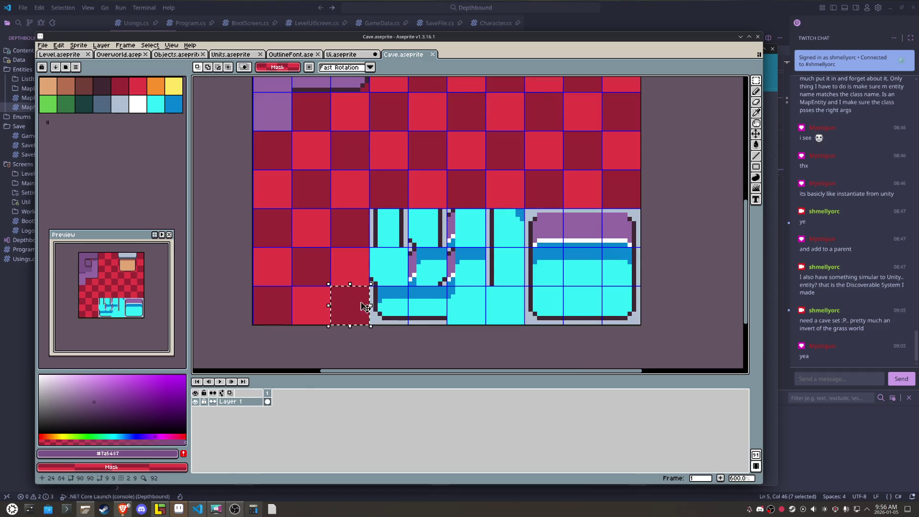
key("f")
key("ctrl+d")
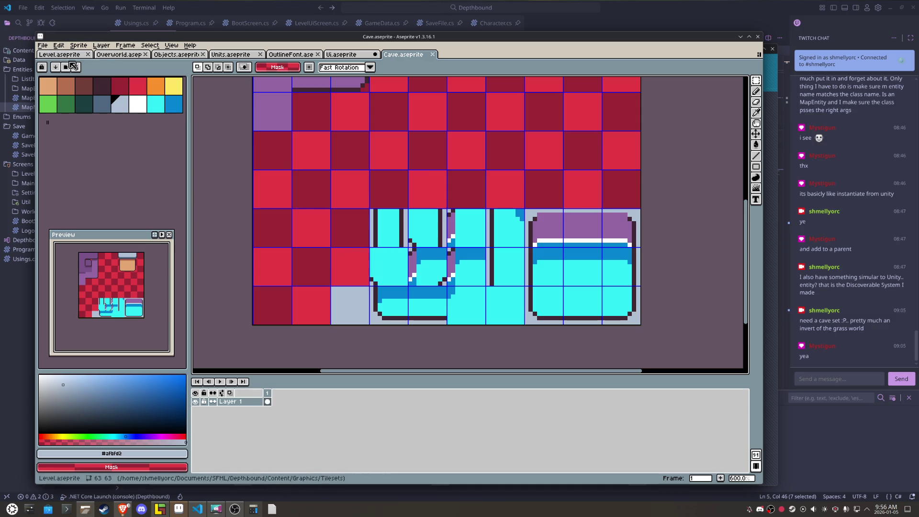
Step: Export the tileset as Cave.png and return to the LDtk level
left_click(42, 45)
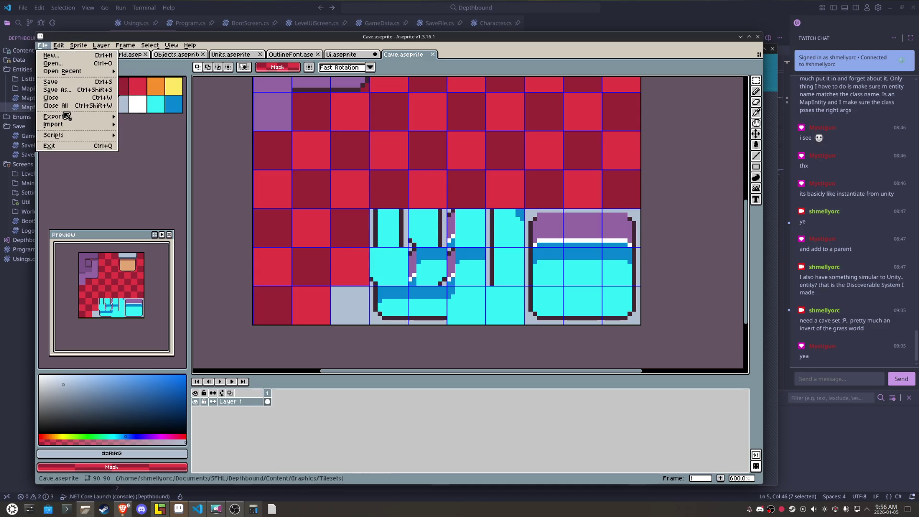
mouse_move(71, 118)
key("Escape")
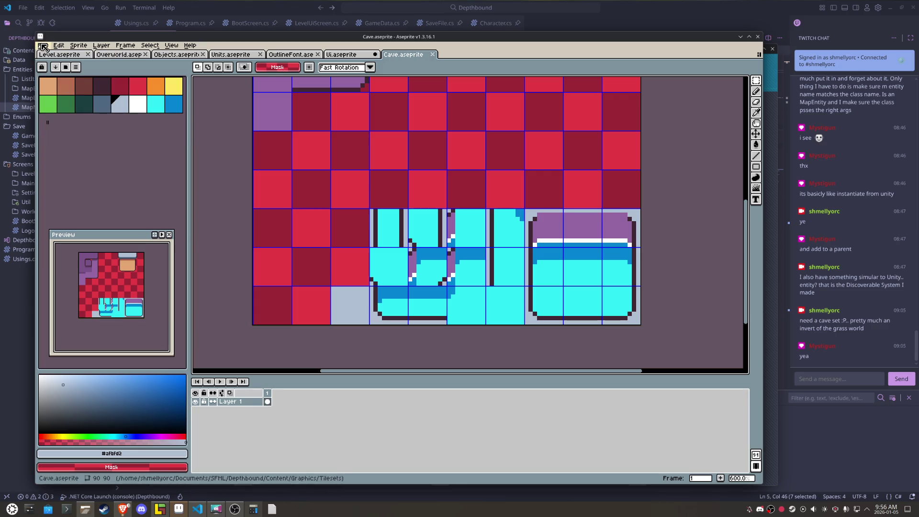
left_click(42, 45)
left_click(142, 116)
left_click(551, 339)
left_click(160, 509)
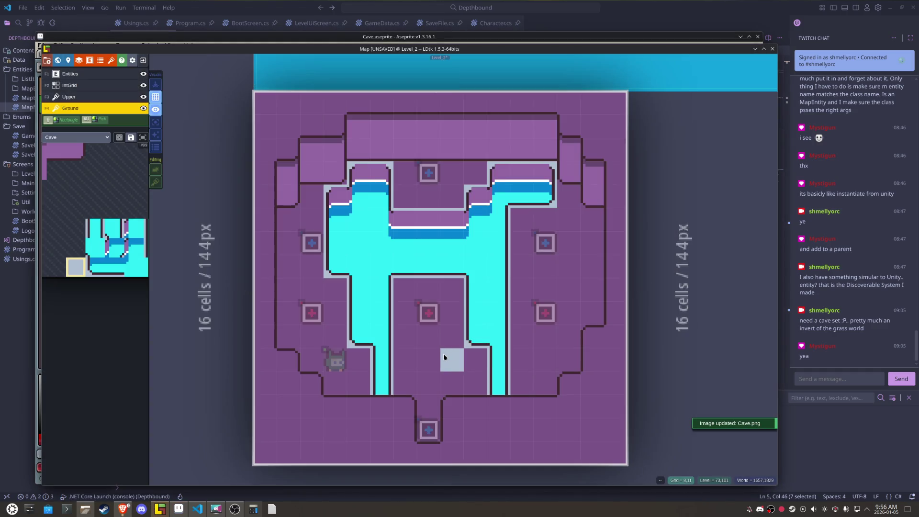
Step: Flood-fill the central, right, top-centre and left cave regions with the light floor tile
left_click(444, 353)
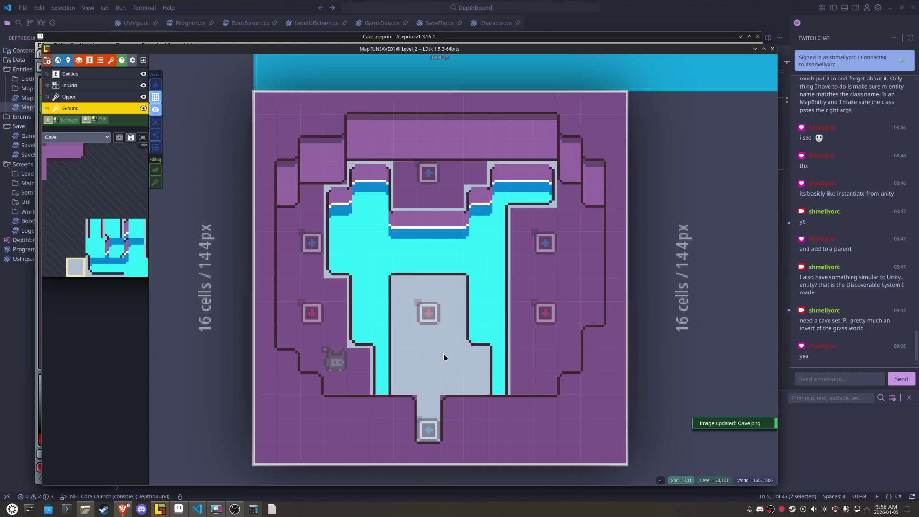
left_click(555, 277)
left_click(435, 193)
left_click(435, 193)
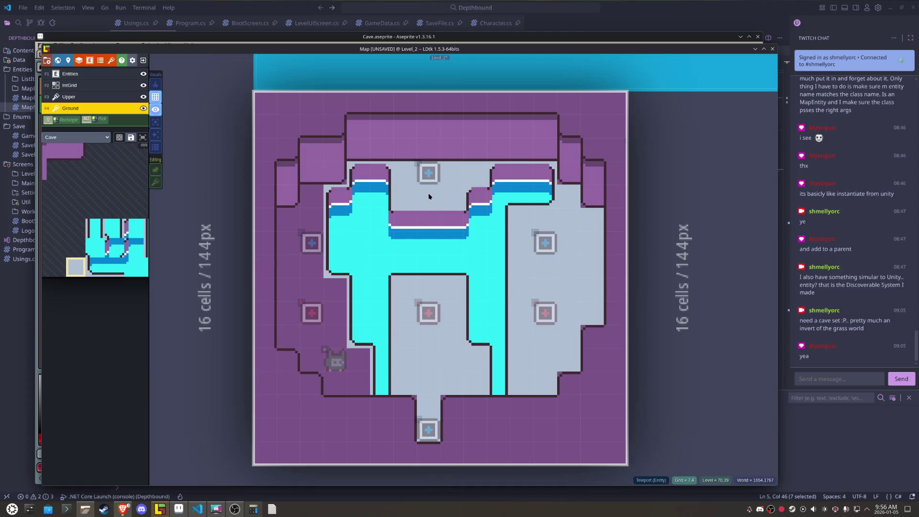
left_click(299, 220)
Step: Paint light floor into the leftover purple blocks, right-side gaps and bottom notches
left_click(327, 164)
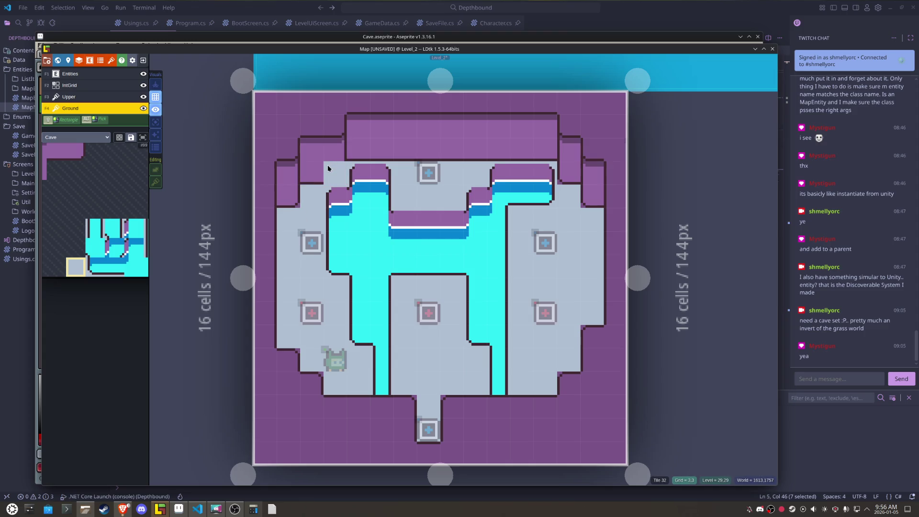
left_click(519, 176)
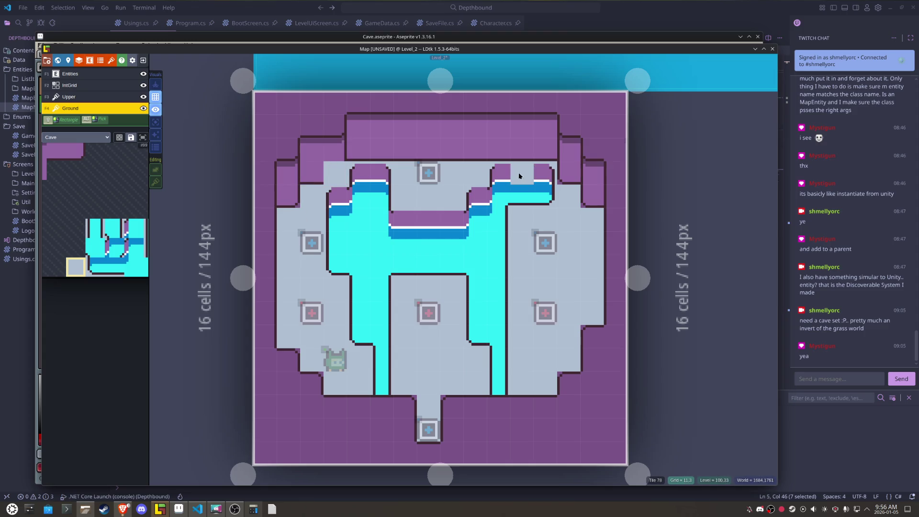
left_click(558, 171)
left_click(590, 199)
left_click(583, 335)
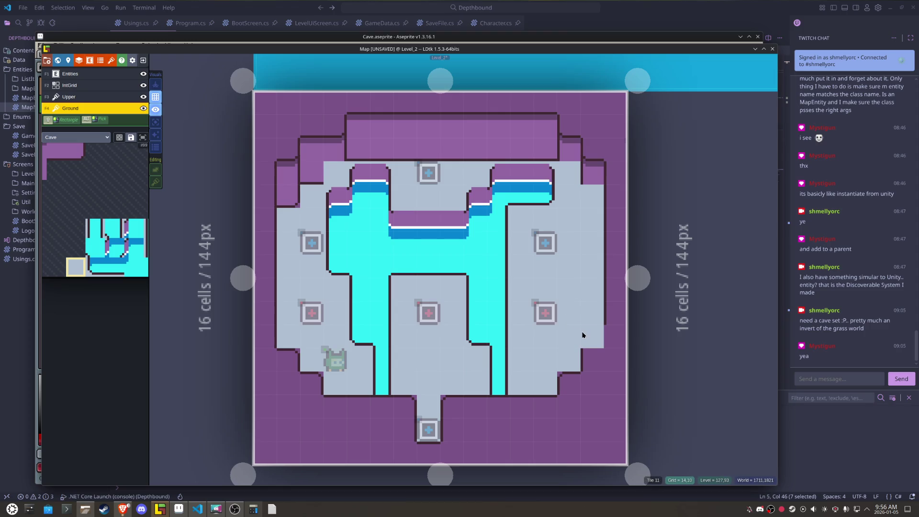
left_click(565, 379)
left_click(312, 383)
left_click(291, 363)
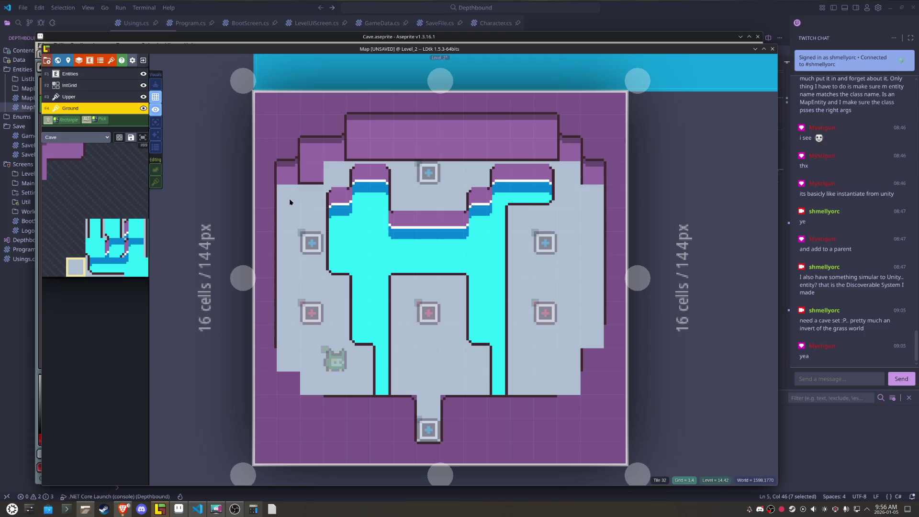
Step: Place an X-flipped purple wall corner tile at the right edge with tile stacking on
mouse_move(144, 259)
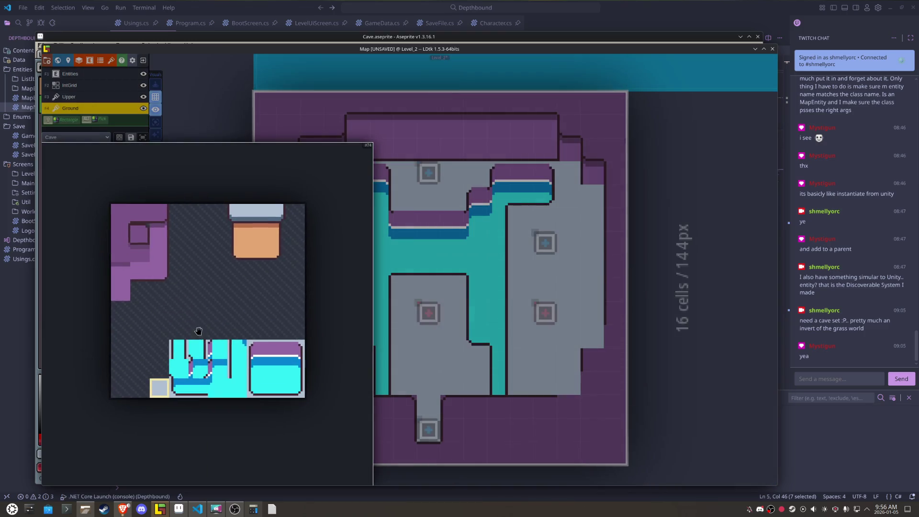
left_click(160, 278)
key("s")
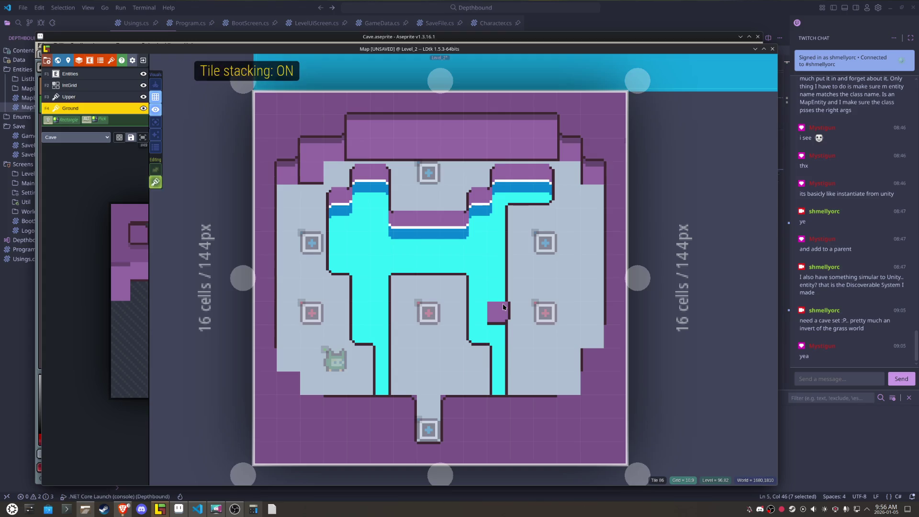
key("x")
left_click(583, 191)
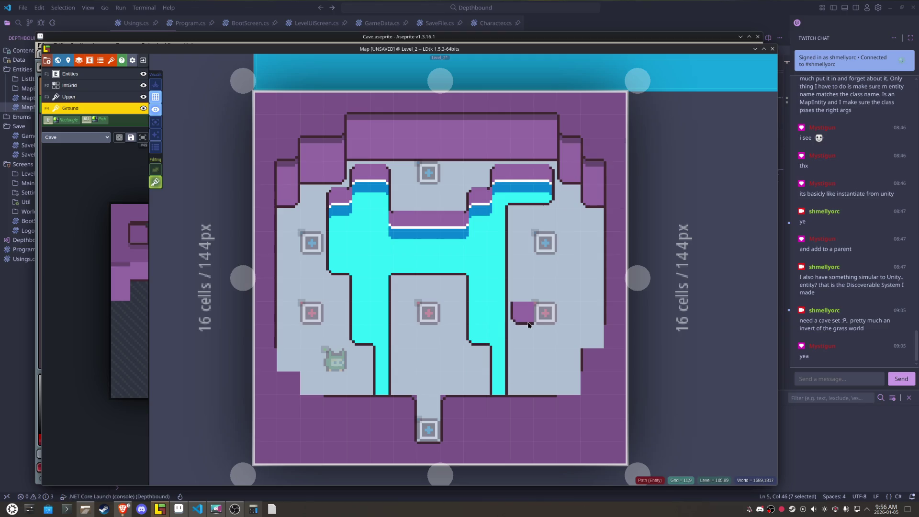
Step: Place flipped purple corner tiles along the right side and lower right, then unflip
mouse_move(115, 291)
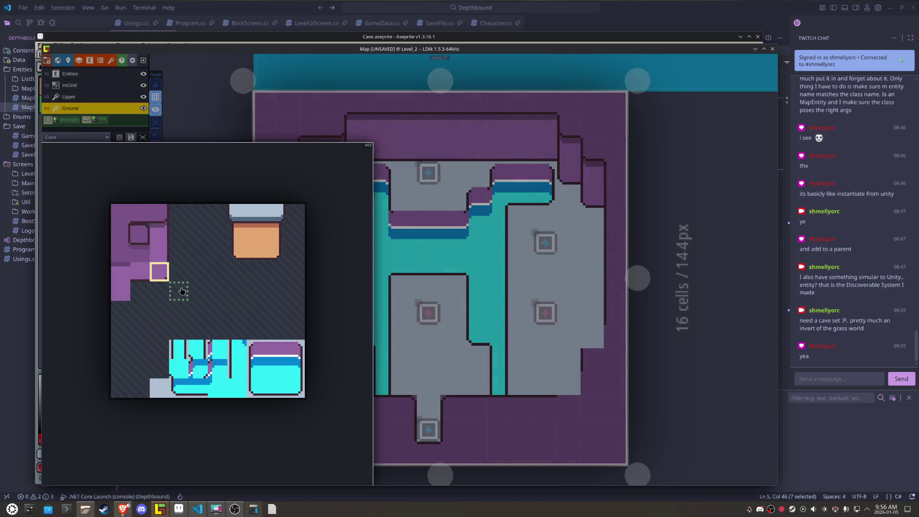
left_click(139, 234)
key("x")
left_click(570, 337)
left_click(592, 336)
left_click(570, 383)
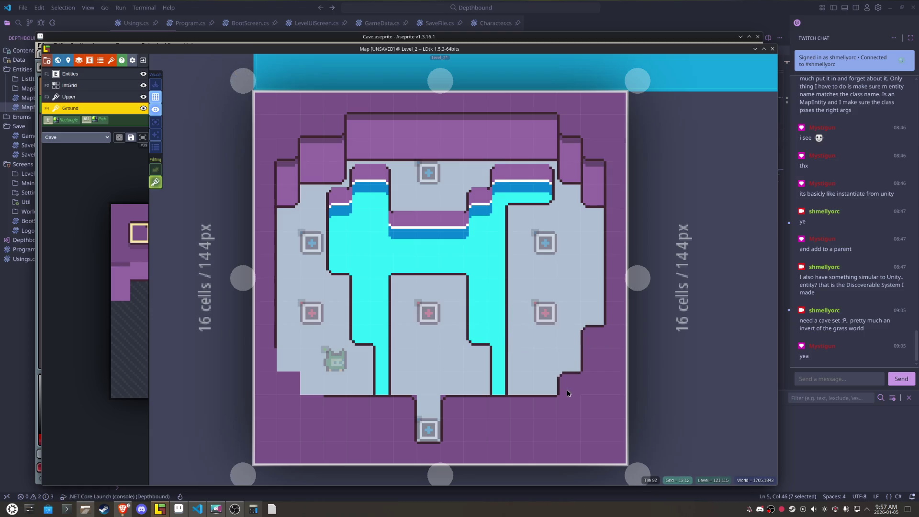
key("x")
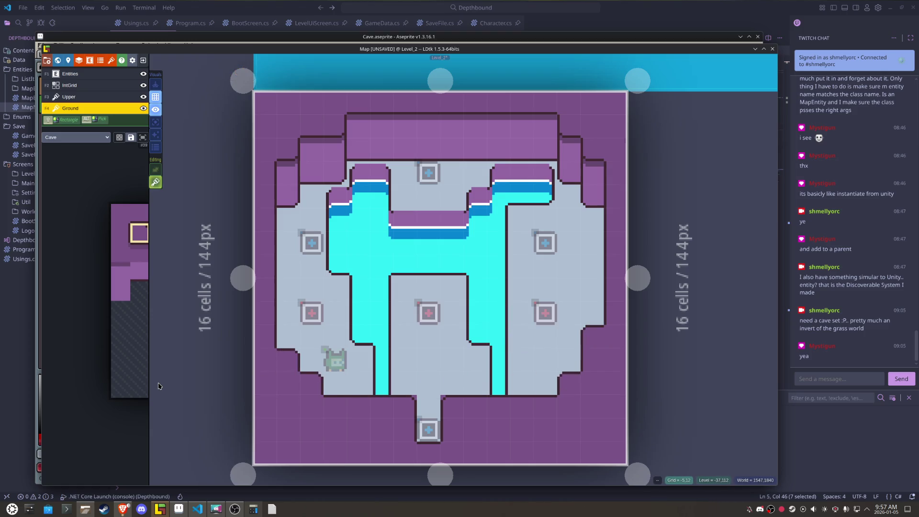
Step: Save the project and place a tileset tile in the bottom passage
mouse_move(141, 376)
key("ctrl+s")
left_click(172, 373)
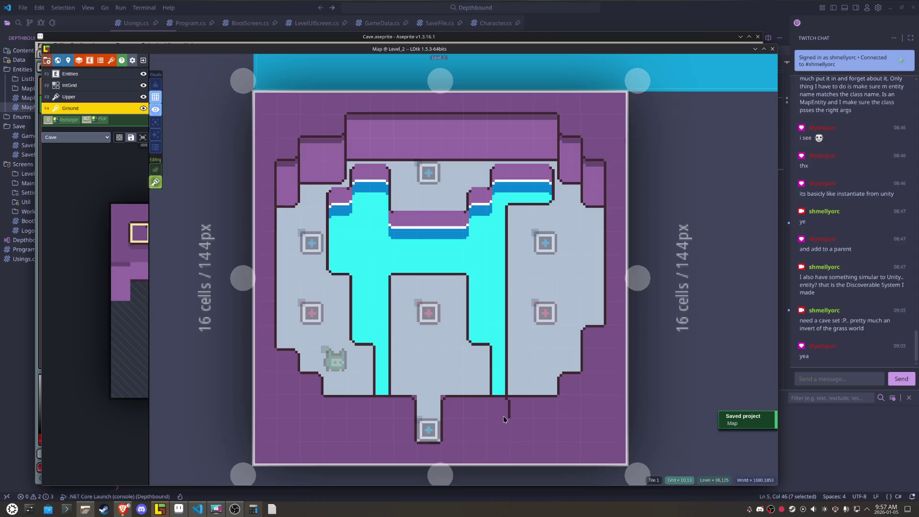
left_click(442, 398)
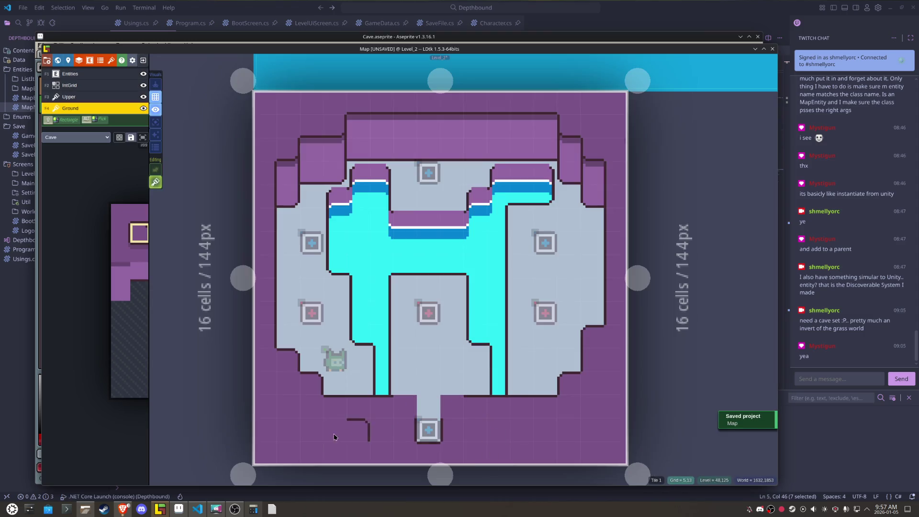
Step: Replace the tile above the bottom Teleport with light floor, then pick the purple-framed wall tile
mouse_move(127, 293)
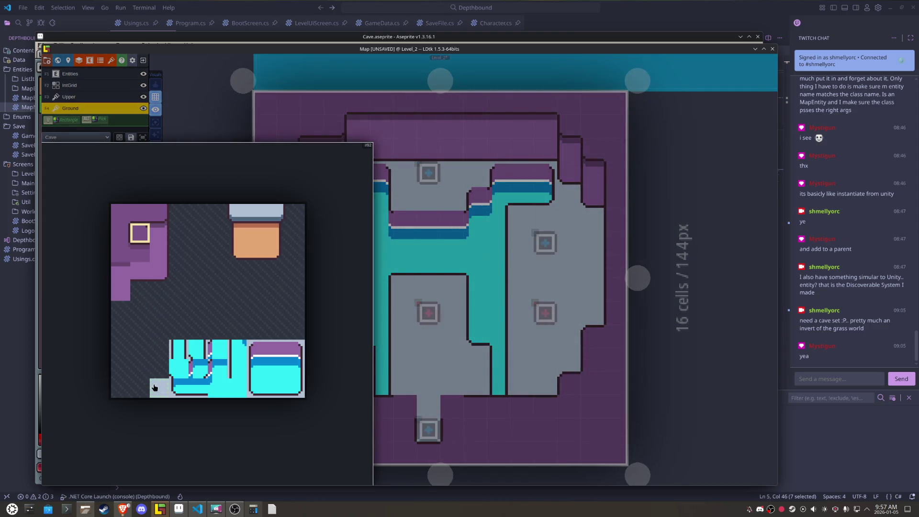
left_click(159, 388)
right_click(418, 401)
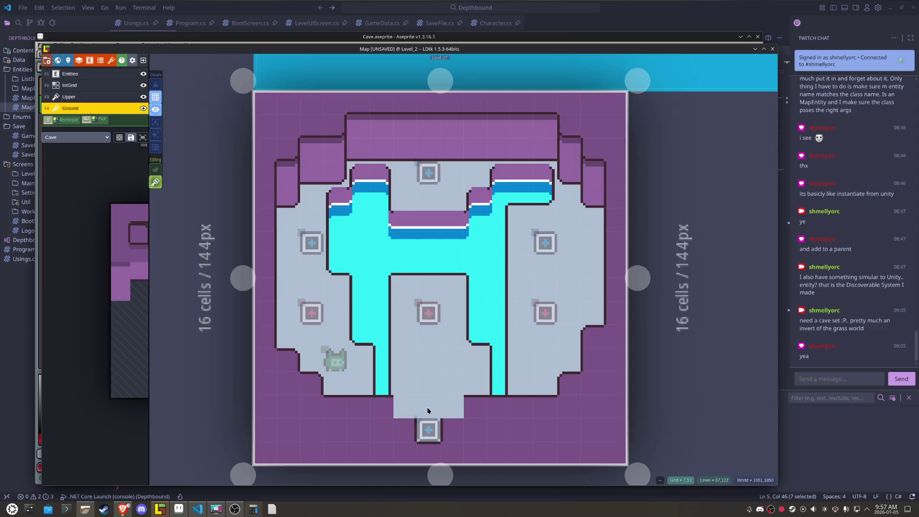
left_click(427, 408)
mouse_move(137, 347)
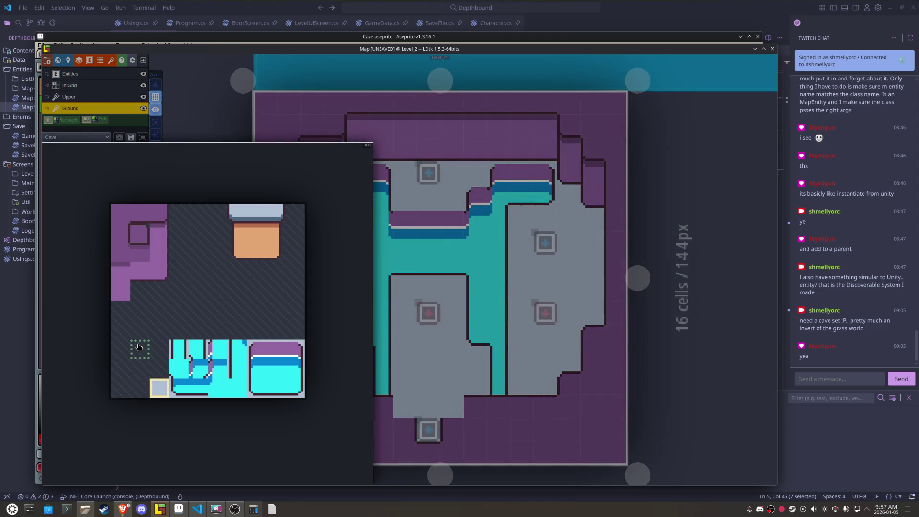
left_click(139, 233)
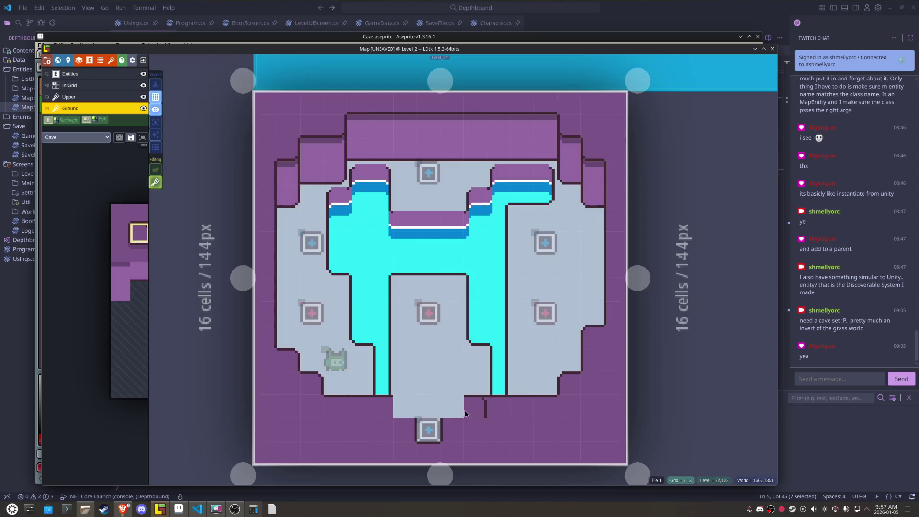
Step: Turn tile stacking off and leave horizontal mirroring off
key("s")
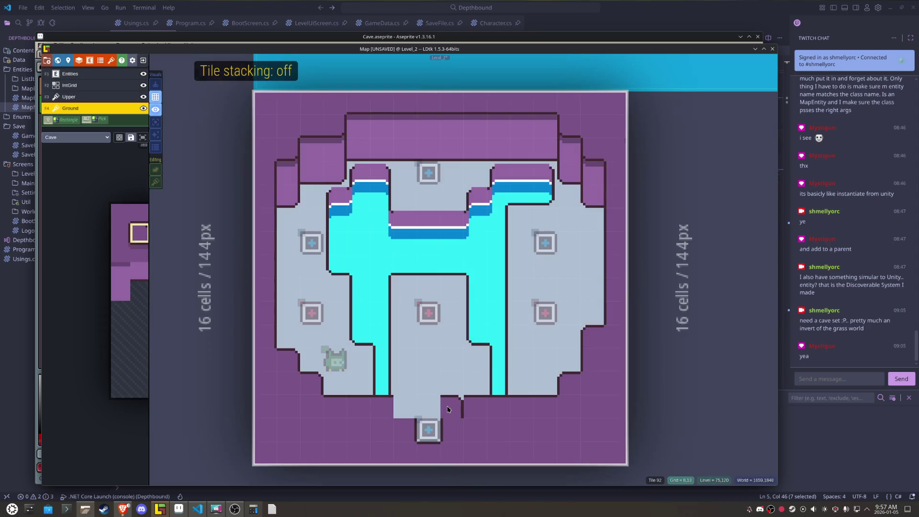
key("h")
key("Escape")
key("x")
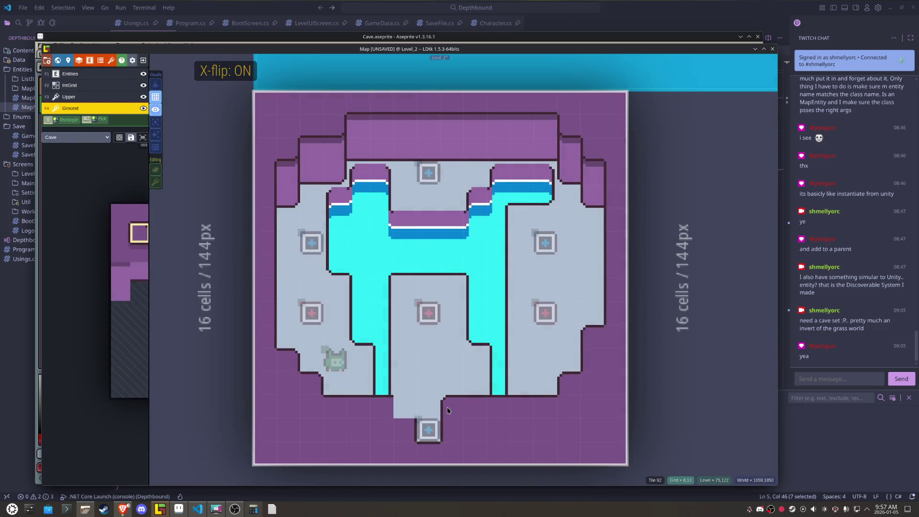
key("x")
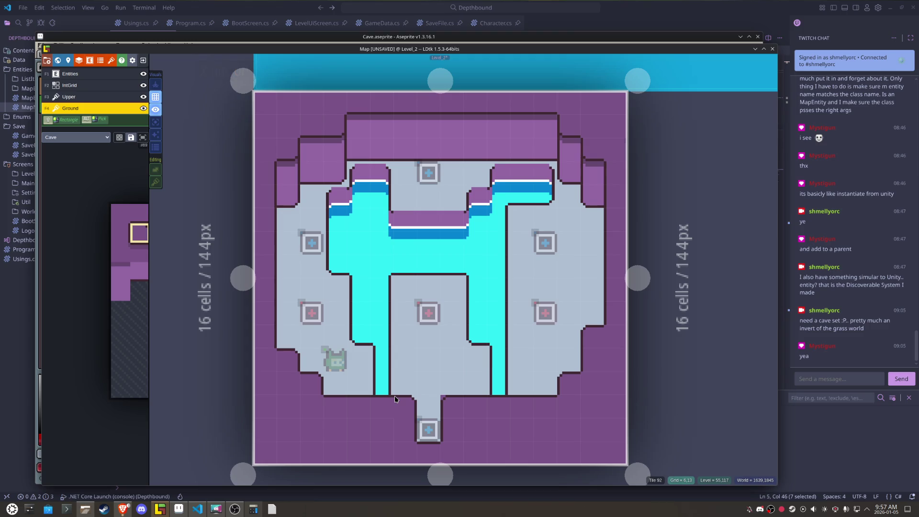
Step: Copy the bottom corridor tiles as a stamp and save the project
left_click_drag(421, 376, 481, 437)
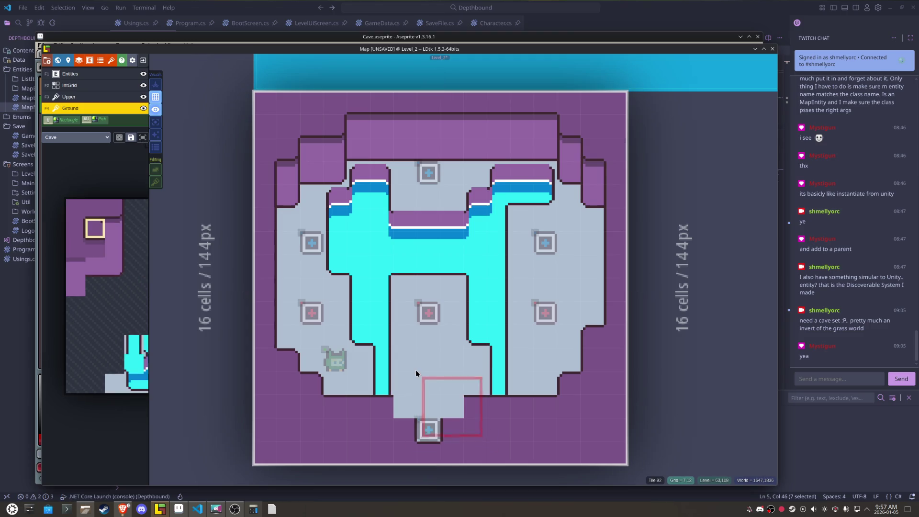
key("x")
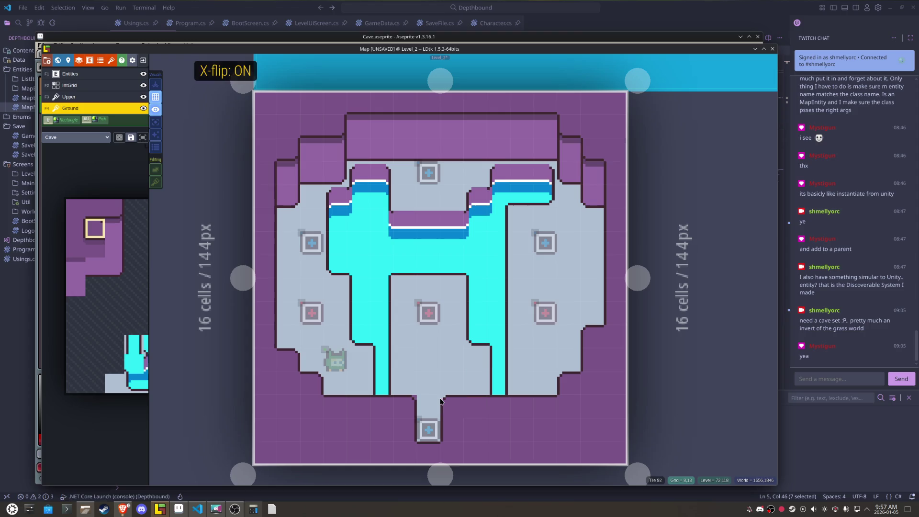
key("t")
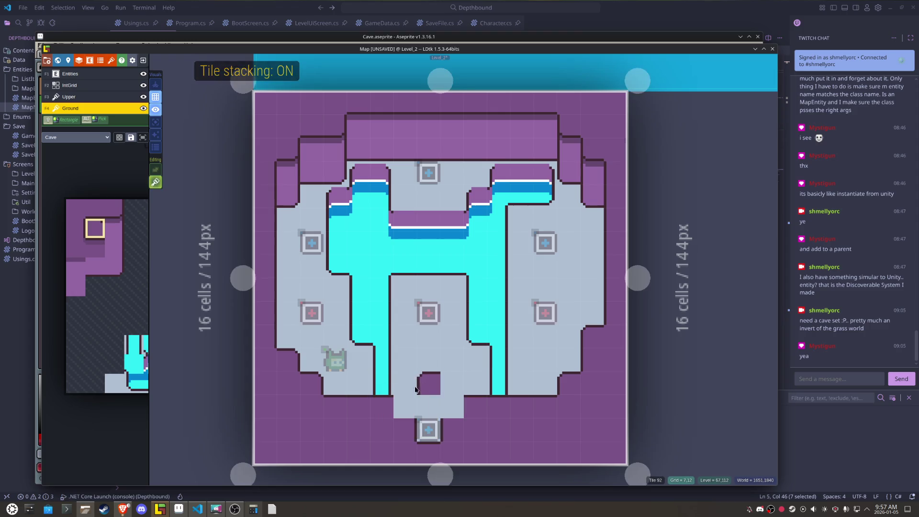
key("x")
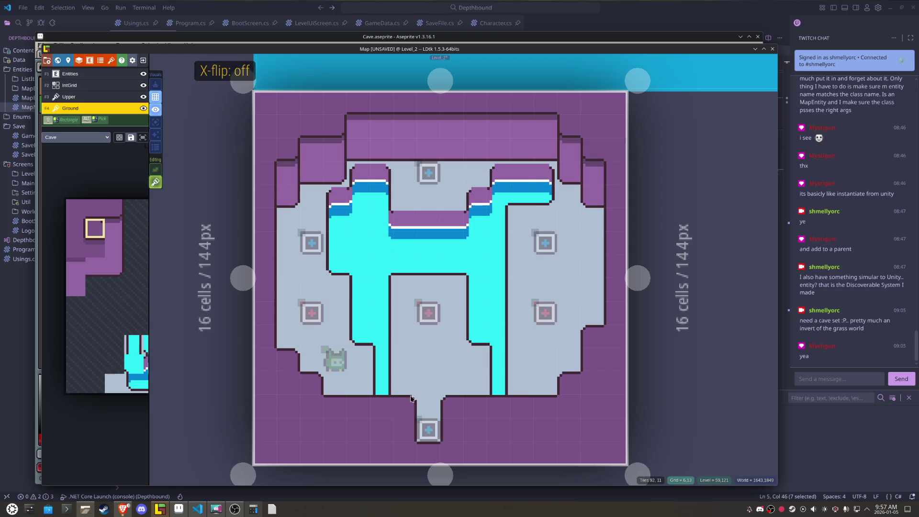
key("ctrl+s")
left_click_drag(430, 373, 403, 363)
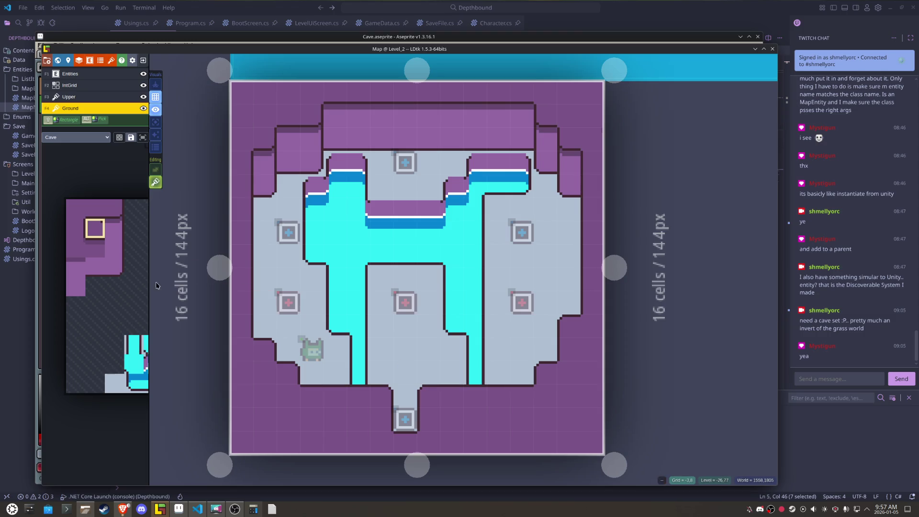
Step: Erase the orange tile from the Cave tileset in Aseprite and save the file
left_click(178, 509)
scroll(328, 339, "down", 1)
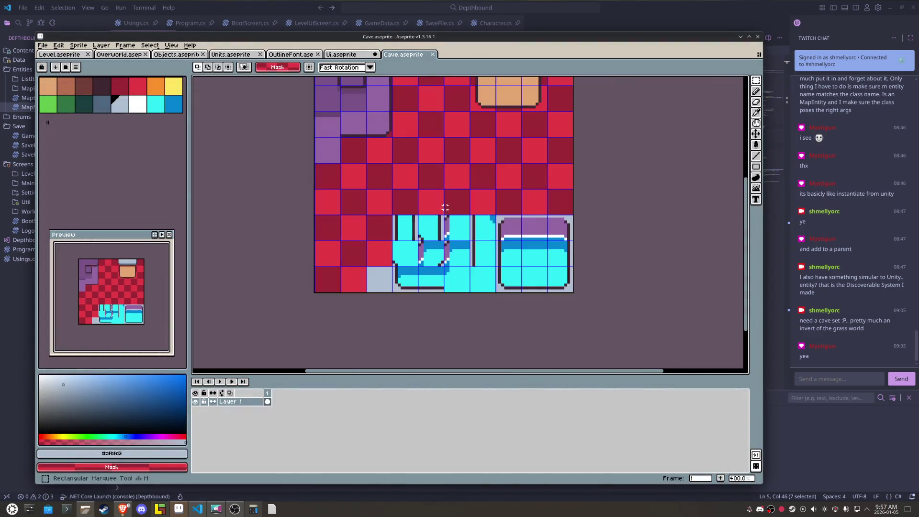
left_click_drag(450, 170, 421, 287)
left_click_drag(436, 158, 485, 199)
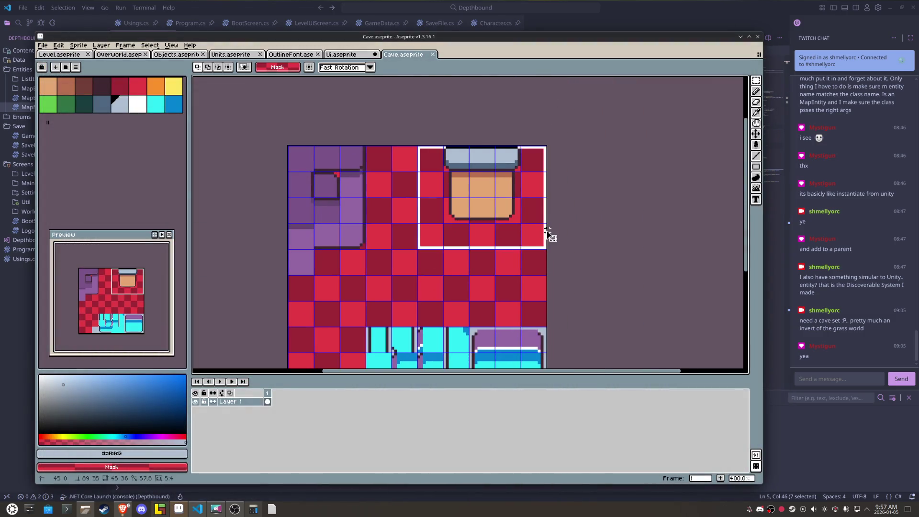
key("Delete")
key("ctrl+d")
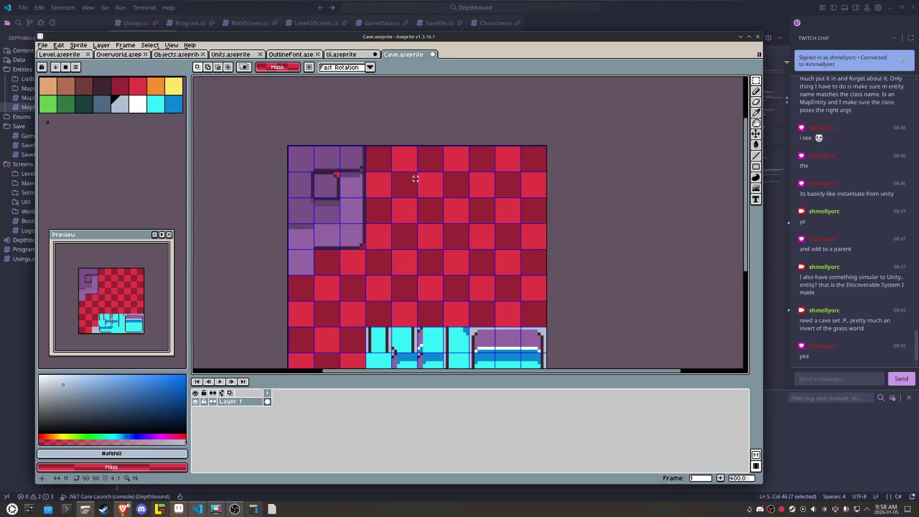
key("ctrl+s")
Step: Fill a 2x2 block of empty tiles beside the wall tiles with purple
mouse_move(384, 153)
left_mouse_down()
mouse_move(384, 173)
mouse_move(400, 175)
left_mouse_up()
scroll(374, 158, "up", 3)
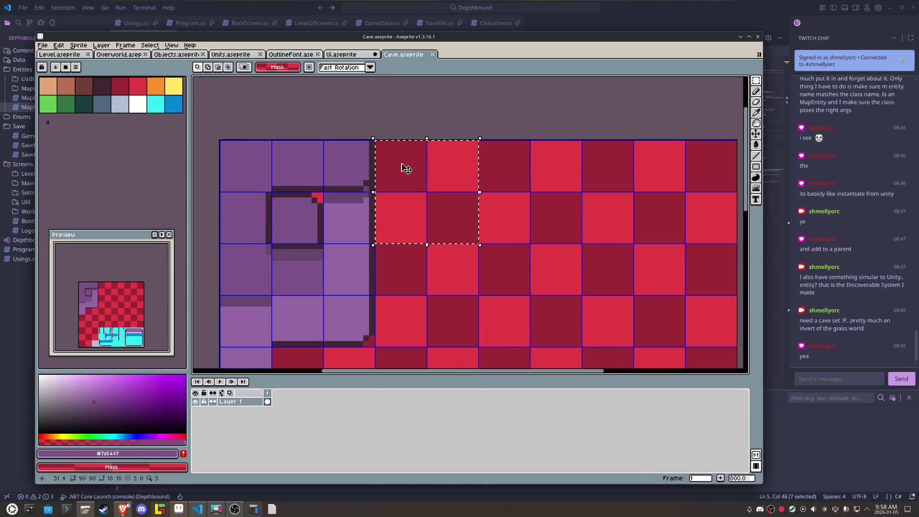
scroll(407, 168, "up", 2)
key("b")
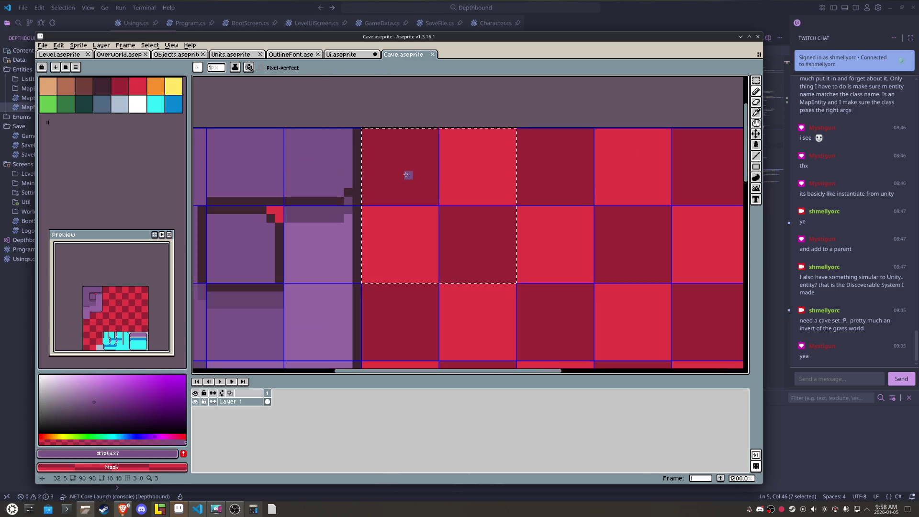
key("g")
left_click(406, 175)
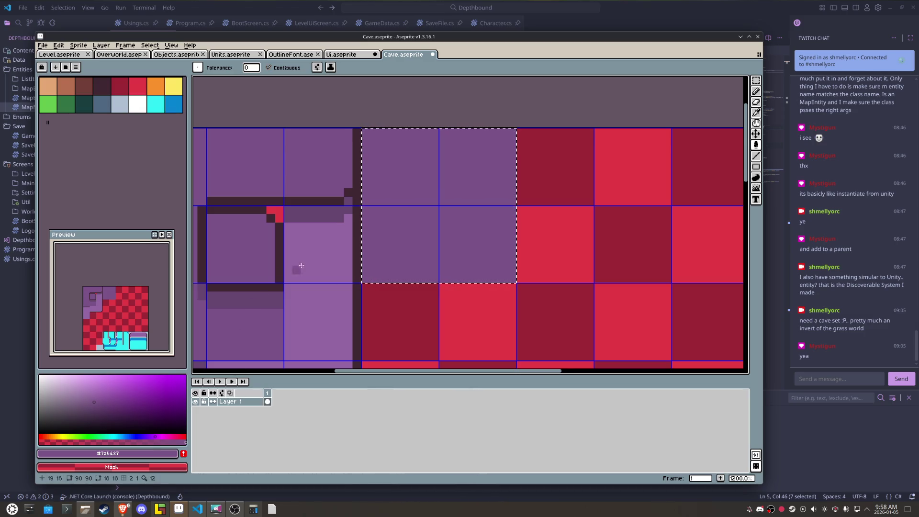
Step: Speckle the new purple tiles with darker purple pixels from the wall tile
left_click(321, 208, "alt")
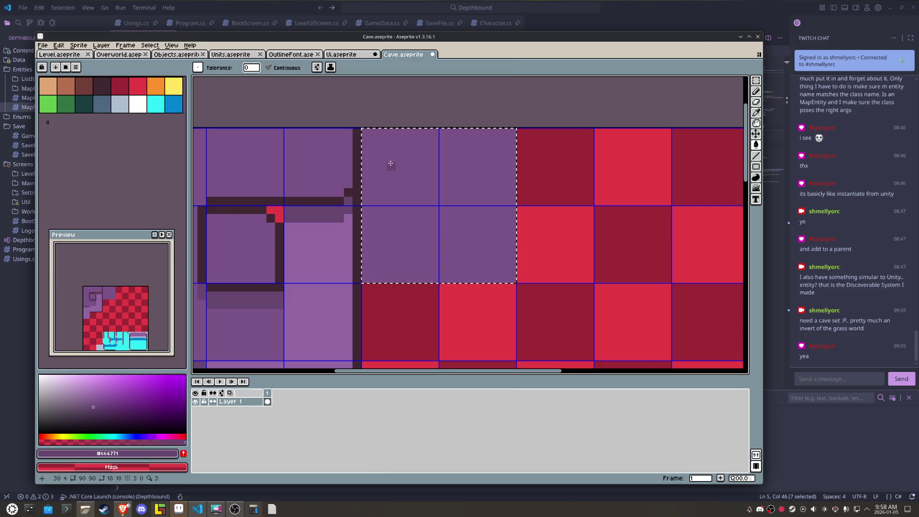
key("b")
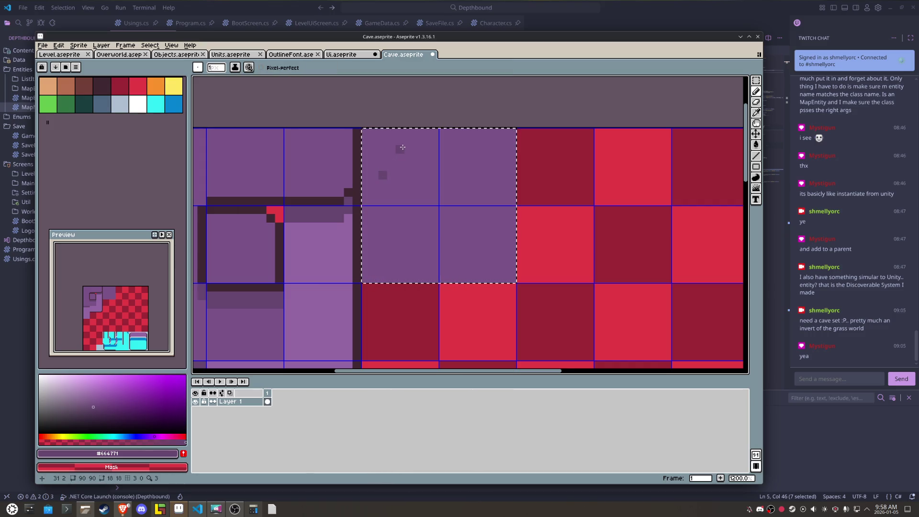
left_click(418, 164)
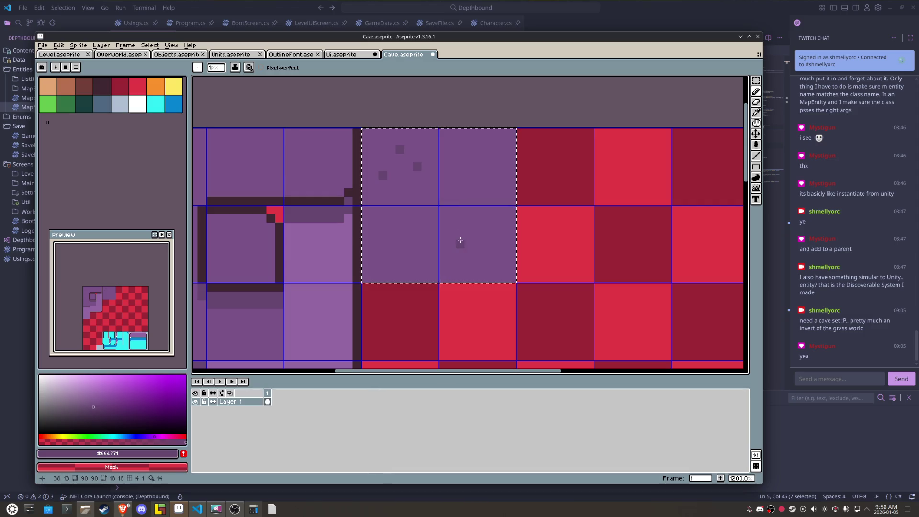
left_click(495, 236)
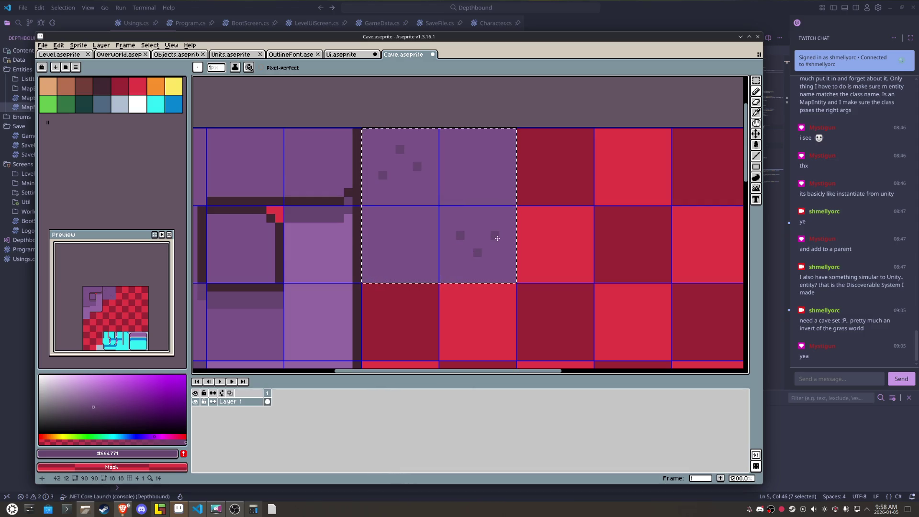
left_click(390, 251)
left_click(478, 158)
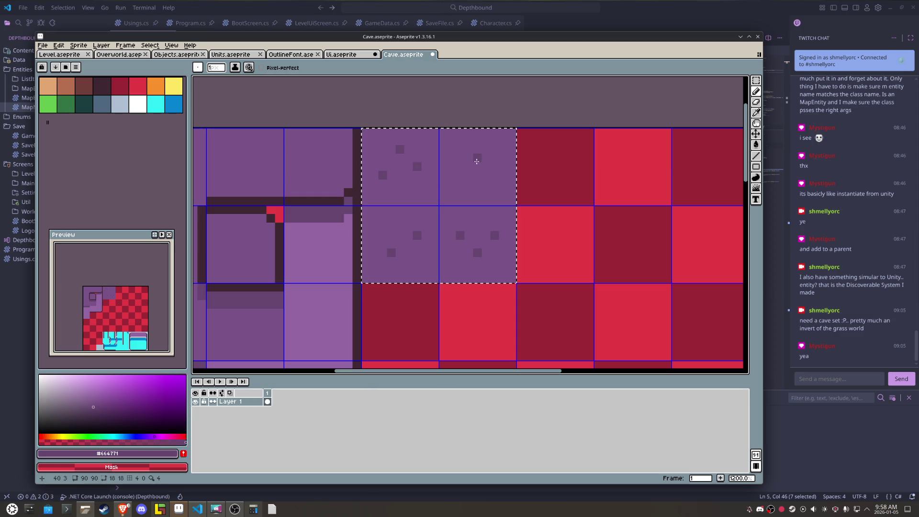
key("m")
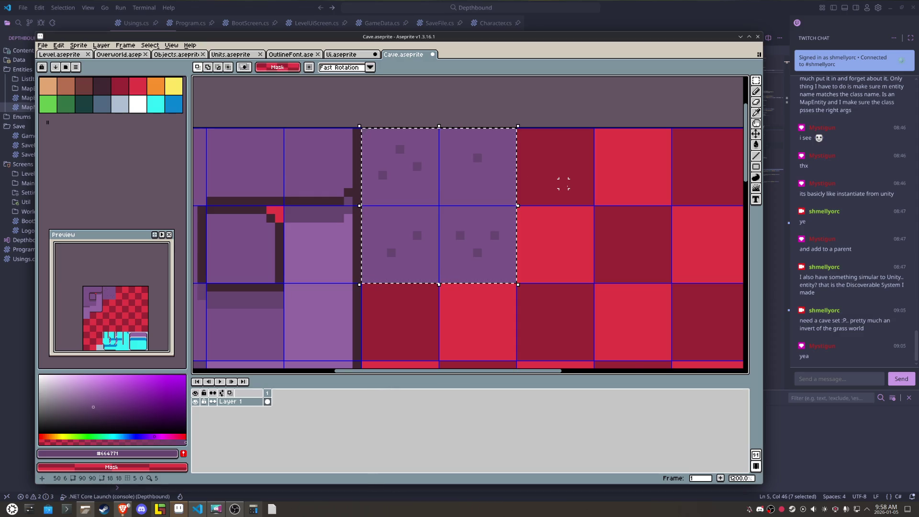
scroll(564, 183, "down", 4)
key("ctrl+d")
scroll(508, 202, "up", 1)
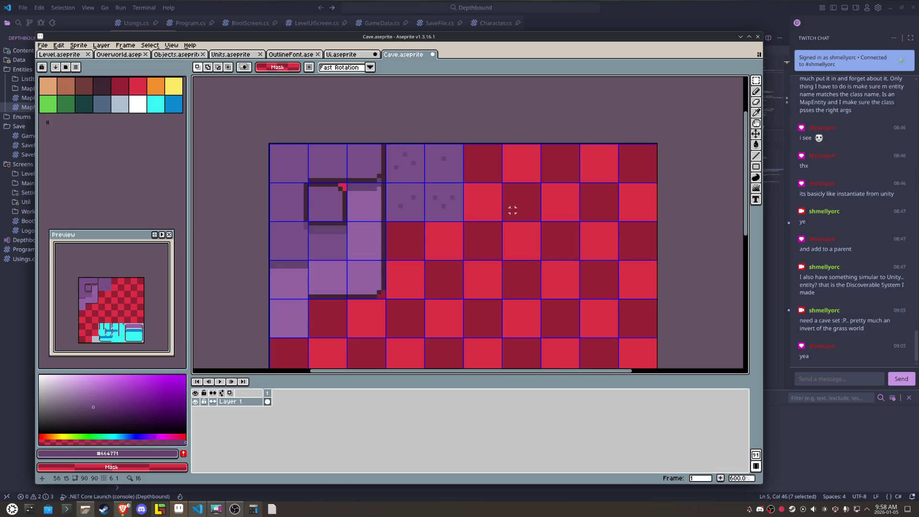
Step: Export the tileset as Cave.png
left_click(43, 45)
mouse_move(91, 118)
left_click(138, 118)
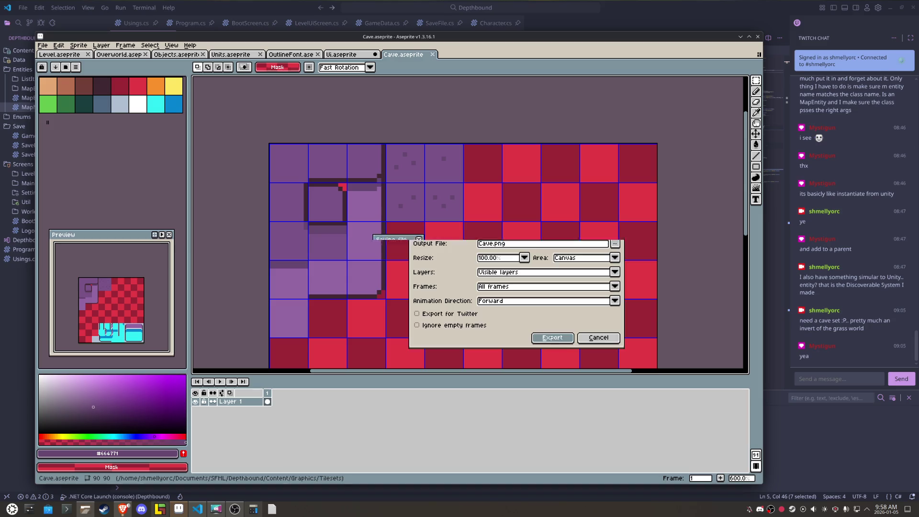
left_click(548, 337)
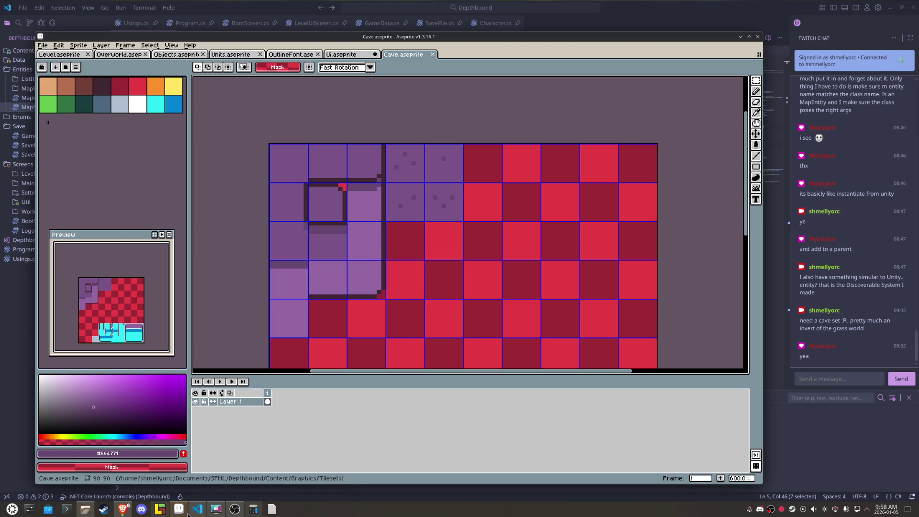
Step: Scatter the speckled 2x2 tiles randomly across the purple background and save
mouse_move(188, 514)
left_click(160, 509)
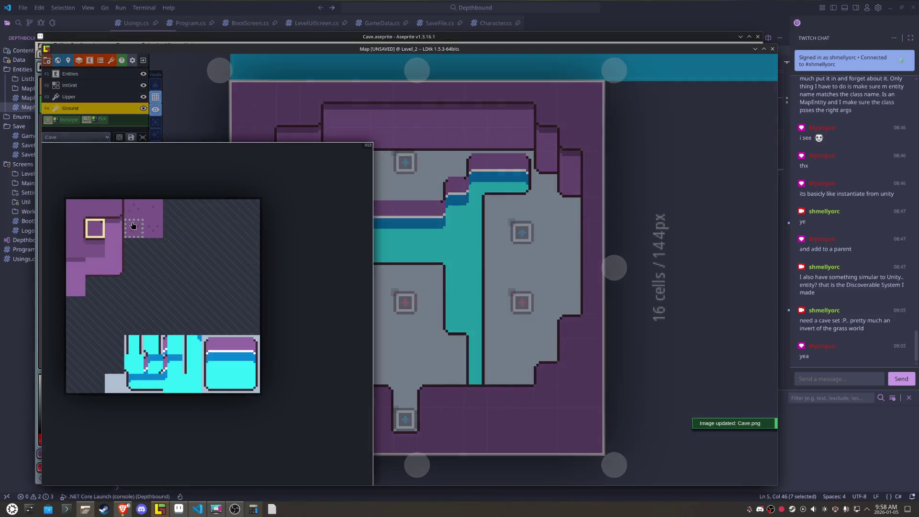
mouse_move(132, 215)
left_click_drag(133, 209, 165, 225)
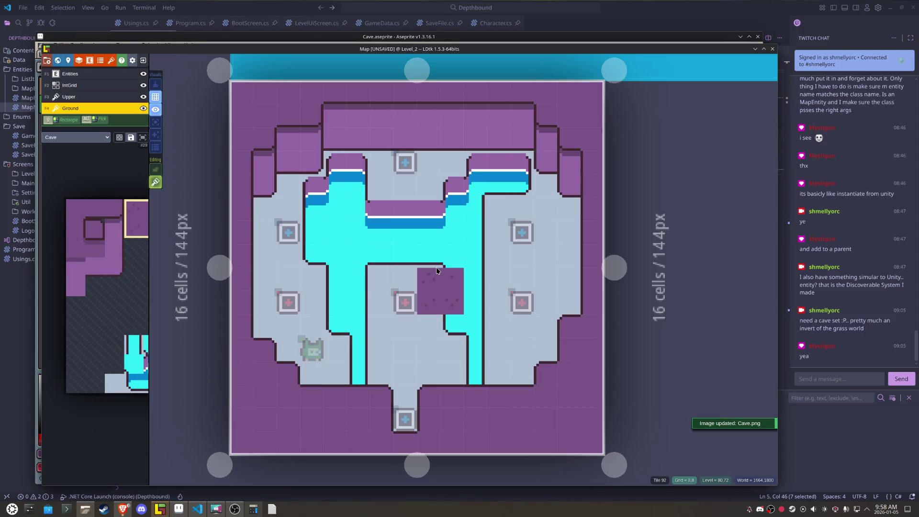
key("r")
mouse_move(468, 412)
left_mouse_down()
mouse_move(496, 434)
mouse_move(581, 435)
mouse_move(594, 119)
mouse_move(259, 120)
mouse_move(233, 293)
left_mouse_up()
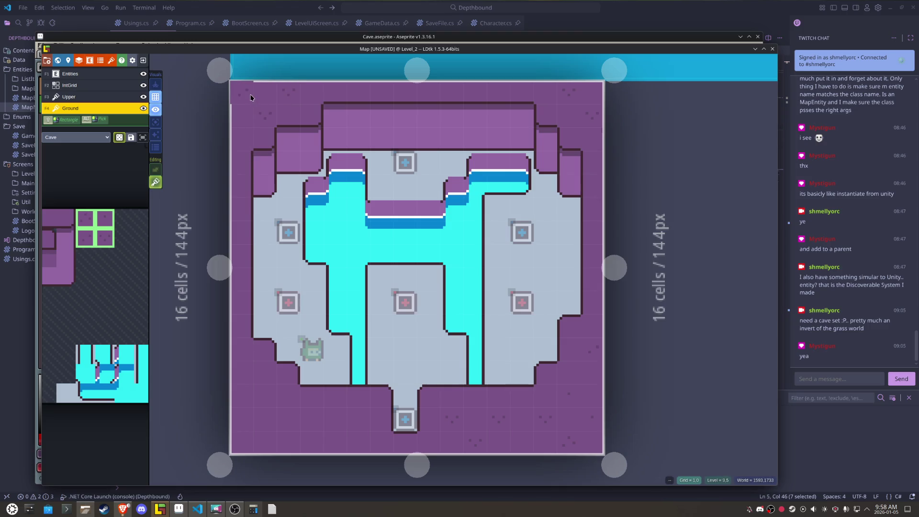
mouse_move(233, 293)
left_mouse_down()
mouse_move(278, 435)
mouse_move(436, 413)
mouse_move(247, 433)
left_mouse_up()
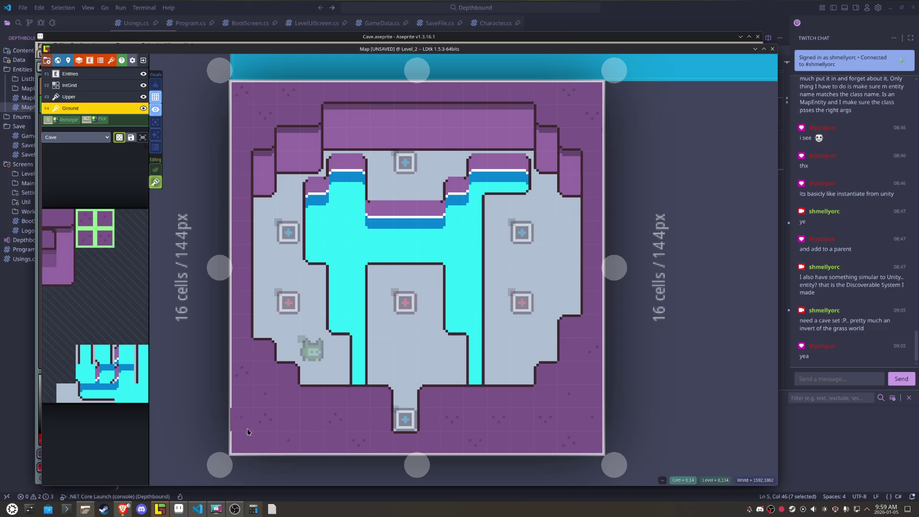
key("ctrl+s")
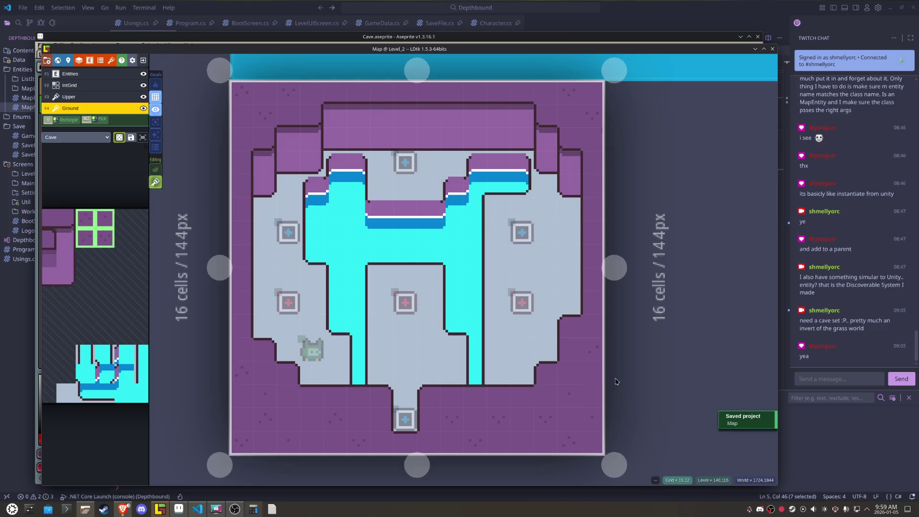
Step: Add a speckled tile beside the right floor edge, save, and delete the Player entity
left_click(576, 350)
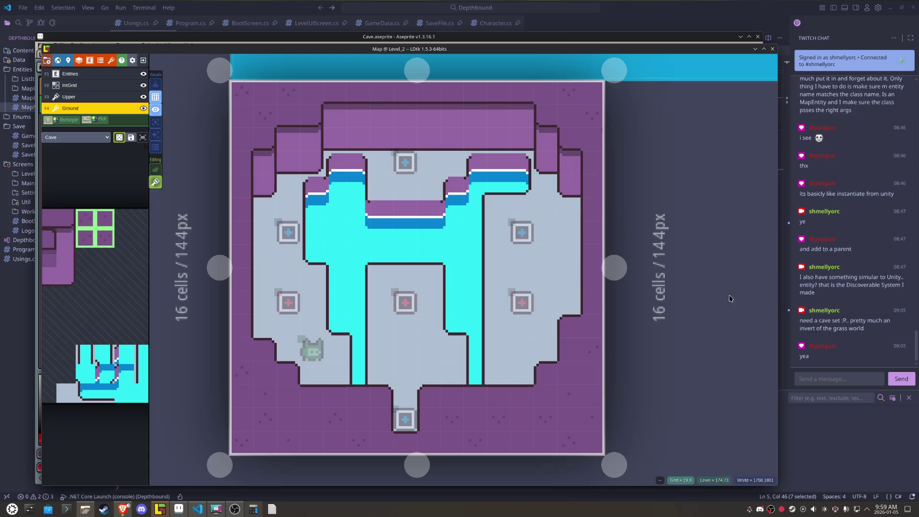
key("ctrl+s")
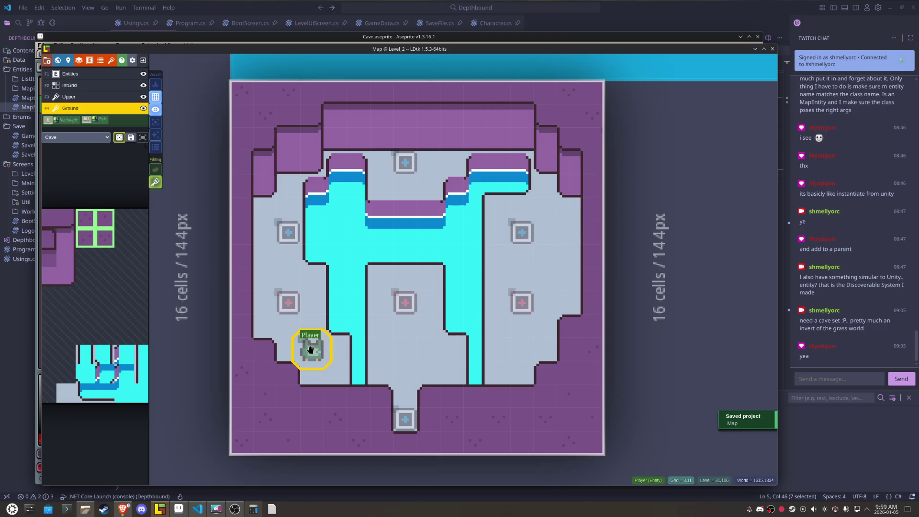
left_click(310, 350)
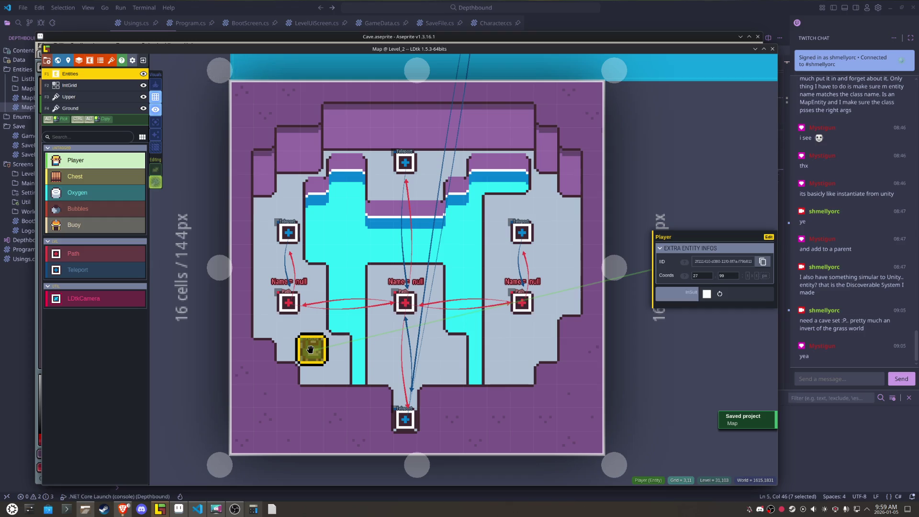
key("Delete")
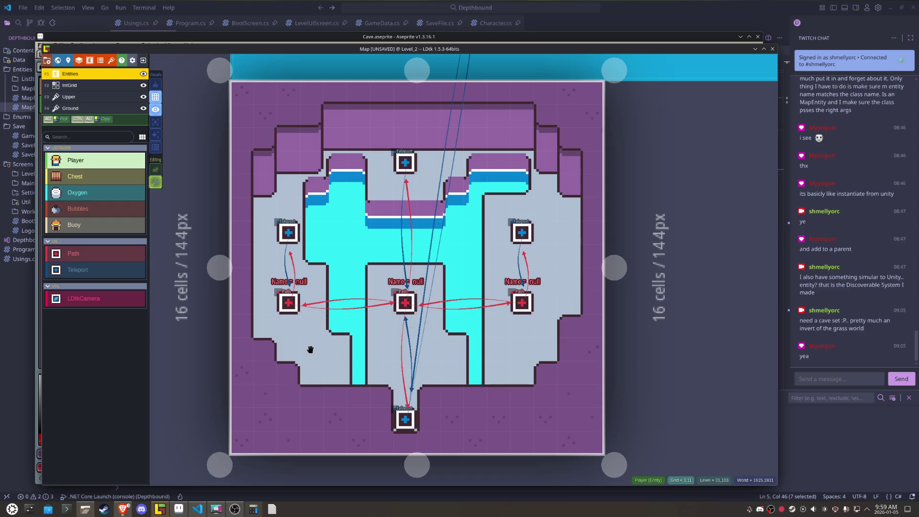
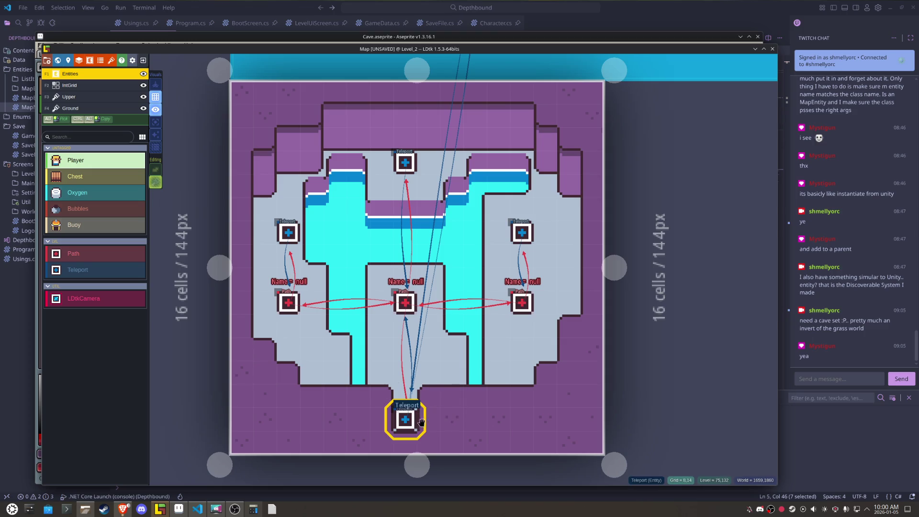
Step: Move the bottom Teleport entity out of the corridor to its right
left_click_drag(414, 430, 374, 358)
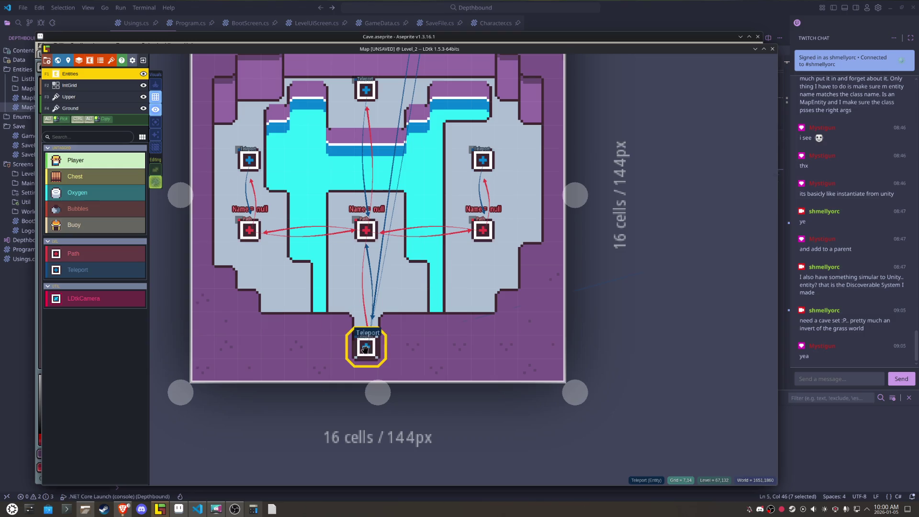
left_click(369, 355)
scroll(366, 361, "up", 1)
key("Escape")
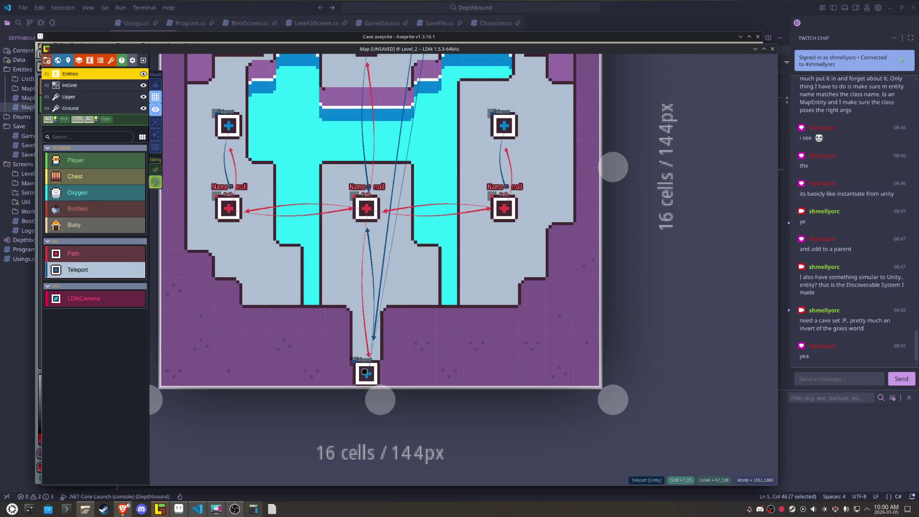
scroll(367, 367, "up", 1)
scroll(385, 334, "up", 1)
left_click(365, 380)
left_click_drag(364, 382, 545, 337)
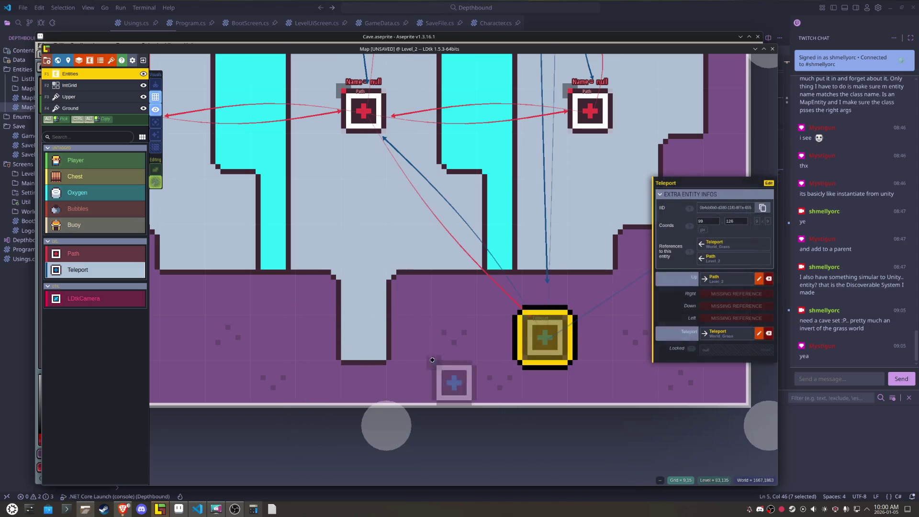
Step: On the Ground layer, paint a light-blue ground tile below the shaft, undoing a stray one
key("F4")
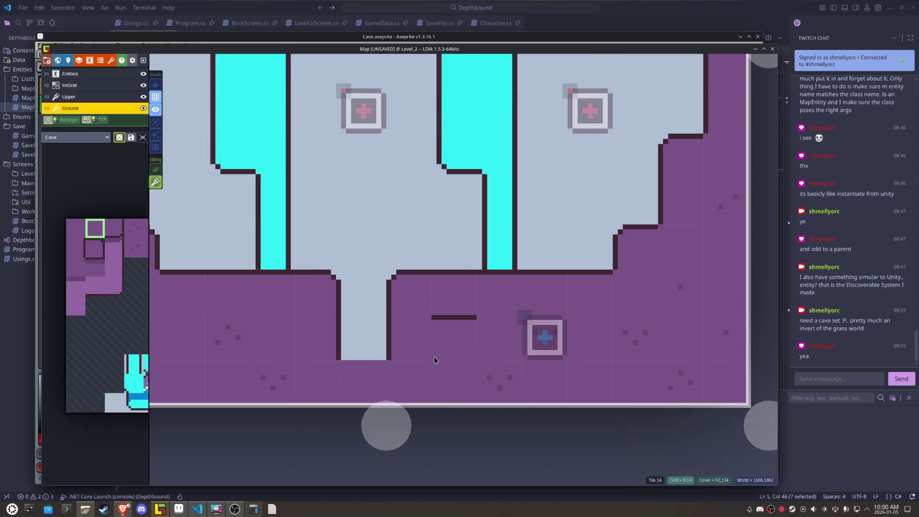
left_click(364, 337, "alt")
left_click(366, 369)
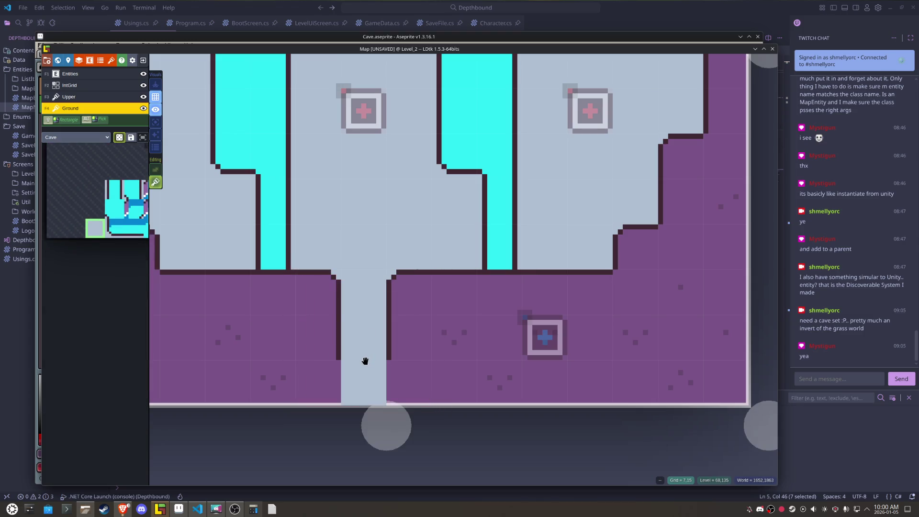
left_click(448, 343)
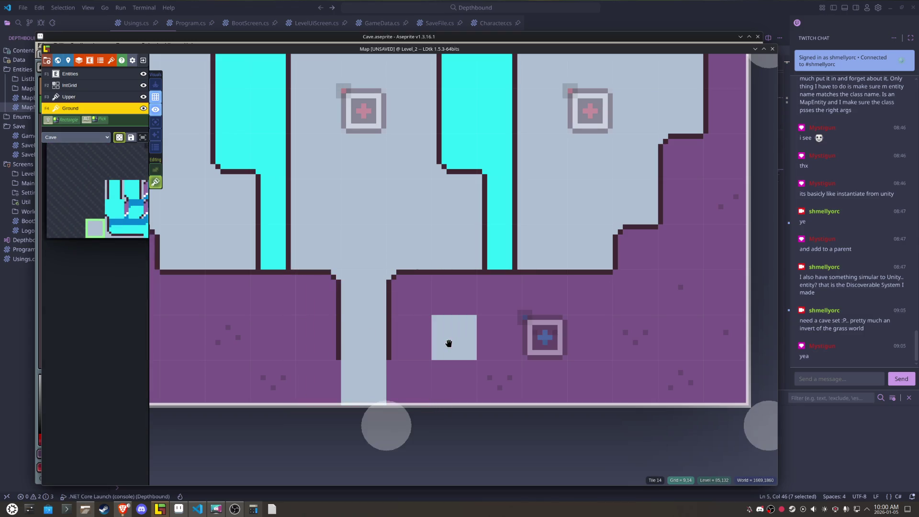
key("ctrl+z")
Step: Switch to the Upper layer and choose the Cave tileset for painting
key("F3")
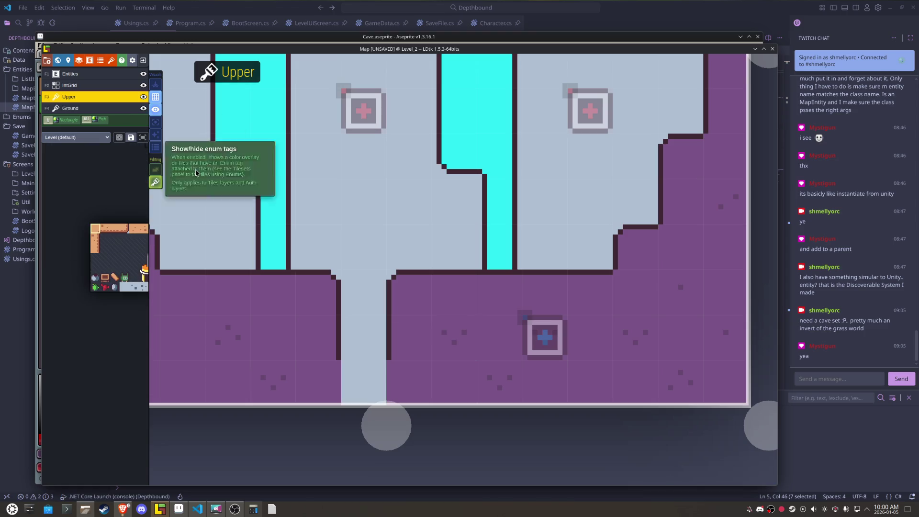
key("F4")
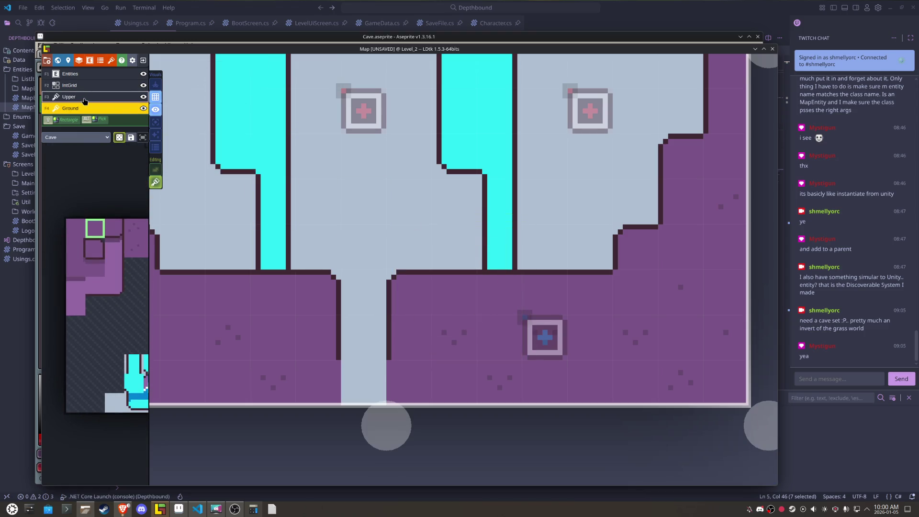
left_click(84, 101)
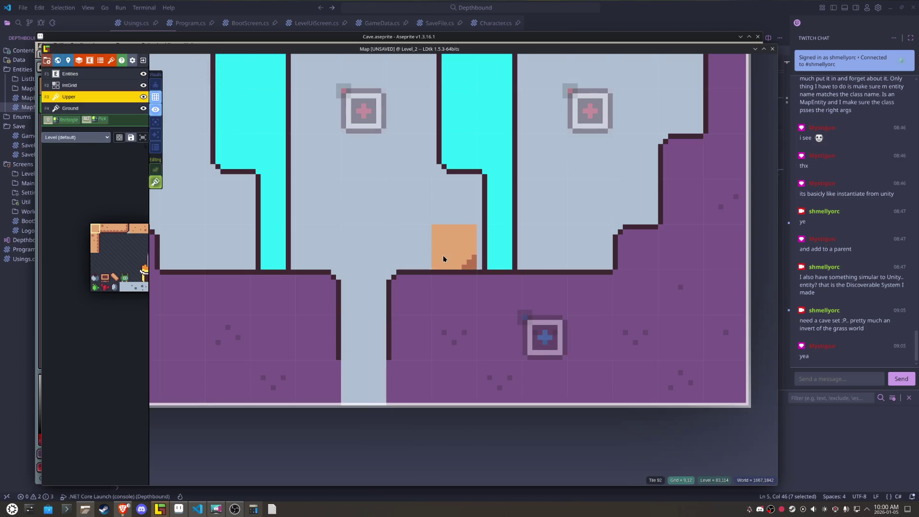
key("F4")
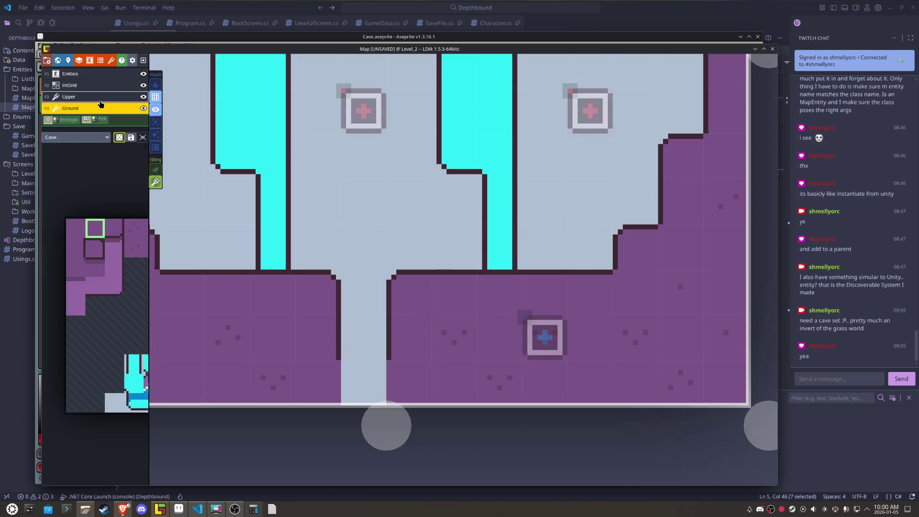
left_click(99, 99)
left_click(91, 137)
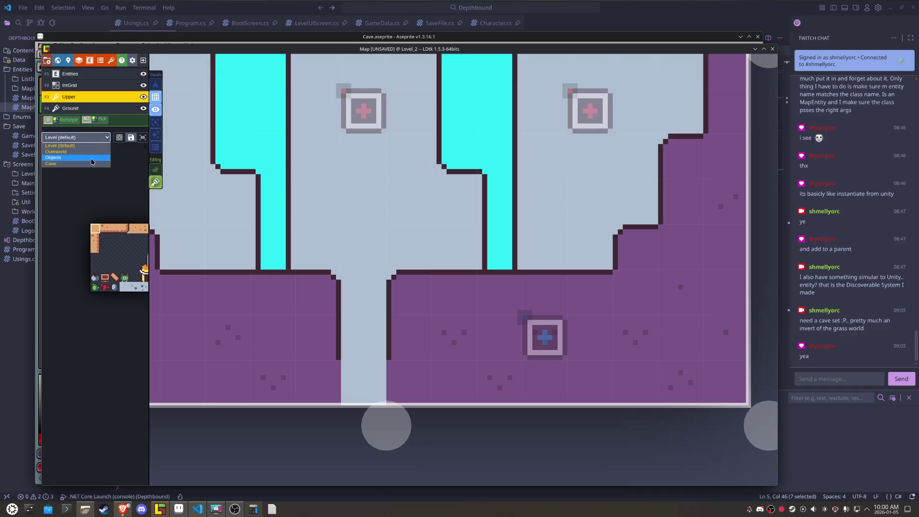
left_click(91, 164)
Step: Paint a vertically flipped Cave wall tile at the corridor bottom, then select the Teleport
left_click(378, 372)
key("y")
key("y")
key("y")
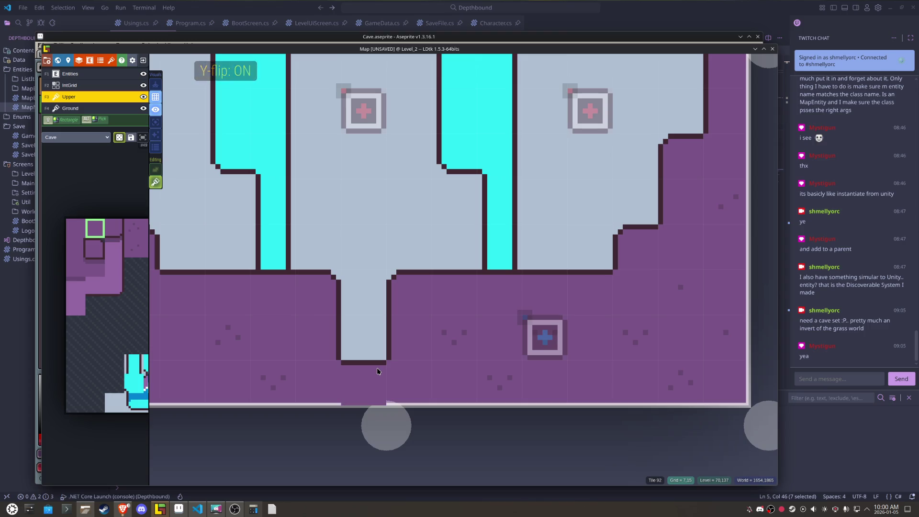
left_click(545, 337)
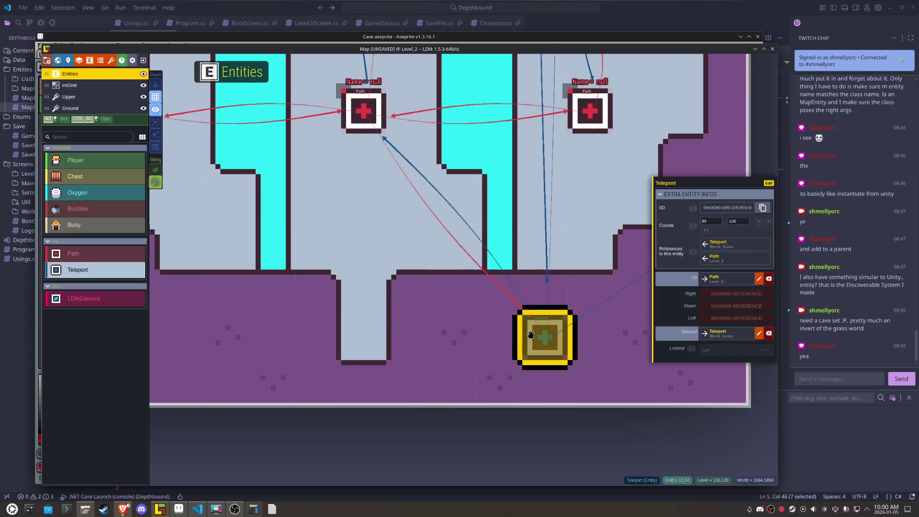
Step: Move the Teleport into the bottom corridor, save the project, then move it back right
left_click_drag(545, 338, 378, 383)
key("Escape")
scroll(541, 335, "down", 3)
key("ctrl+s")
scroll(477, 337, "up", 2)
scroll(477, 336, "up", 2)
left_click_drag(404, 394, 504, 347)
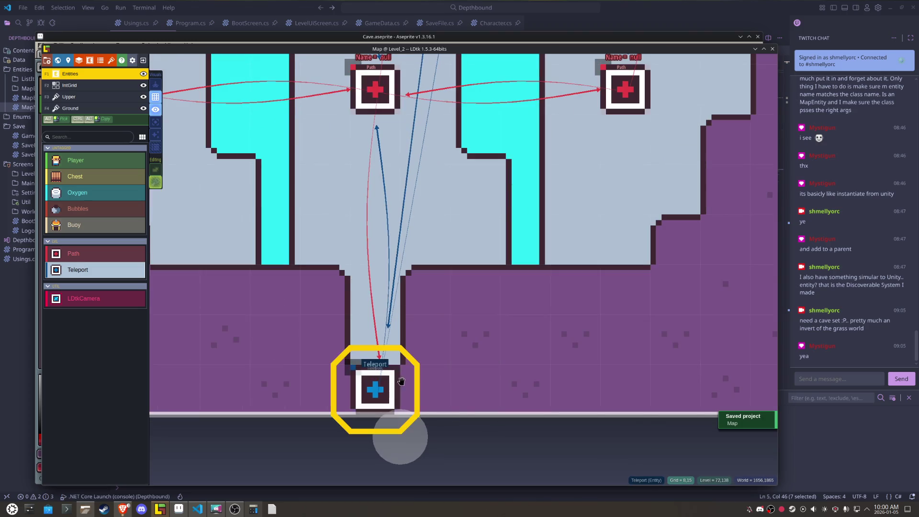
Step: On the Upper layer, paint tiles at the corridor bottom and left of the small box
key("F3")
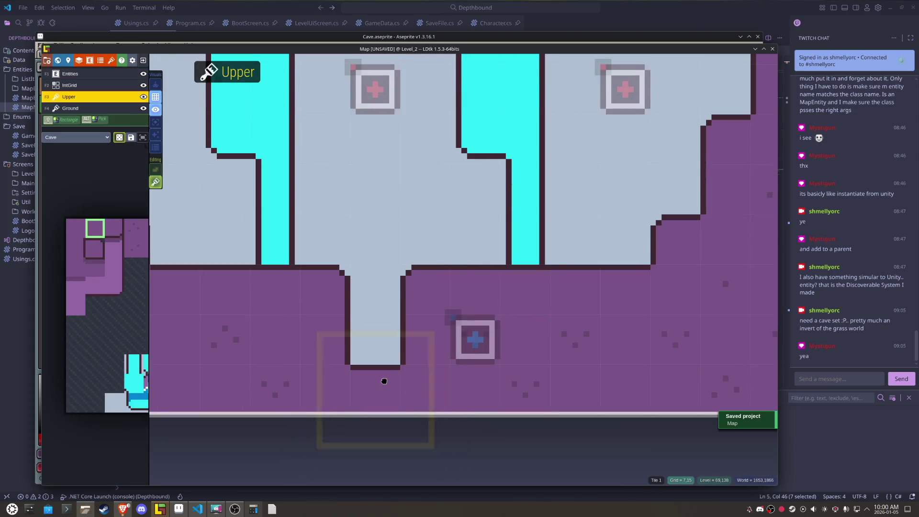
left_click(383, 340)
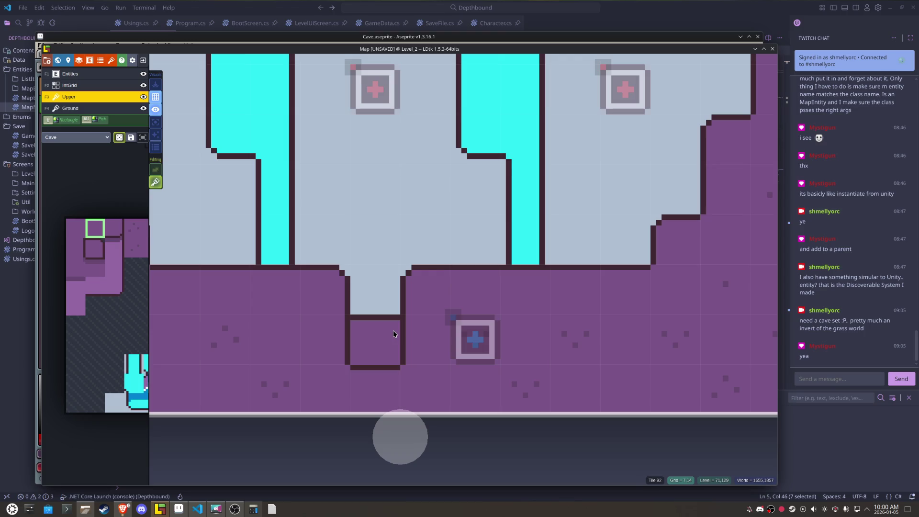
left_click(335, 341)
Step: Fill the corridor's lower end with purple ground, then turn off tile stacking on Upper
left_click(80, 110)
left_click_drag(421, 353, 325, 353)
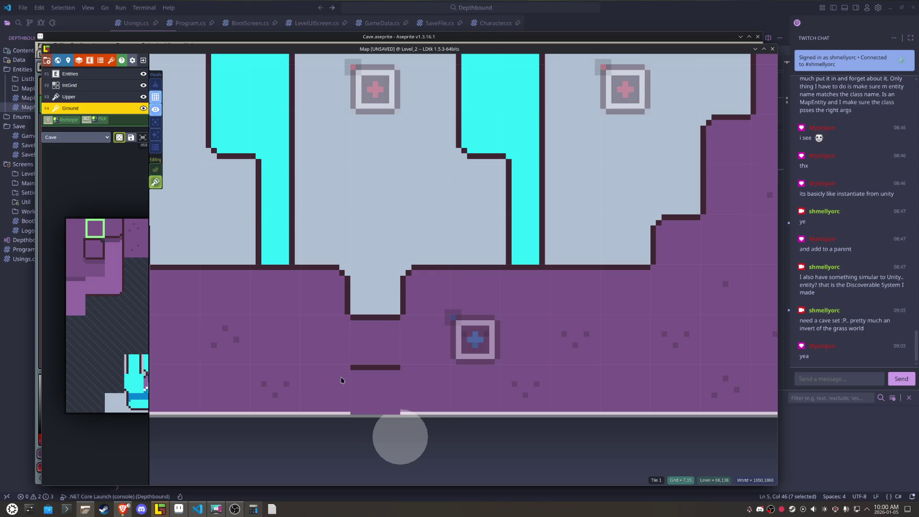
key("F3")
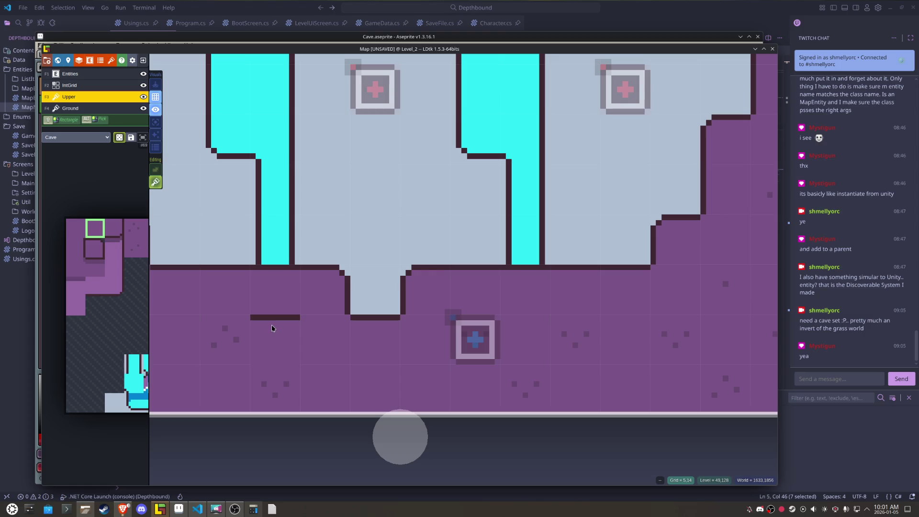
left_click(76, 109)
left_click(70, 97)
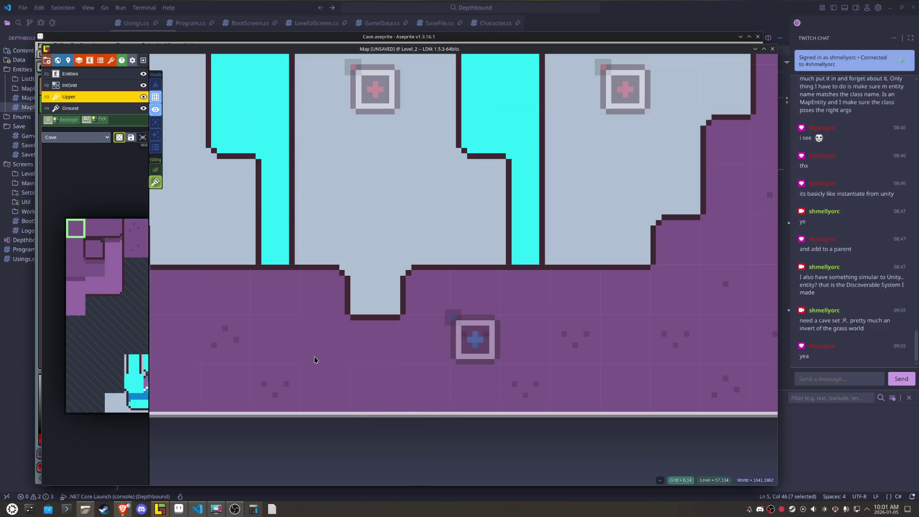
key("s")
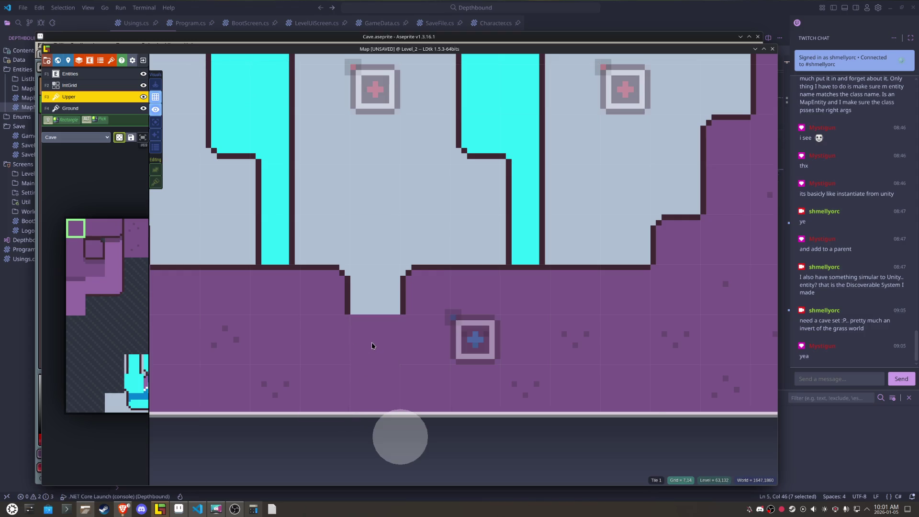
Step: Fill the light notch cell with purple ground
left_click(363, 343)
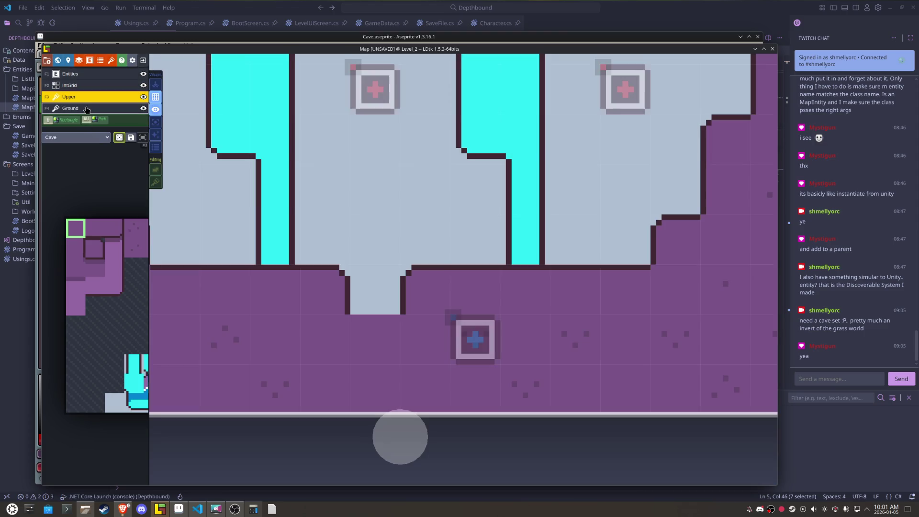
left_click(86, 108)
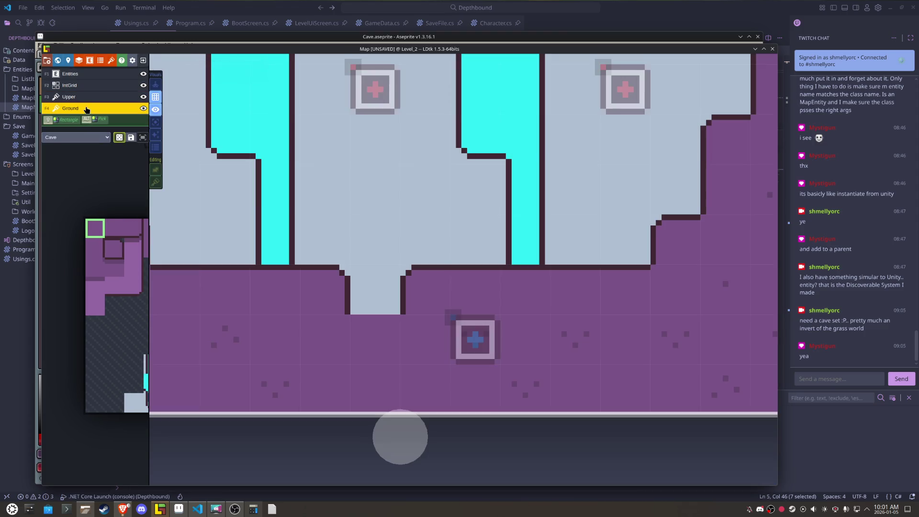
mouse_move(131, 314)
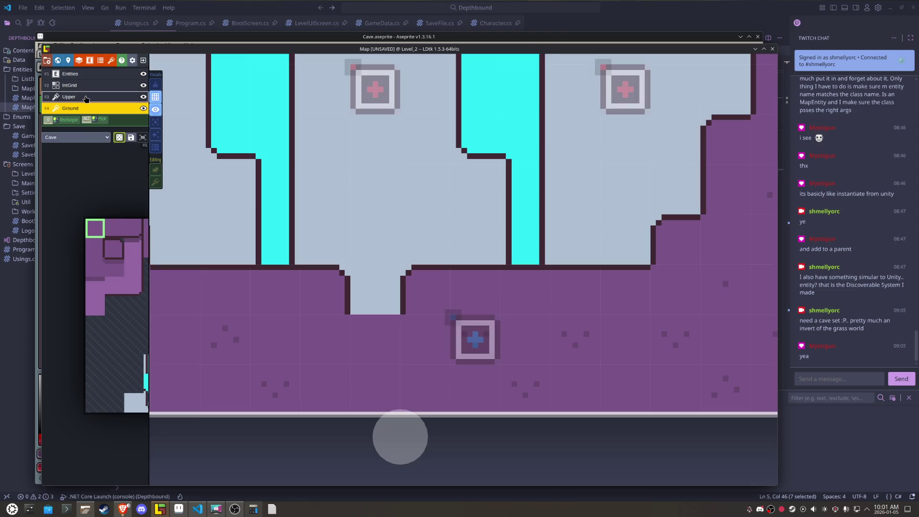
left_click(86, 99)
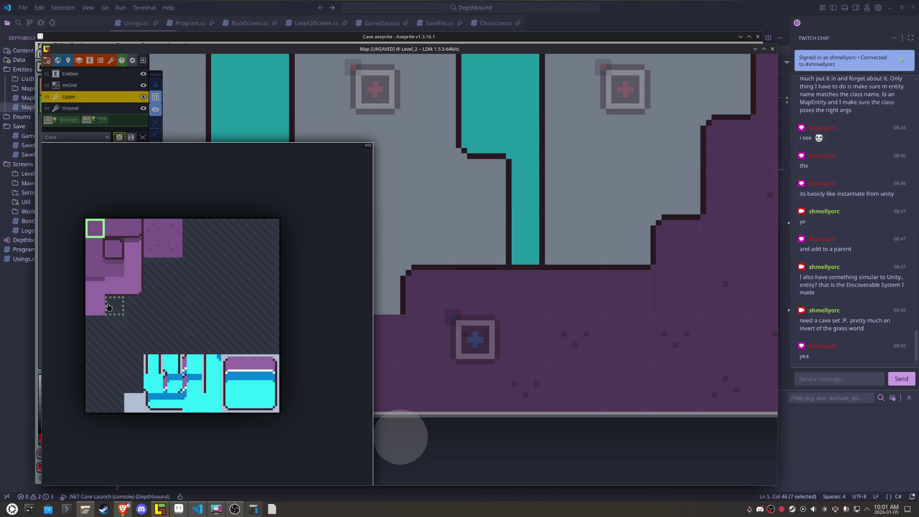
Step: Paint a Y-flipped dark Cave edge tile across the corridor end and move the Teleport in
left_click(114, 228)
left_click(397, 362)
key("y")
left_click(369, 363)
left_click_drag(474, 339, 375, 389)
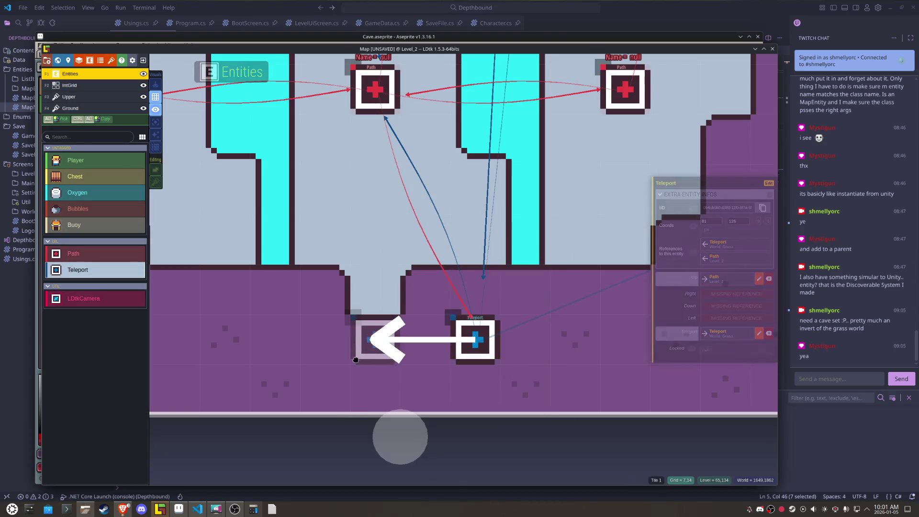
scroll(425, 369, "down", 3)
key("ctrl+s")
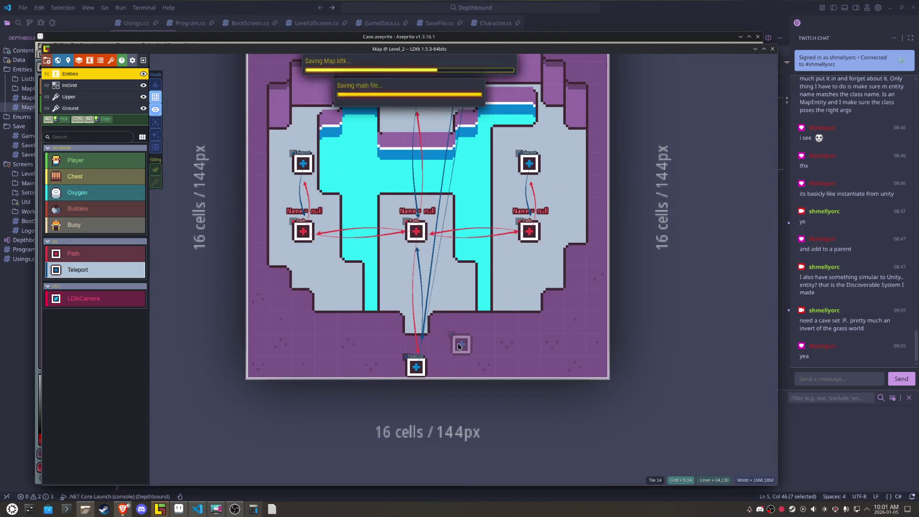
scroll(418, 373, "down", 1)
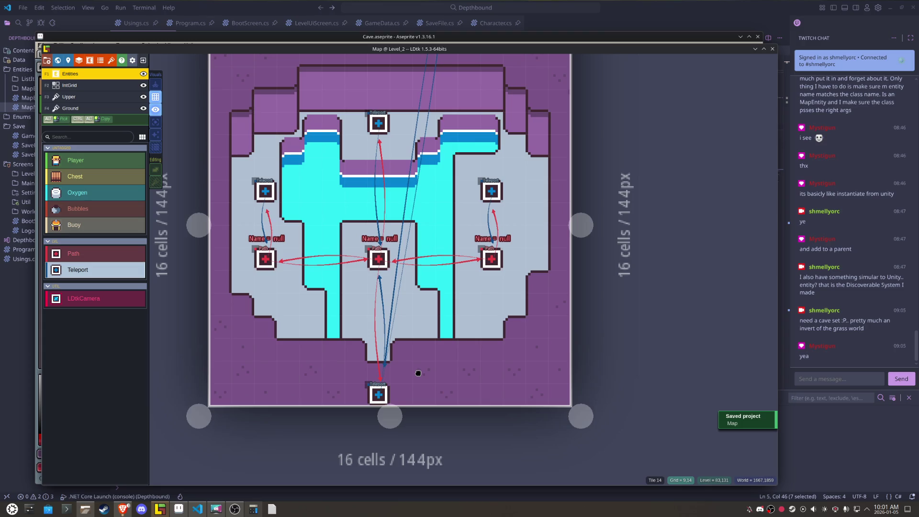
scroll(418, 373, "up", 1)
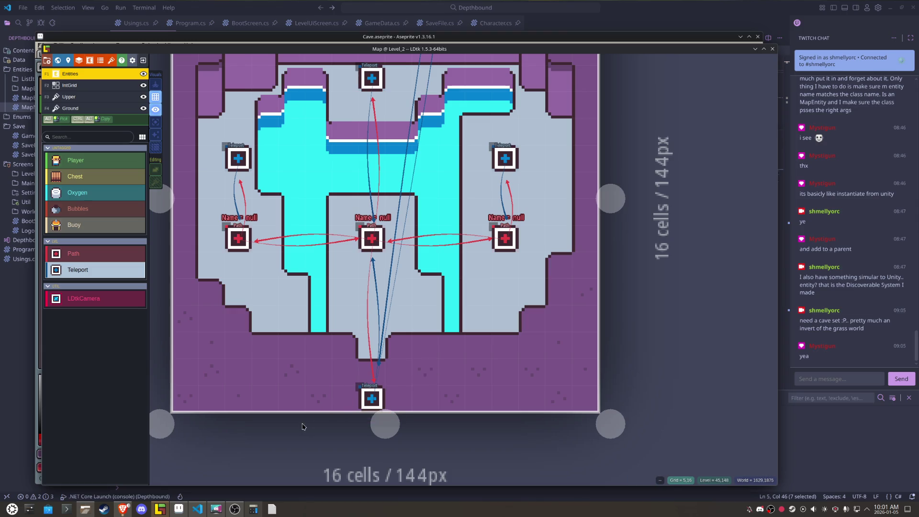
left_click(180, 511)
Step: Select the 3x3 block of white mushroom tiles in the Overworld tileset
scroll(437, 269, "down", 2)
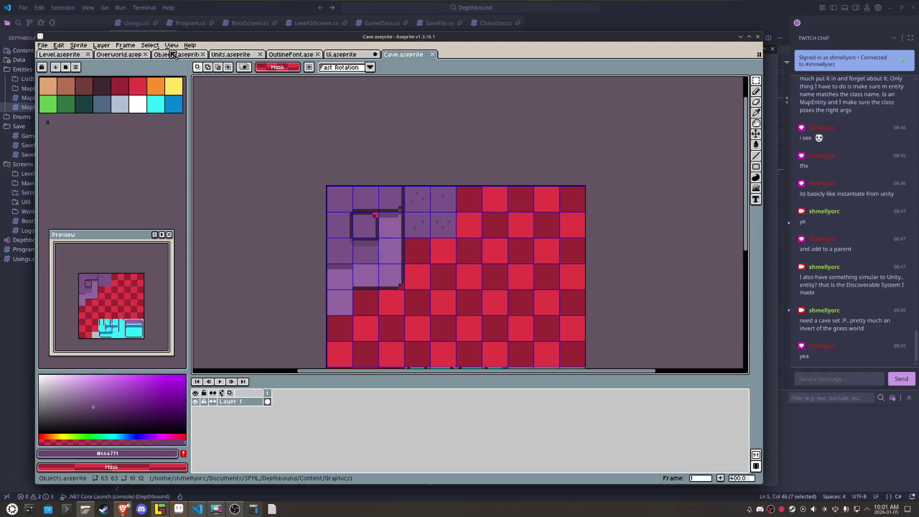
left_click(119, 55)
scroll(368, 232, "down", 2)
scroll(323, 311, "up", 2)
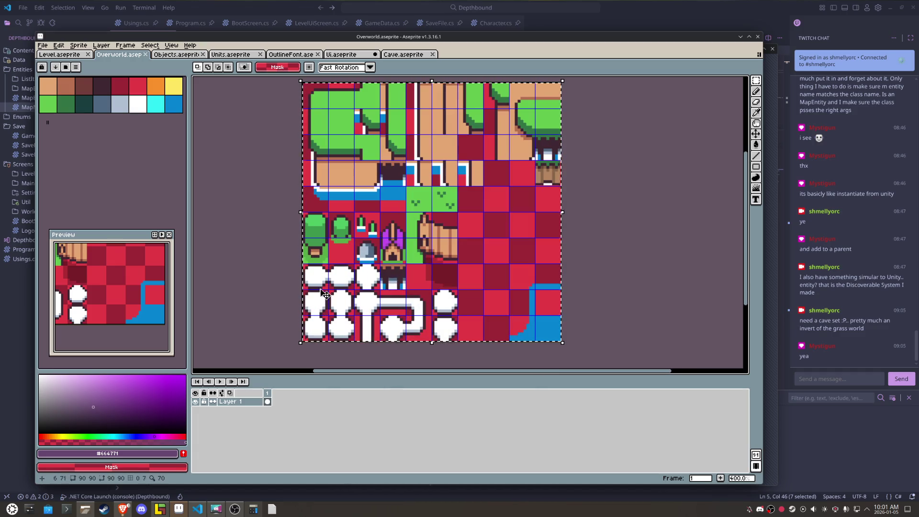
left_click_drag(309, 268, 366, 324)
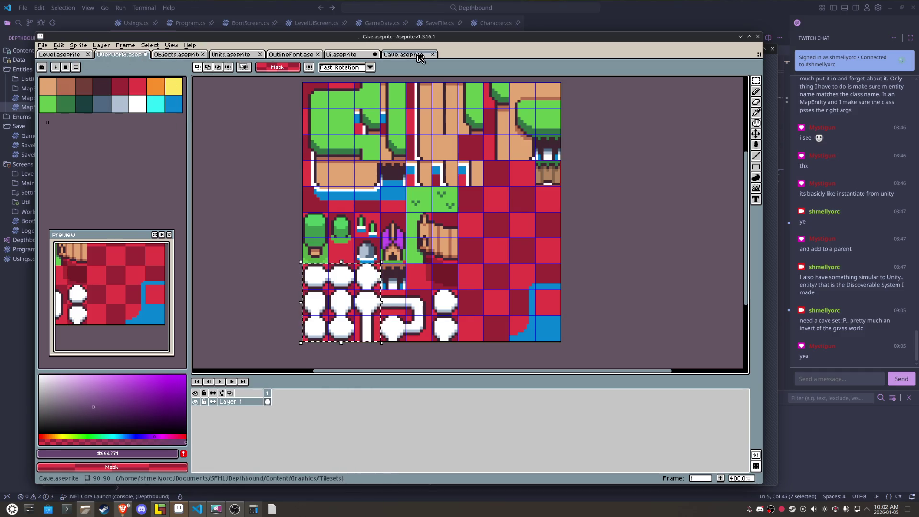
Step: Paste the white mushroom tiles into the Cave tileset and shift them right
left_click(401, 55)
key("ctrl+v")
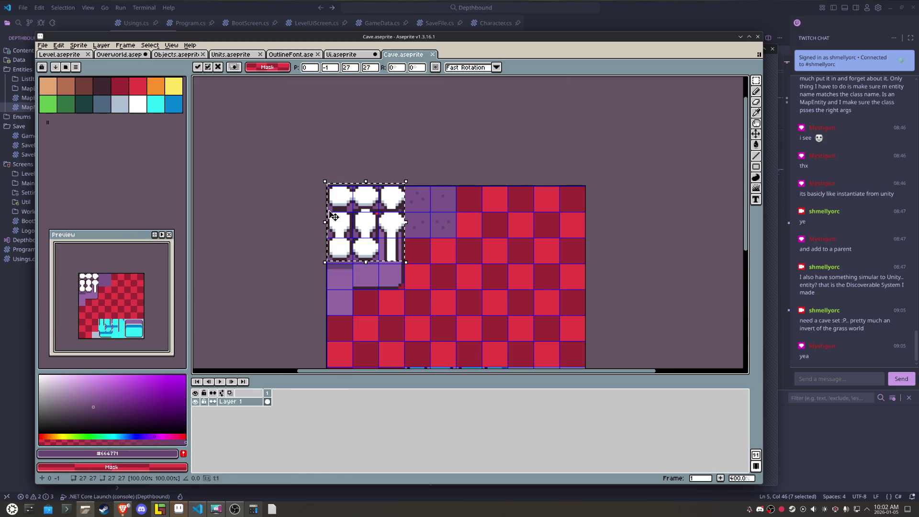
key("shift+Right")
key("shift+Right")
key("shift+Right")
key("shift+Right")
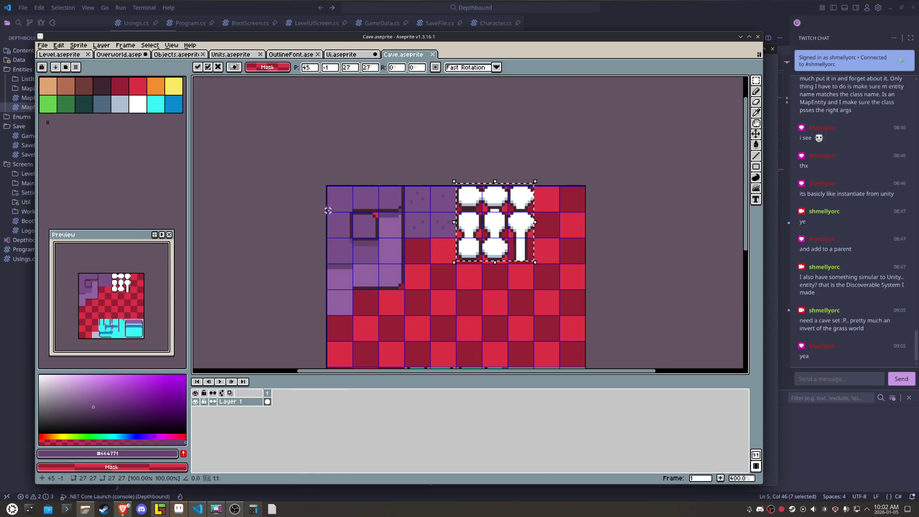
Step: Save Overworld, copy its curved pipe tiles, and paste them into place in Cave
left_click(120, 56)
key("ctrl+s")
mouse_move(399, 308)
left_mouse_down()
mouse_move(413, 326)
mouse_move(427, 320)
left_mouse_up()
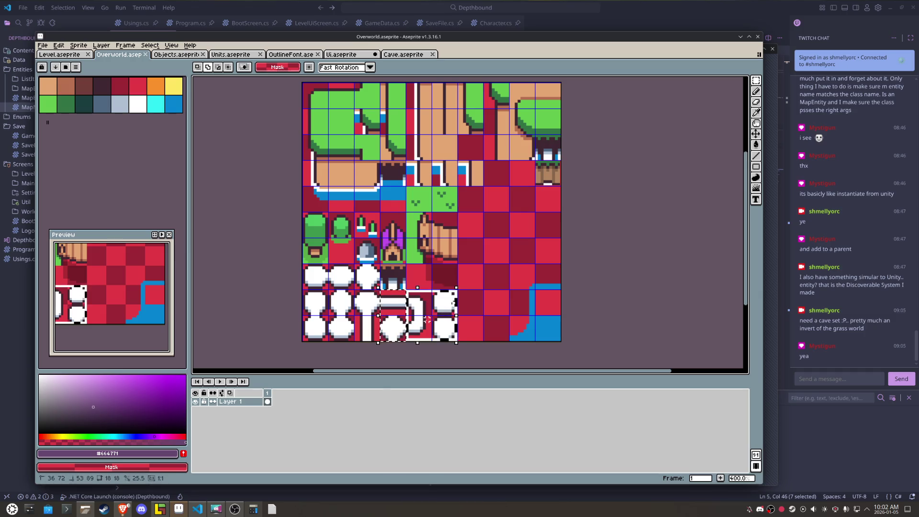
left_click(407, 54)
key("ctrl+v")
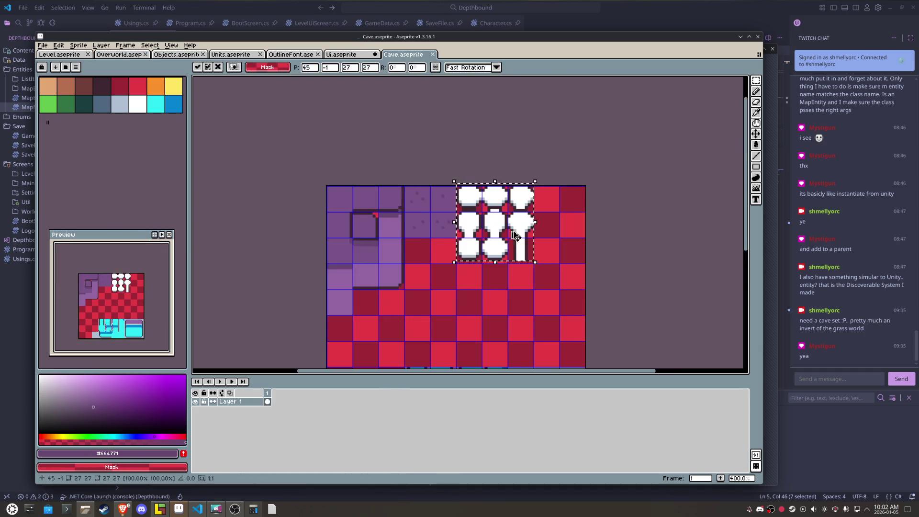
left_click_drag(515, 235, 479, 268)
scroll(648, 256, "up", 3)
key("ctrl+d")
Step: Repaint the dark pixel row red with the Pencil and save the Cave tileset
key("b")
left_click_drag(577, 223, 463, 222)
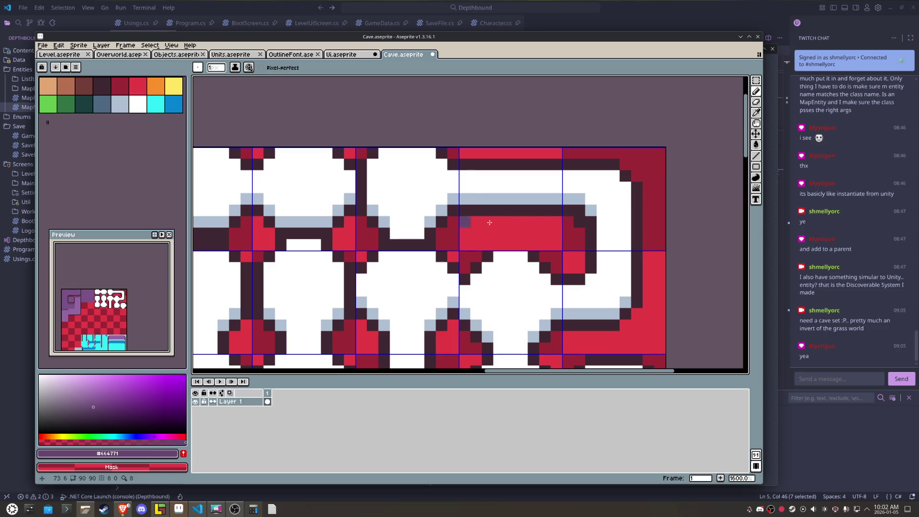
key("ctrl+s")
scroll(552, 228, "down", 2)
left_click_drag(559, 228, 519, 216)
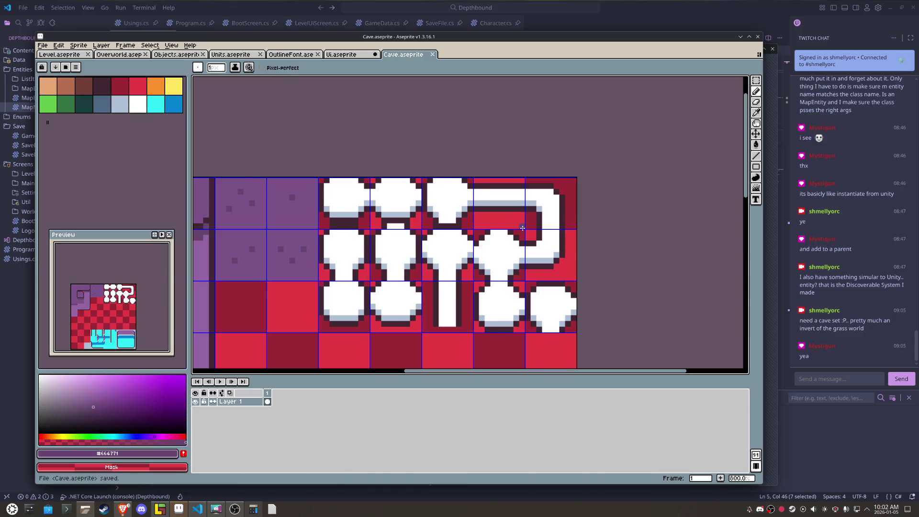
Step: Export the Cave tileset as Cave.png, then edit LDtk's Ground layer
left_click(44, 46)
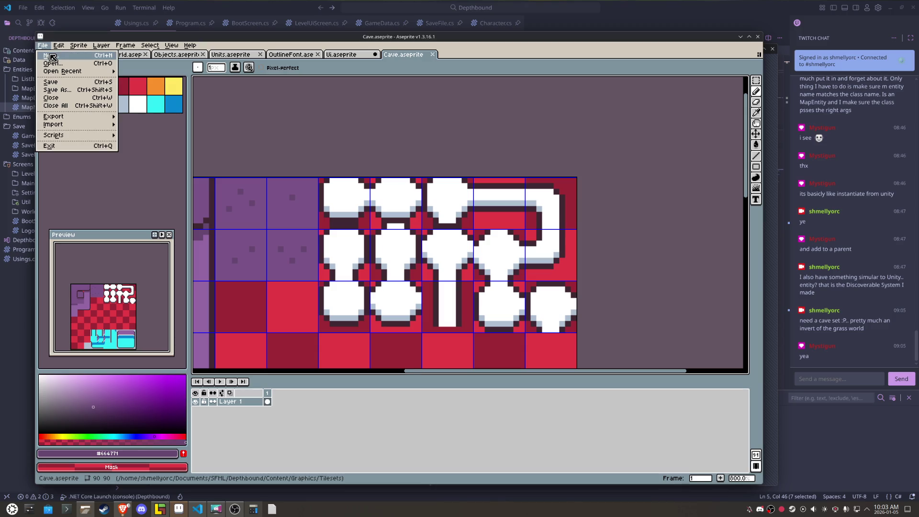
left_click(43, 46)
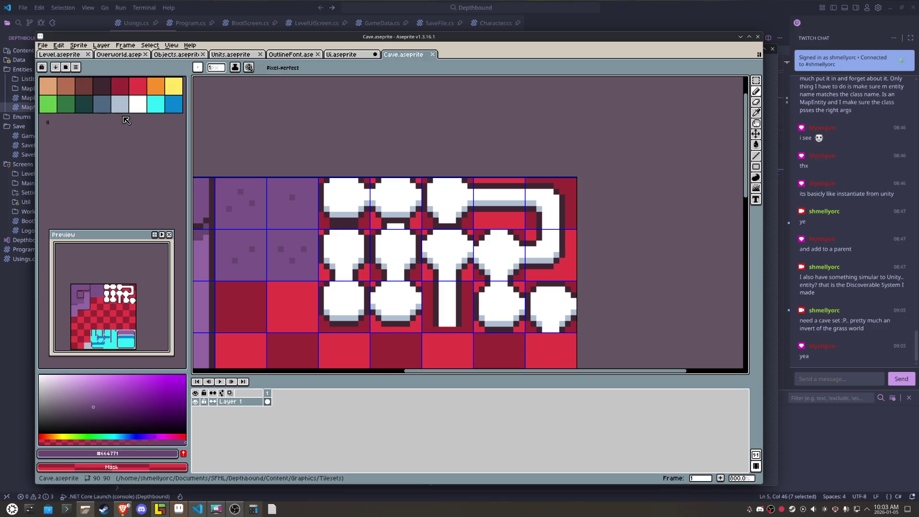
left_click(43, 46)
mouse_move(77, 119)
left_click(144, 120)
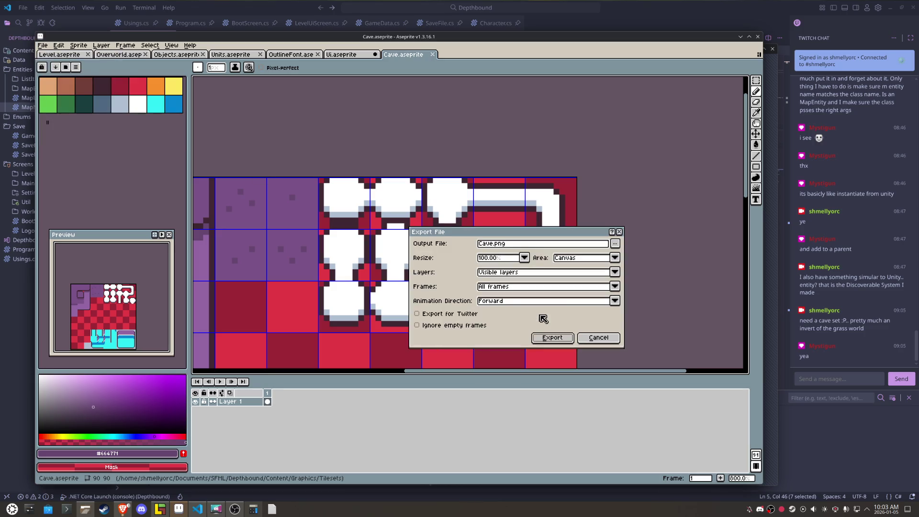
left_click(551, 337)
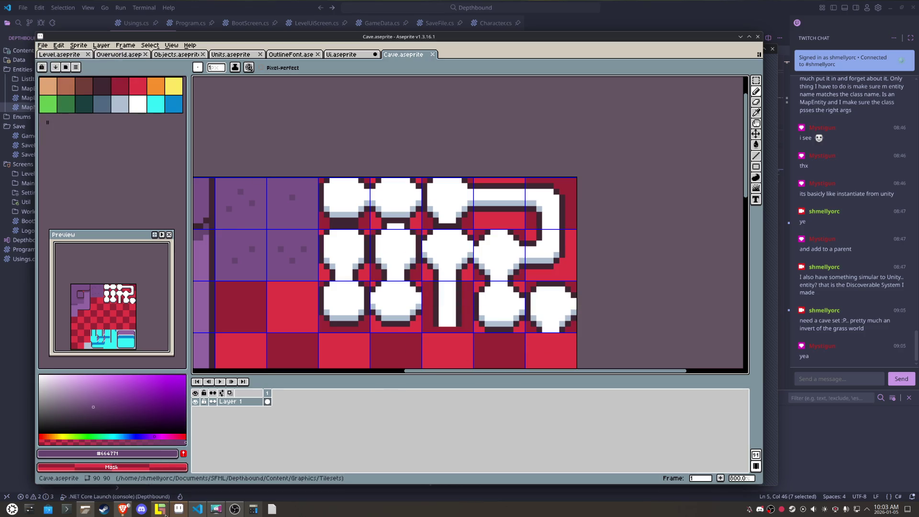
left_click(163, 511)
left_click(70, 108)
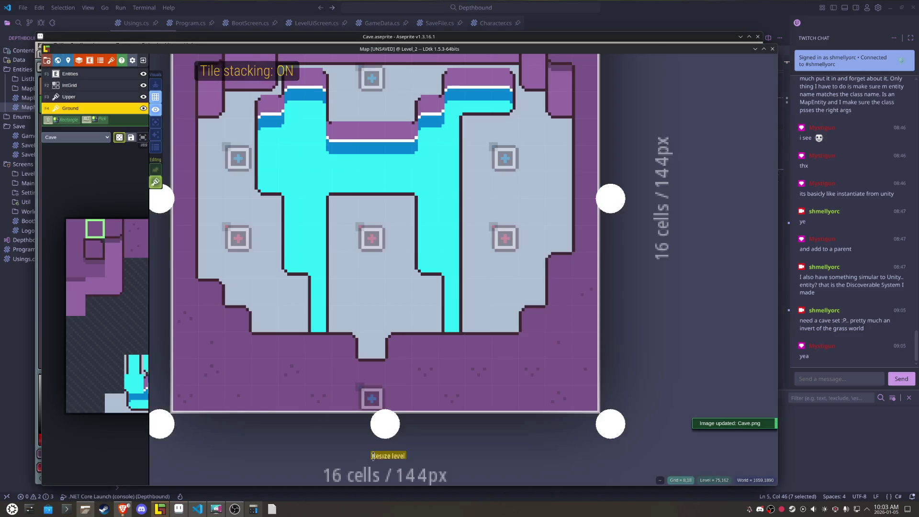
Step: Place the updated Cave tileset's white tile at the cave's bottom exit, then return to Aseprite
mouse_move(225, 244)
left_click(213, 270)
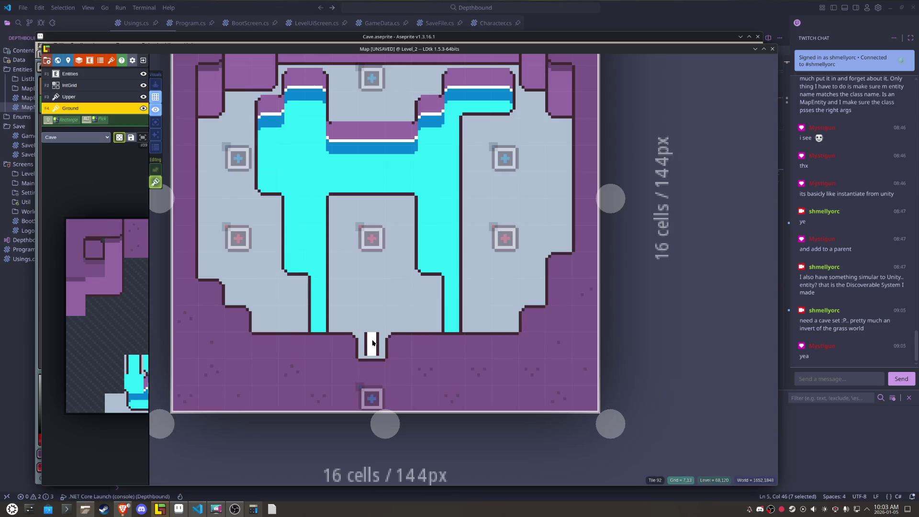
left_click(373, 343)
scroll(368, 344, "up", 2)
scroll(369, 345, "up", 3)
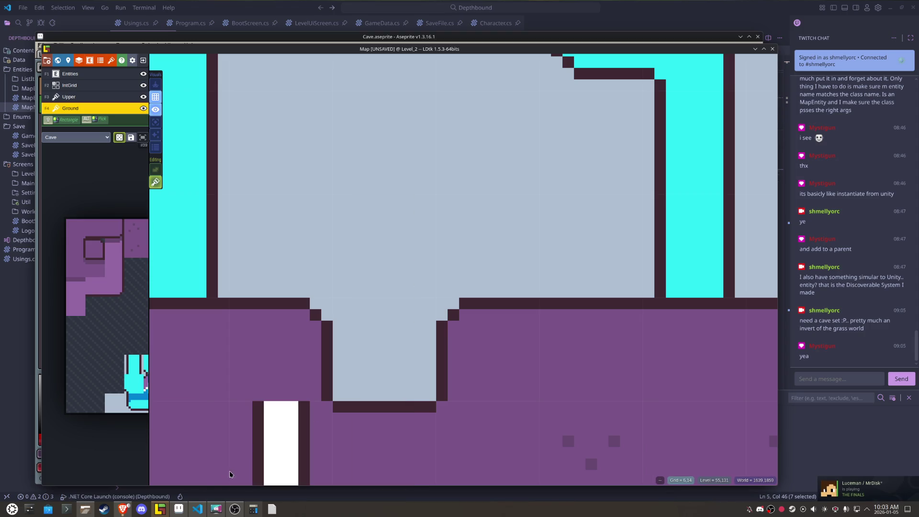
left_click(182, 510)
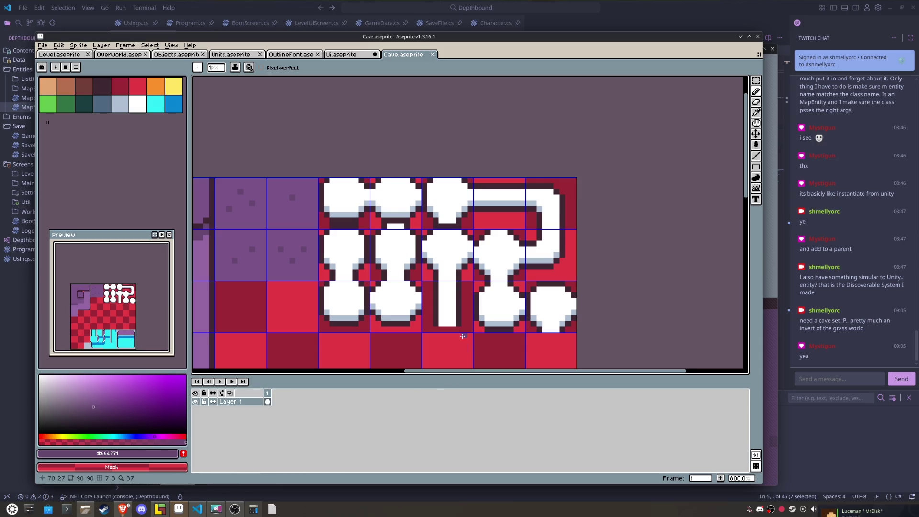
Step: Delete the previously pasted white tiles from the Cave tileset
scroll(466, 336, "up", 5)
scroll(462, 317, "down", 3)
key("m")
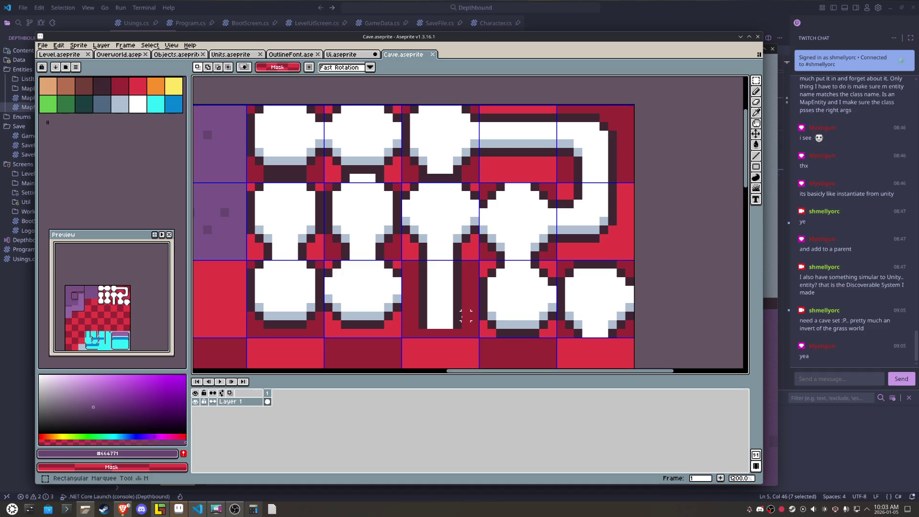
scroll(463, 317, "down", 1)
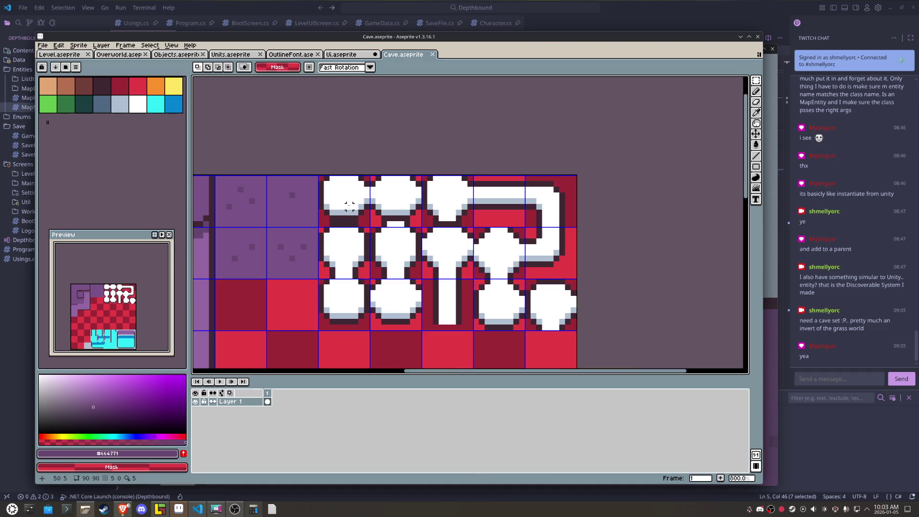
left_click_drag(344, 201, 546, 304)
key("Delete")
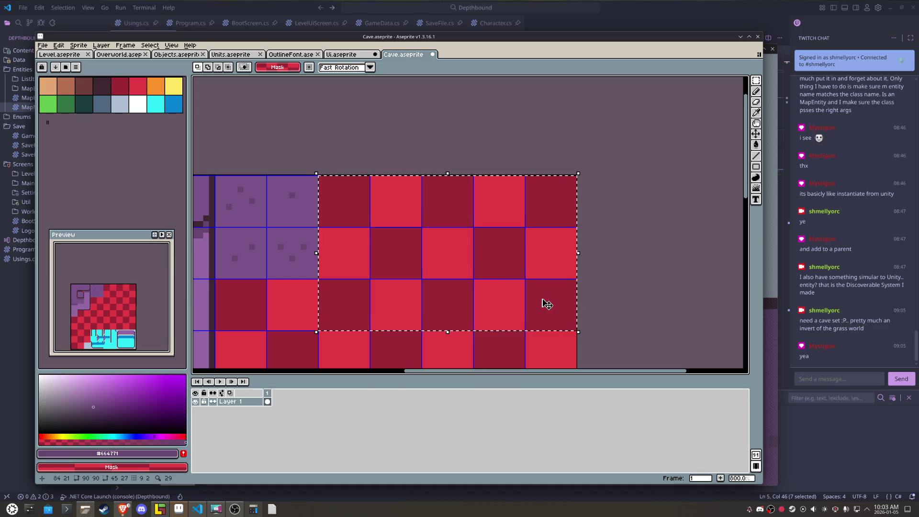
Step: Copy the white mushroom tiles from Overworld and paste them onto the Cave tile grid
left_click(59, 55)
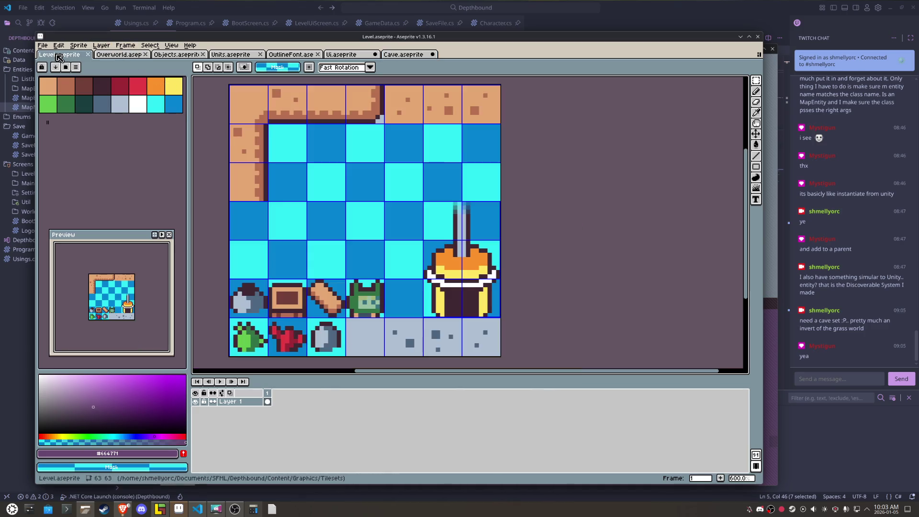
left_click(343, 56)
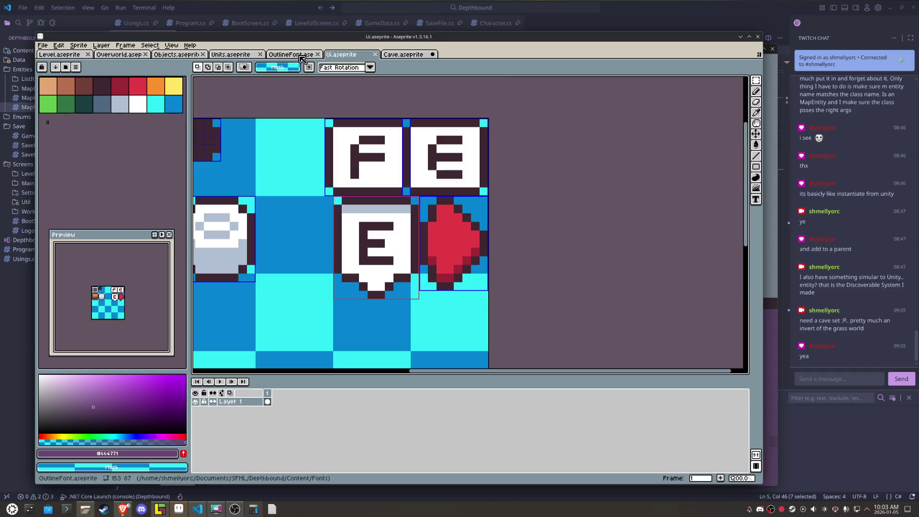
left_click_drag(122, 55, 354, 54)
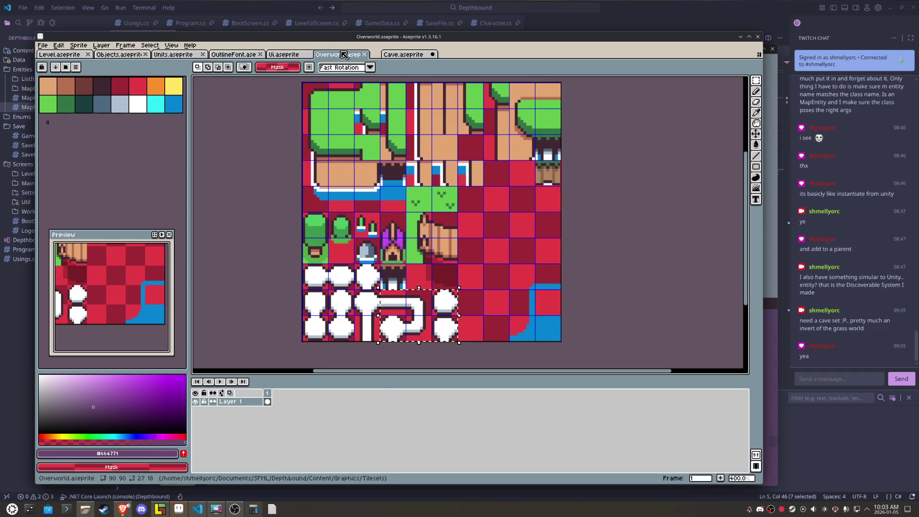
mouse_move(303, 265)
left_mouse_down()
mouse_move(350, 326)
mouse_move(380, 341)
left_mouse_up()
key("ctrl+c")
left_click(404, 54)
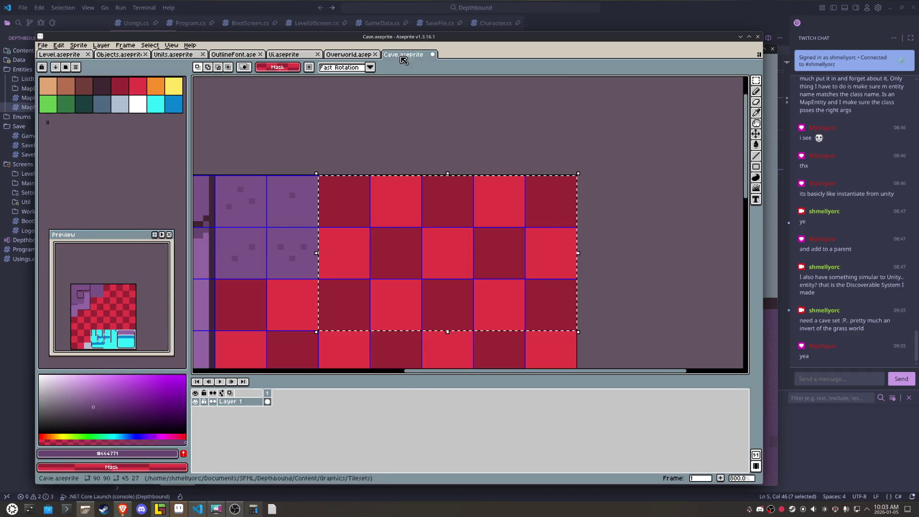
key("ctrl+v")
left_click_drag(487, 214, 384, 242)
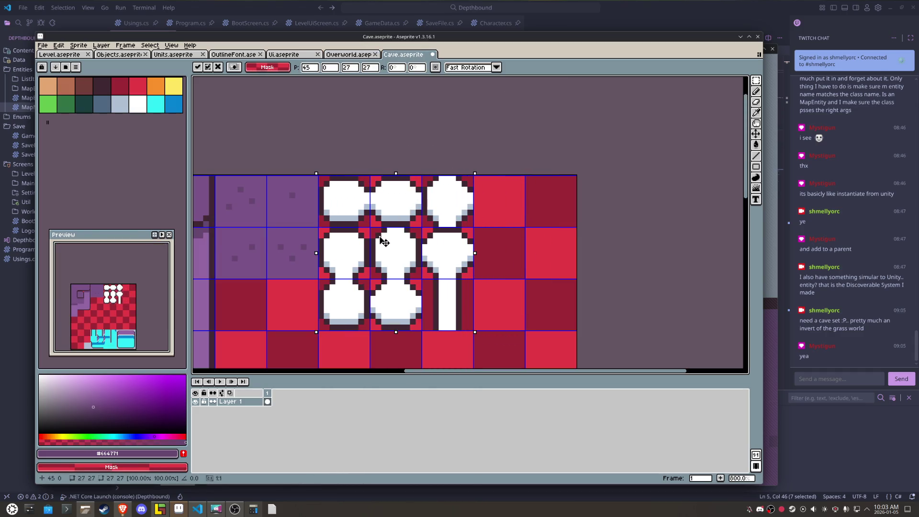
key("Return")
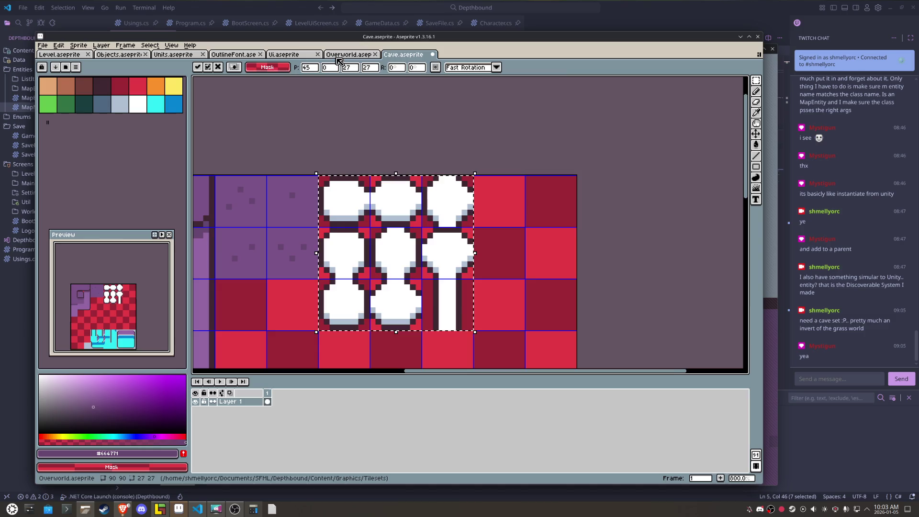
Step: Copy the curved pipe tile from Overworld and place it over Cave's right red columns
key("ctrl+shift+Tab")
left_click_drag(383, 292, 412, 322)
key("ctrl+c")
key("ctrl+Tab")
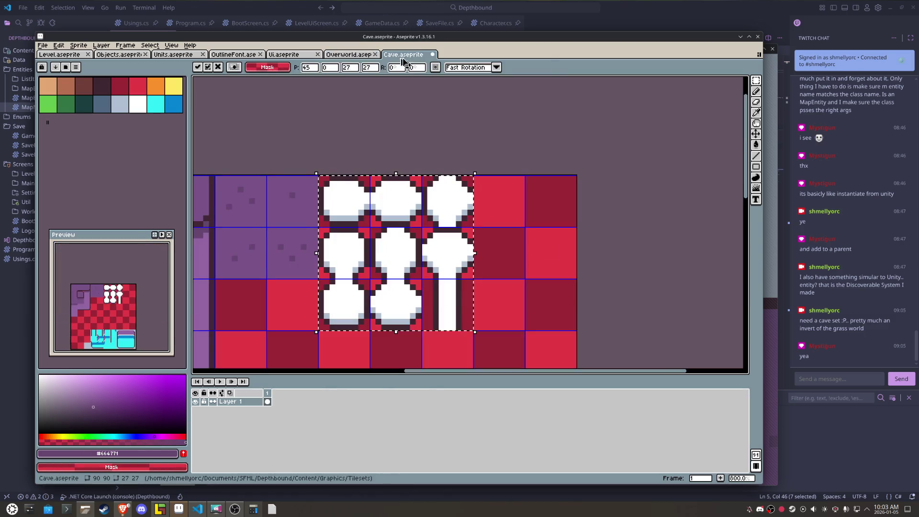
key("ctrl+v")
left_click_drag(260, 221, 523, 225)
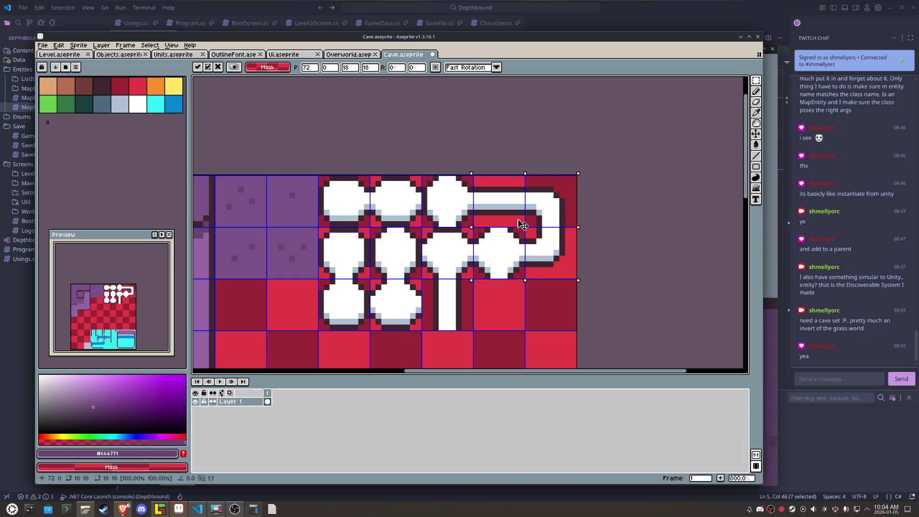
left_click(522, 305)
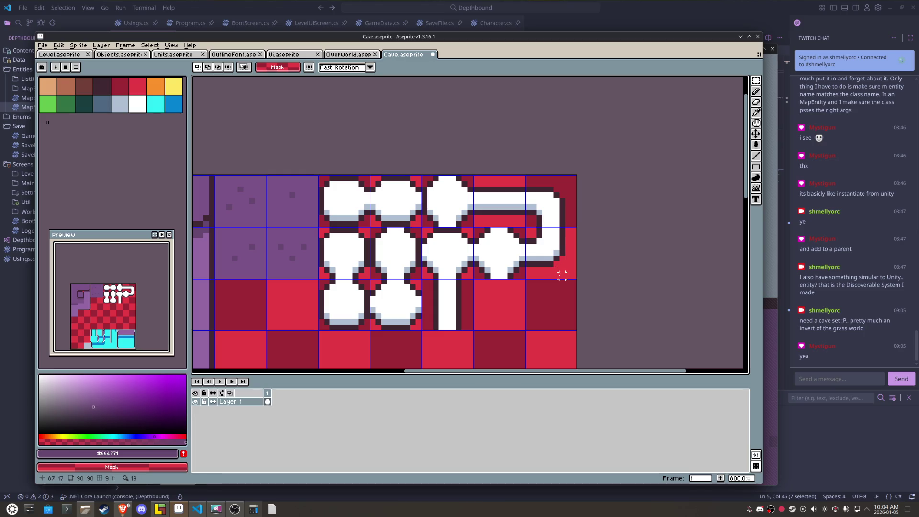
Step: Copy Overworld's vertical bar tile column into Cave, aligning it and nudging its lower tile
key("ctrl+shift+Tab")
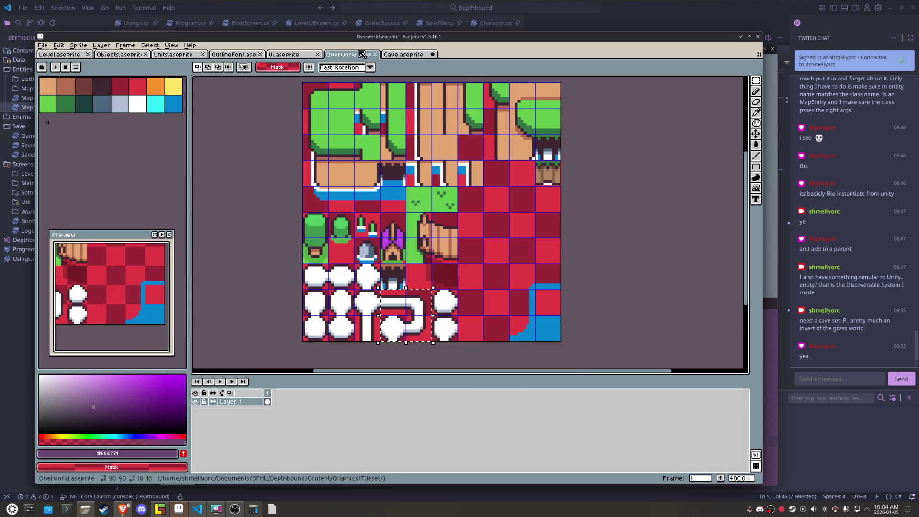
left_click_drag(433, 290, 457, 340)
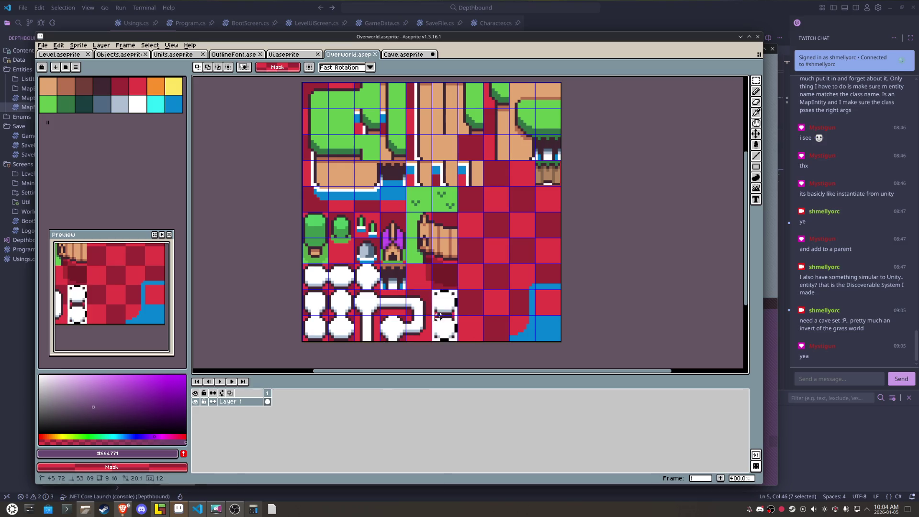
key("ctrl+c")
key("ctrl+Tab")
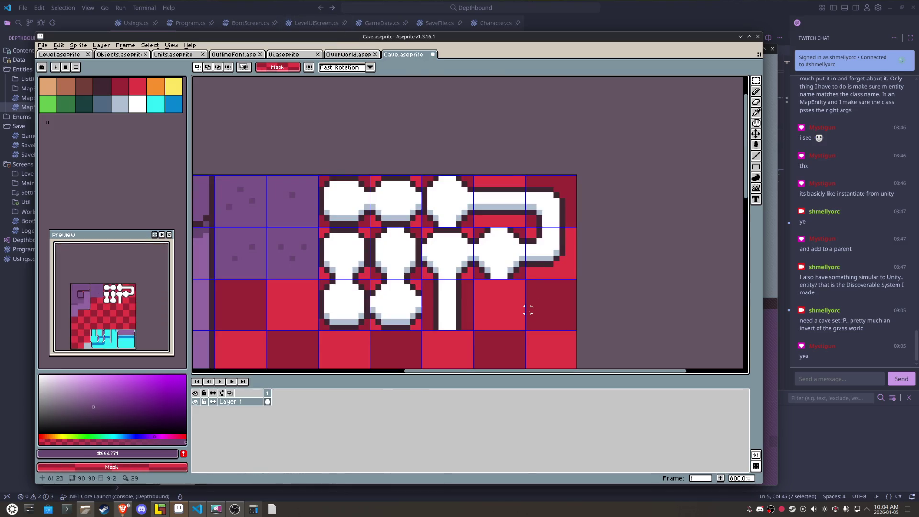
key("ctrl+v")
left_click_drag(348, 161, 340, 157)
left_click_drag(258, 133, 411, 242)
key("Return")
left_click(416, 292)
key("shift+Right")
key("shift+Up")
Step: Save the Cave tileset, export it as Cave.png, and return to LDtk
key("ctrl+s")
left_click(43, 45)
mouse_move(83, 117)
left_click(161, 120)
left_click(568, 340)
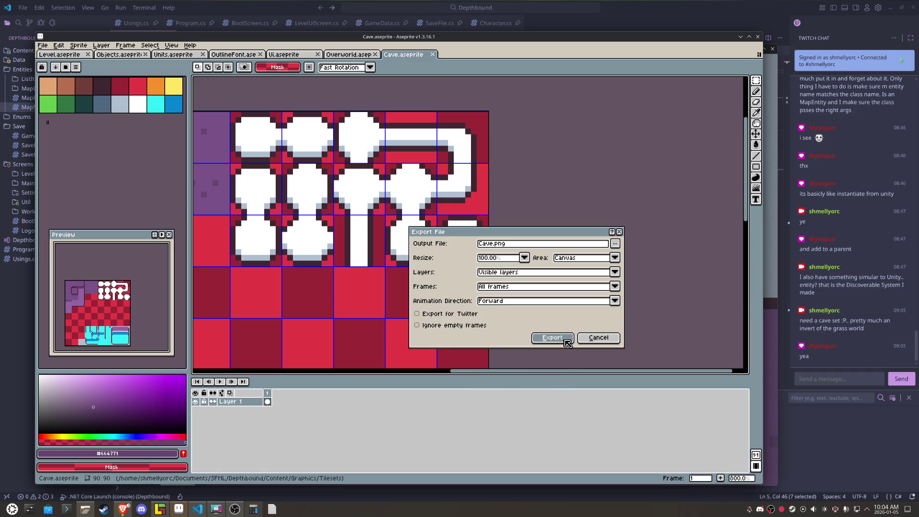
left_click(160, 510)
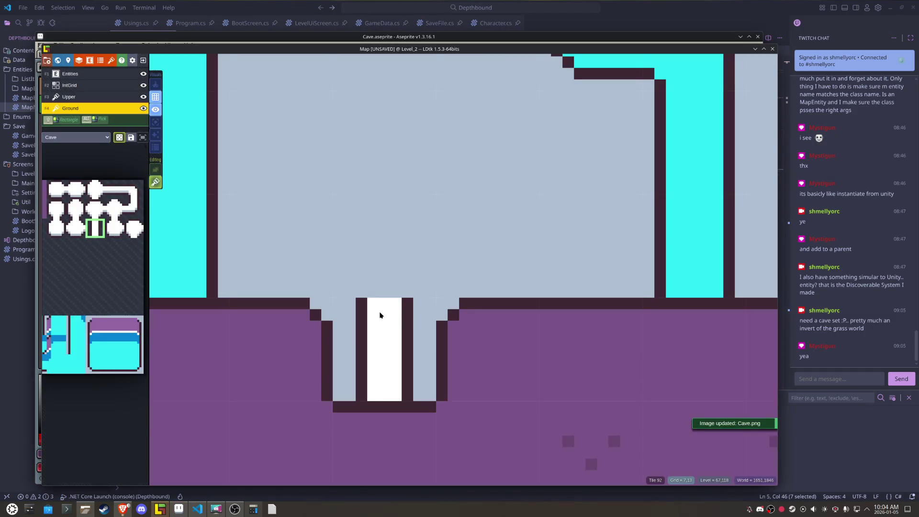
Step: Extend the white vertical bar column up to the top wall and erase a stray bar tile
scroll(380, 315, "down", 2)
scroll(380, 315, "down", 1)
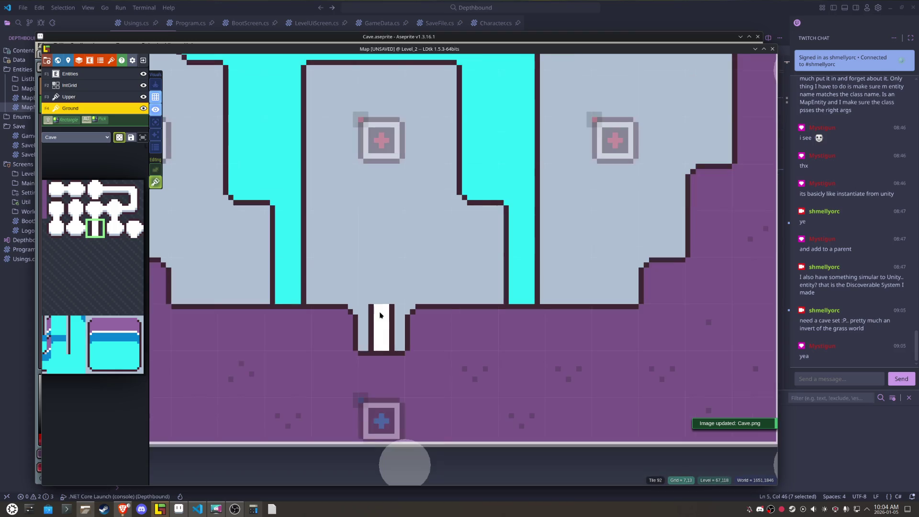
left_click_drag(380, 310, 374, 104)
scroll(420, 196, "down", 1)
left_click(420, 200)
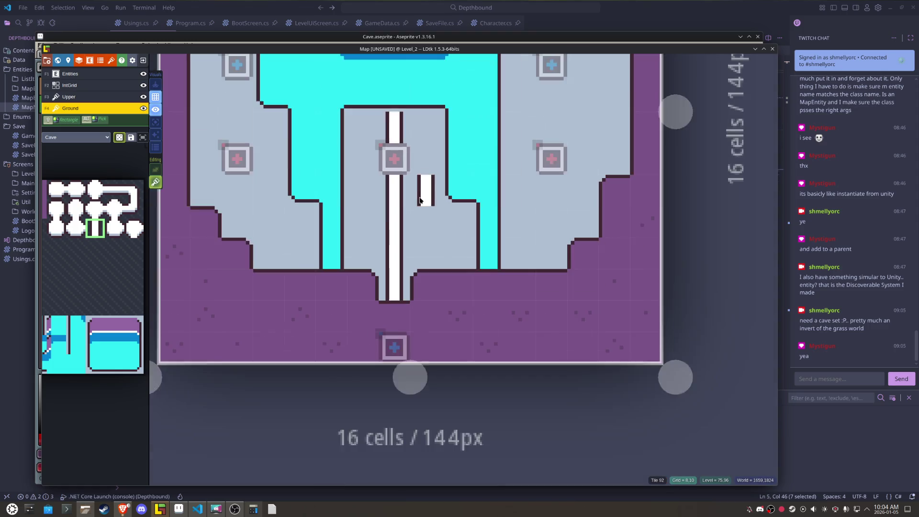
scroll(420, 200, "up", 3)
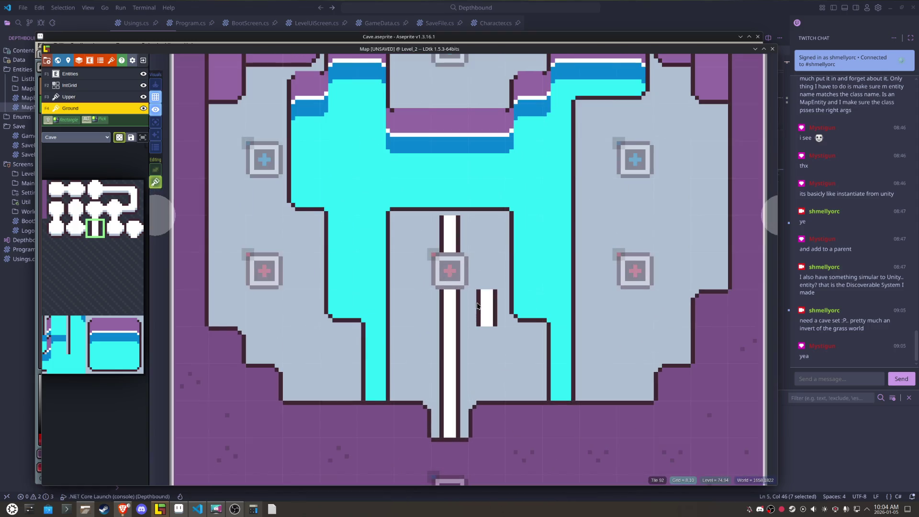
right_click(477, 303)
Step: Place an X-flipped round cap on the right marker with a horizontal bar beside it
mouse_move(103, 259)
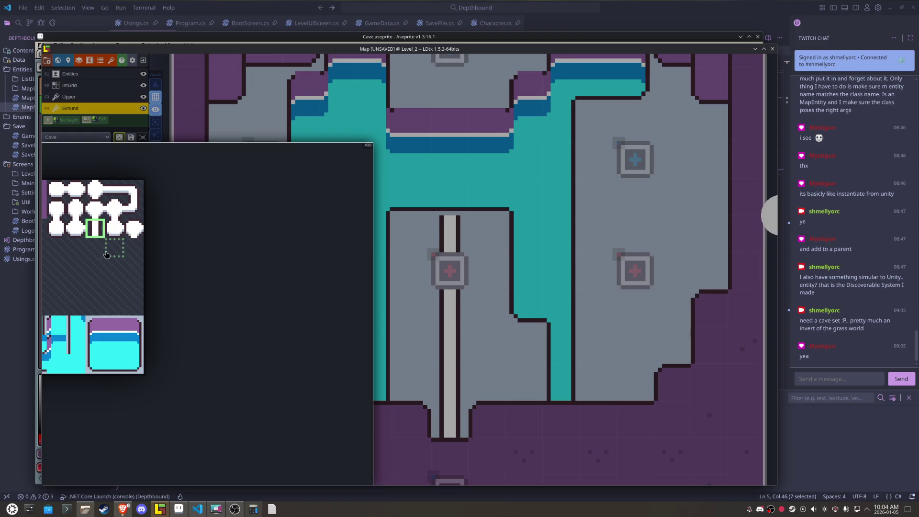
left_click(115, 211)
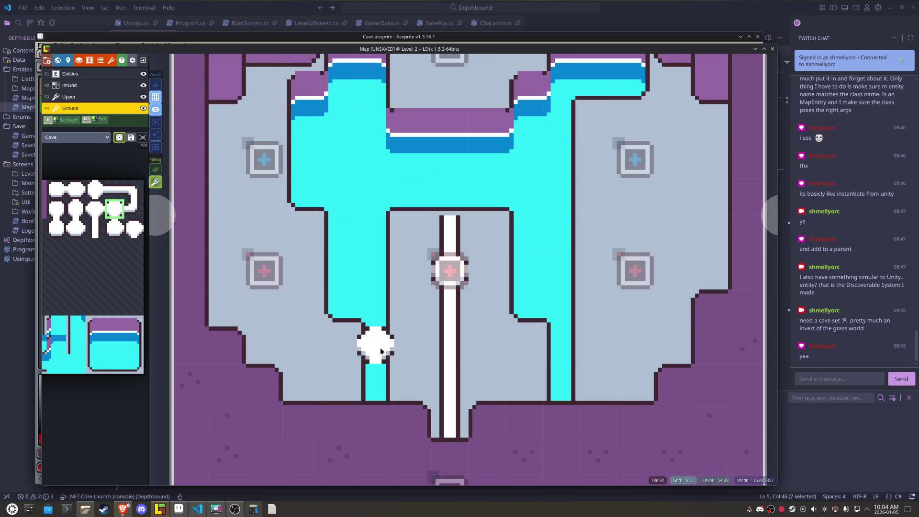
left_click_drag(297, 276, 379, 300)
mouse_move(121, 348)
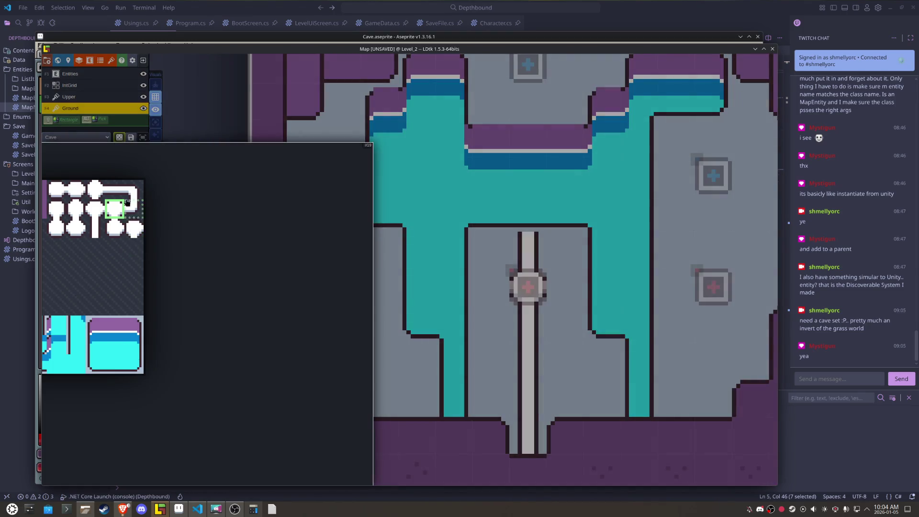
left_click(114, 197)
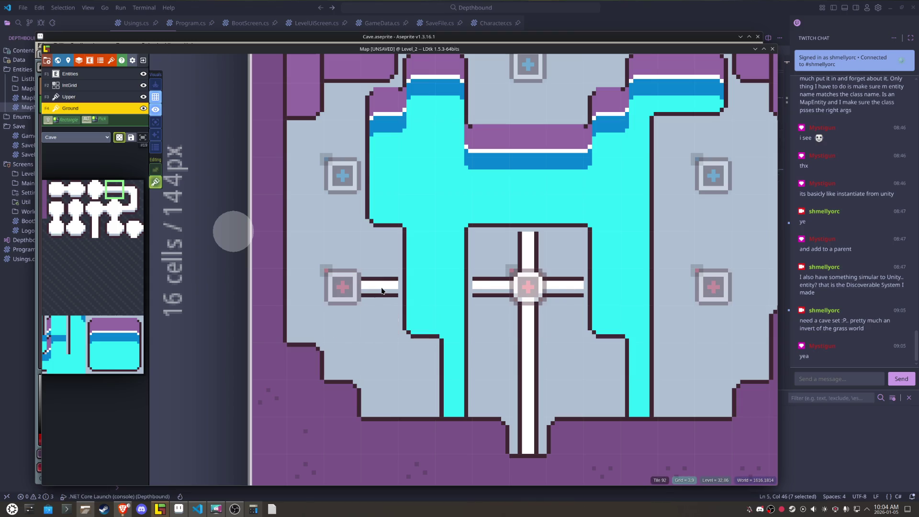
mouse_move(128, 261)
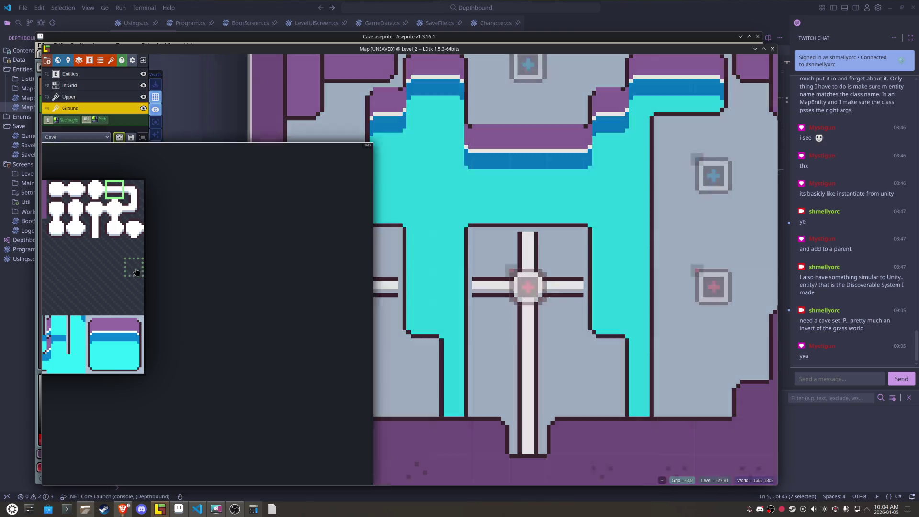
left_click(106, 222)
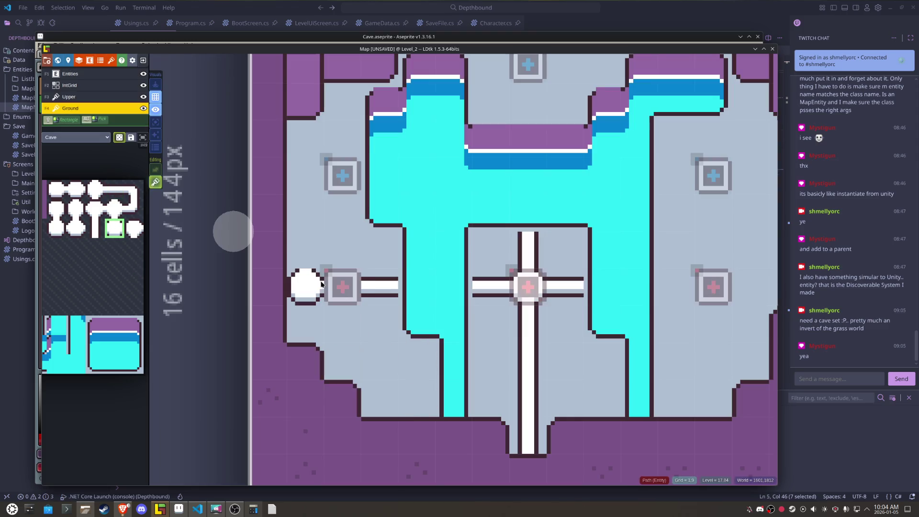
key("x")
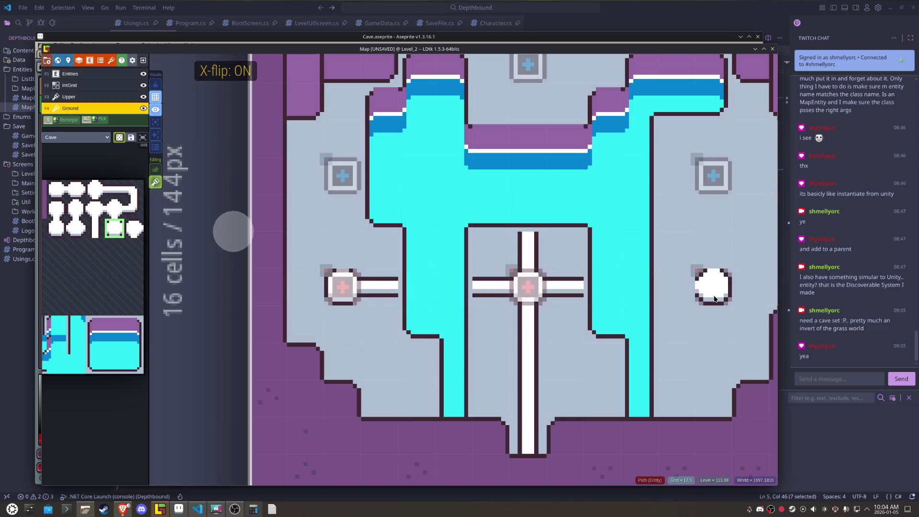
left_click(715, 289)
left_click(392, 287, "alt")
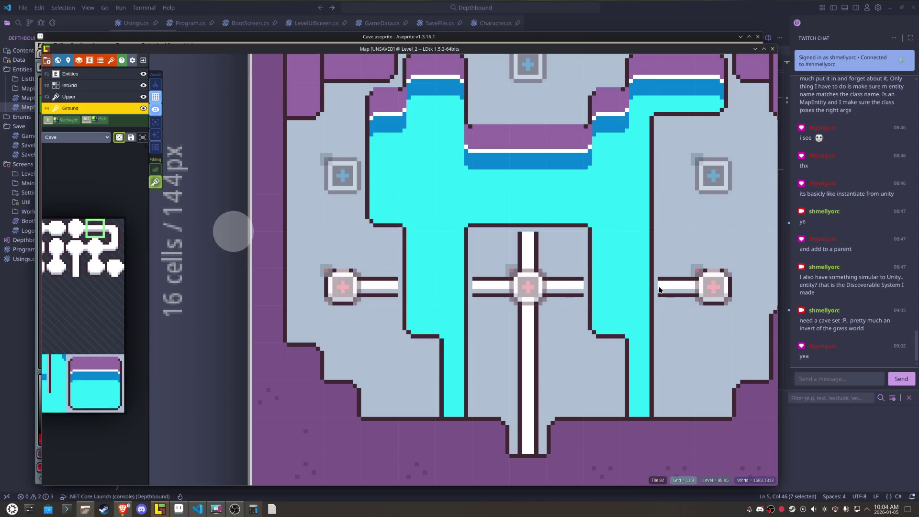
left_click(657, 290)
Step: Paint vertical bars above the right and left markers and cap the top of the left bar
mouse_move(119, 240)
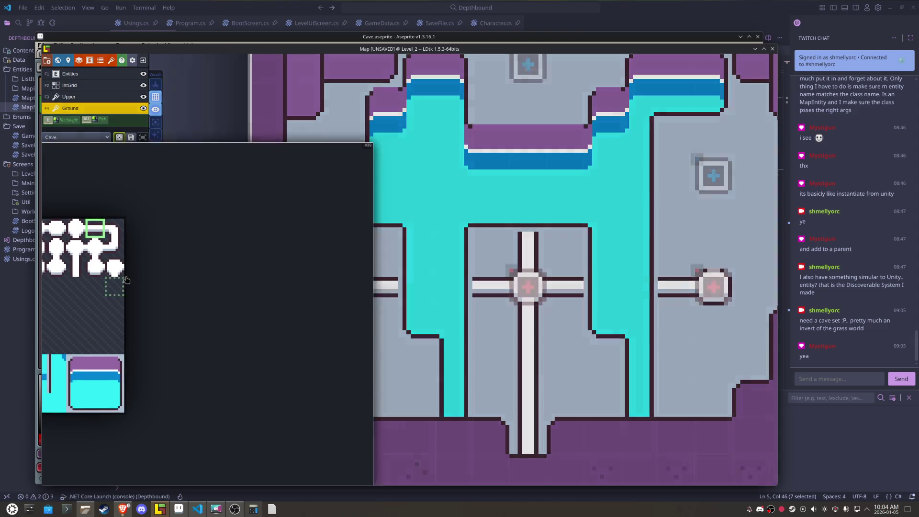
left_click(76, 267)
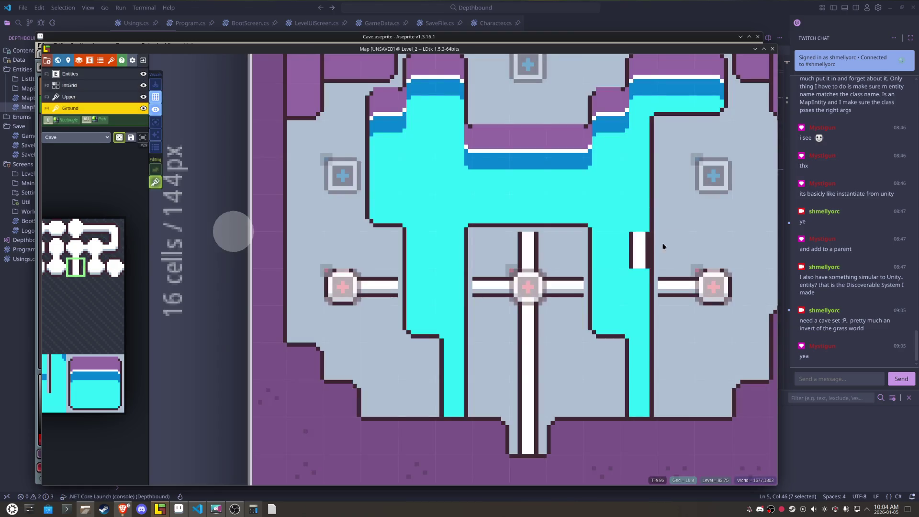
left_click_drag(703, 236, 703, 220)
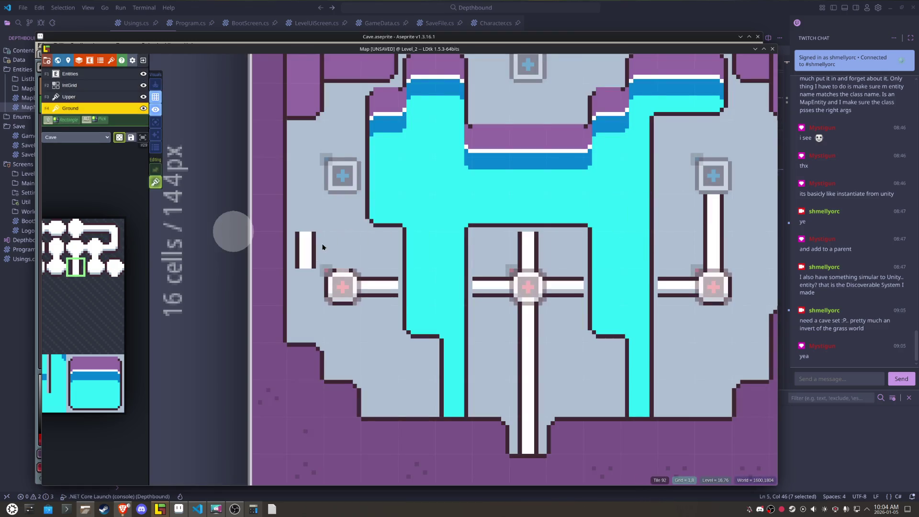
left_click_drag(341, 248, 337, 213)
mouse_move(61, 286)
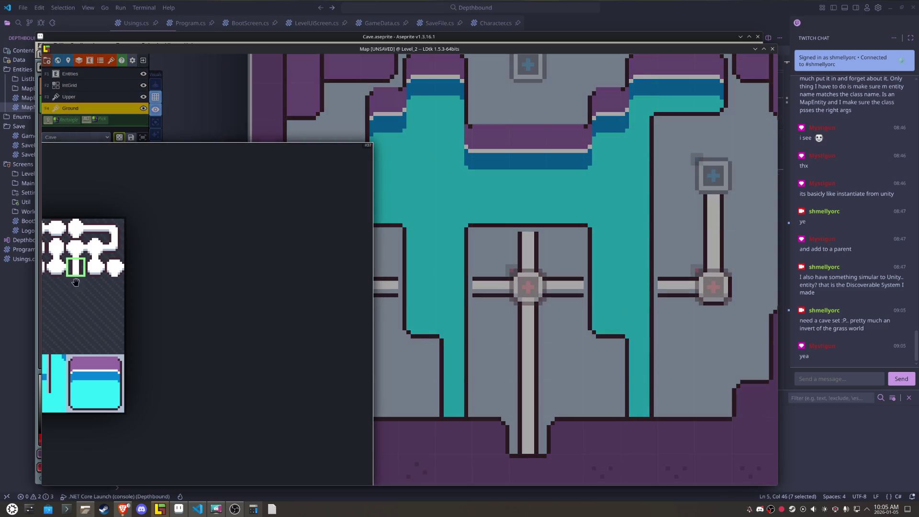
left_click_drag(76, 282, 131, 295)
left_click(90, 261)
left_click(349, 186)
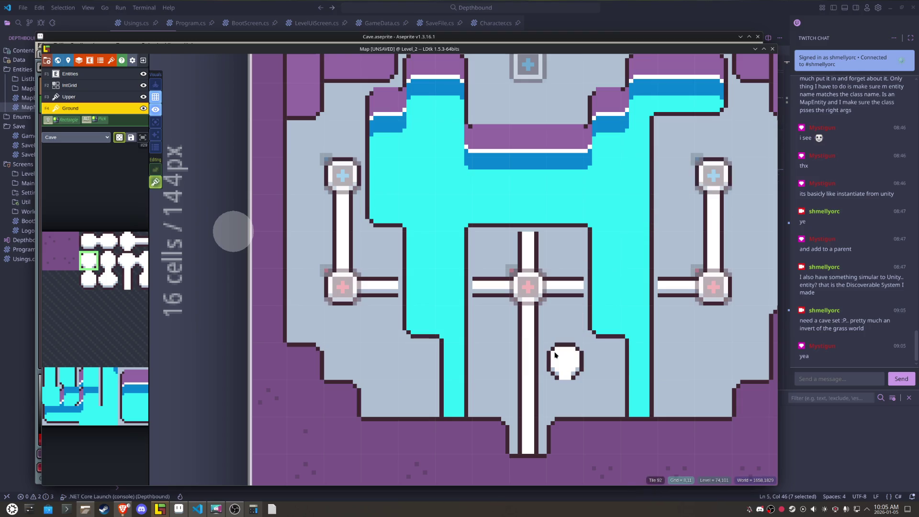
Step: Extend a vertical bar down from the top marker and save the project
scroll(551, 149, "up", 3)
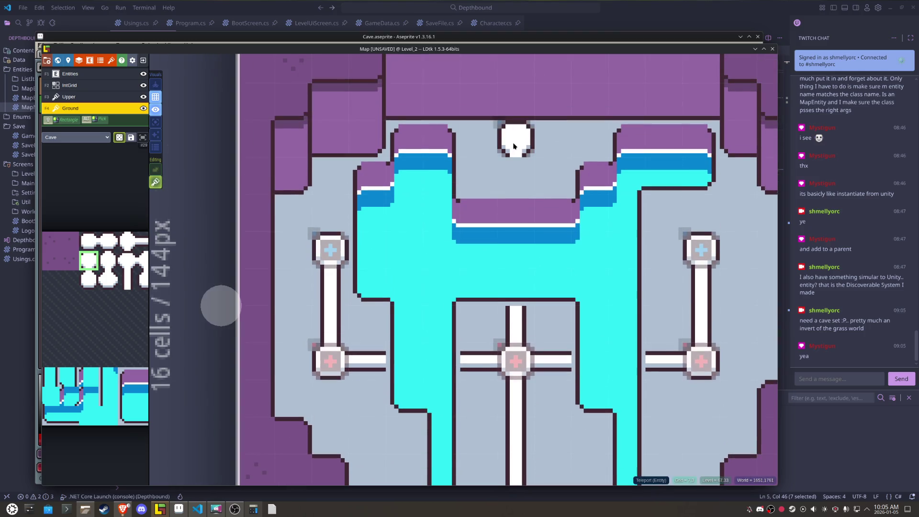
mouse_move(143, 343)
left_click(131, 285)
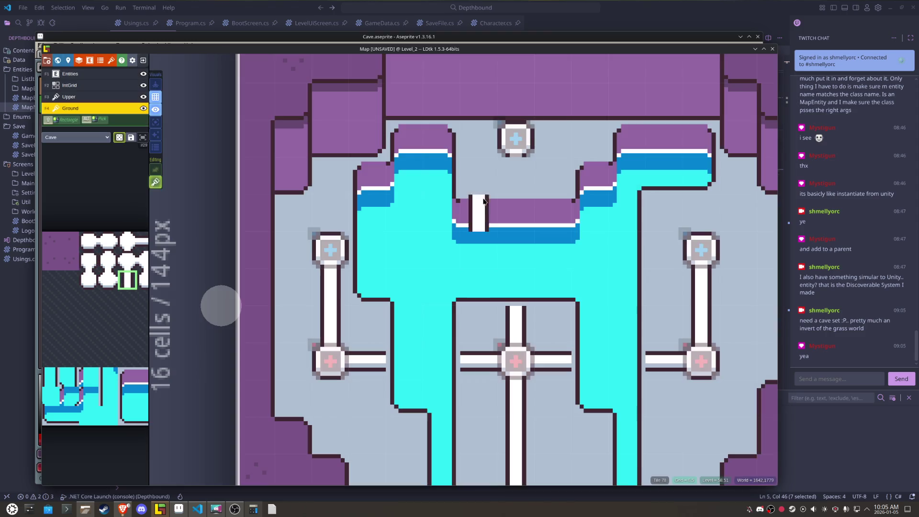
left_click_drag(405, 283, 358, 224)
key("ctrl+s")
scroll(351, 273, "down", 2)
scroll(356, 277, "up", 1)
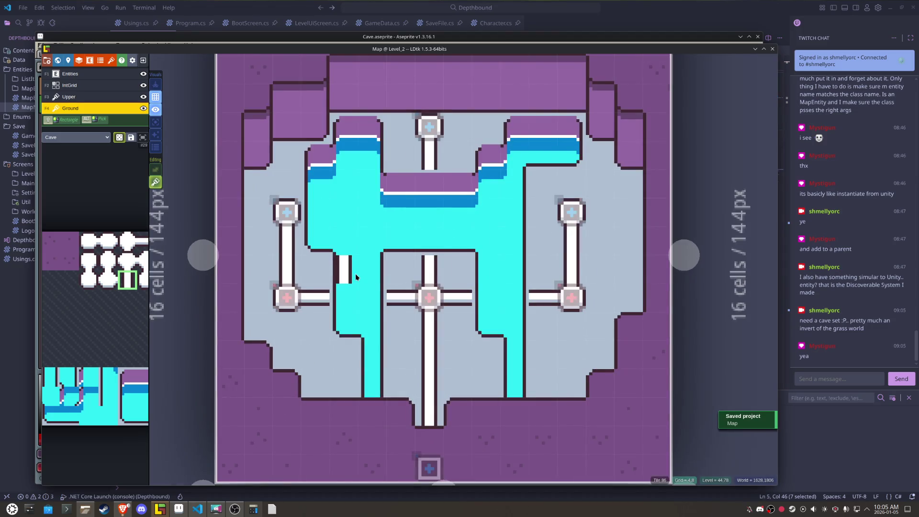
key("ctrl+z")
Step: Hide the marker entities so the white capped pipes across the water show clearly
key("F1")
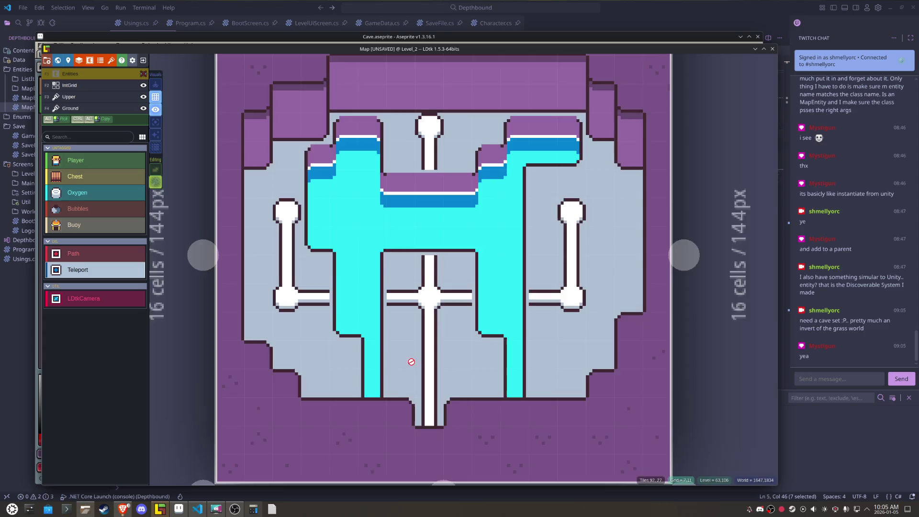
scroll(390, 358, "up", 2)
key("F4")
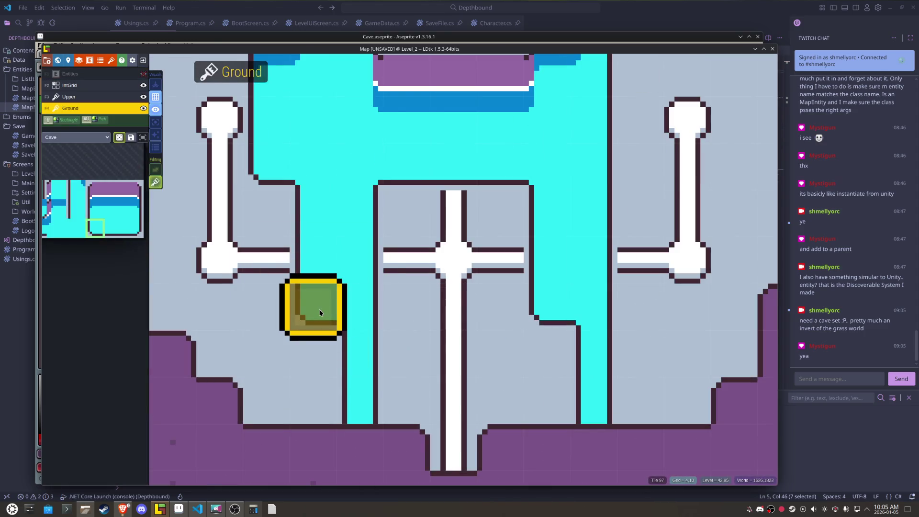
Step: Fill the purple gaps in the water columns with cyan water tiles
left_click(311, 352)
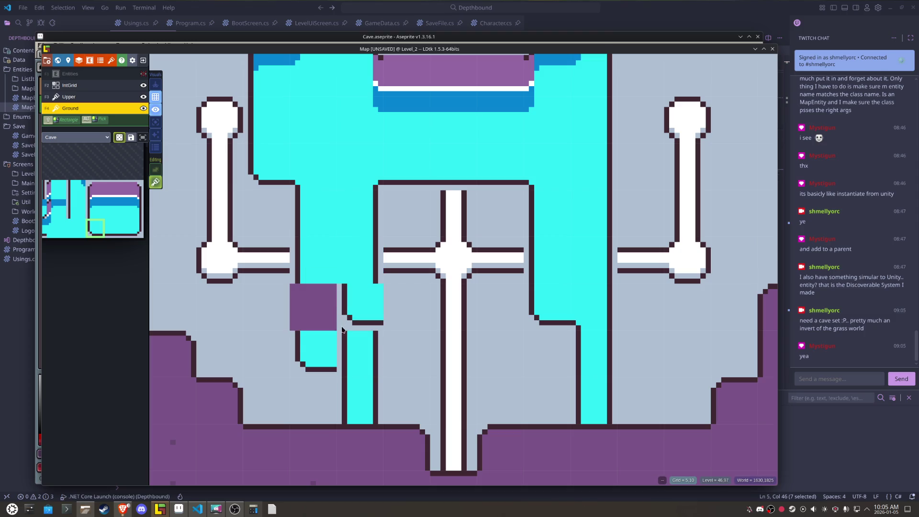
right_click(359, 355)
right_click(359, 307)
left_click(312, 262, "alt")
left_click(314, 298)
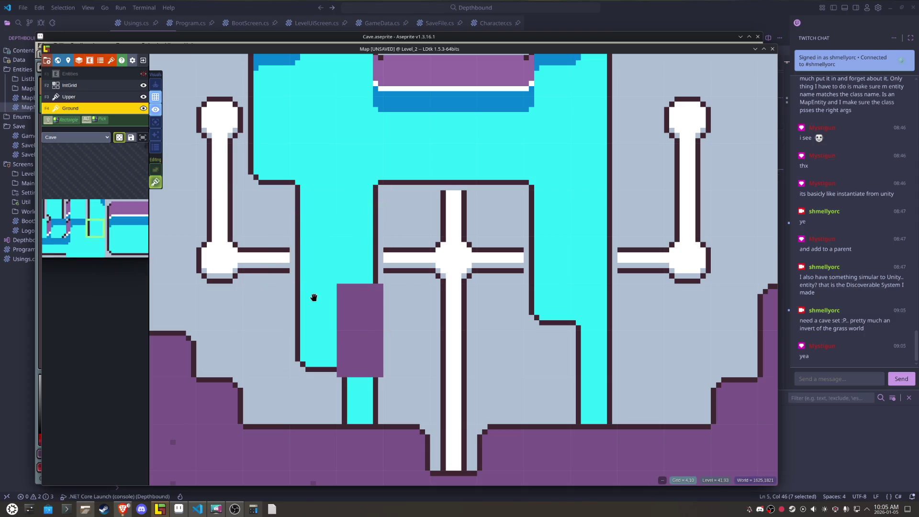
left_click(343, 301)
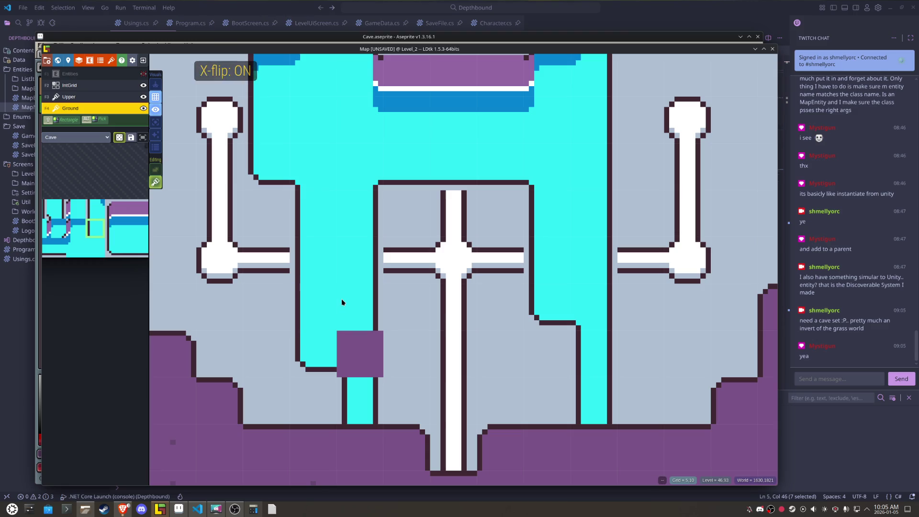
left_click(562, 313, "alt")
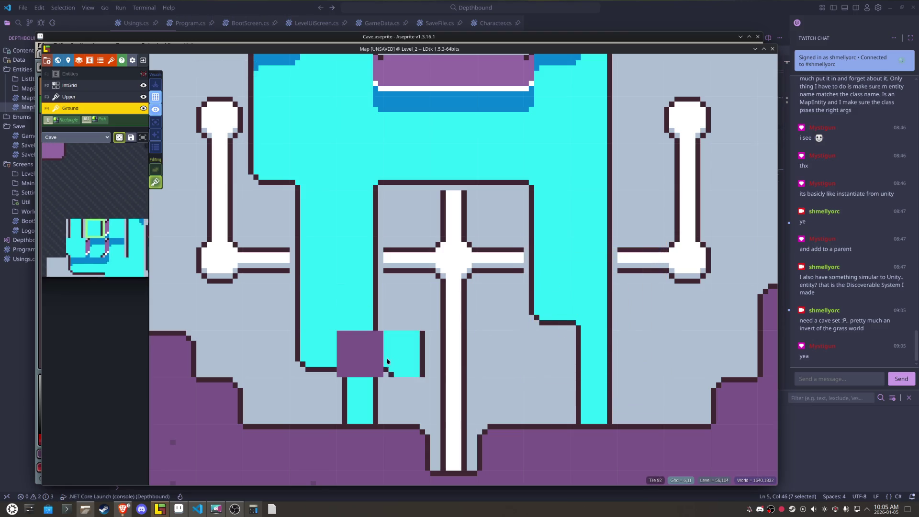
left_click(362, 356)
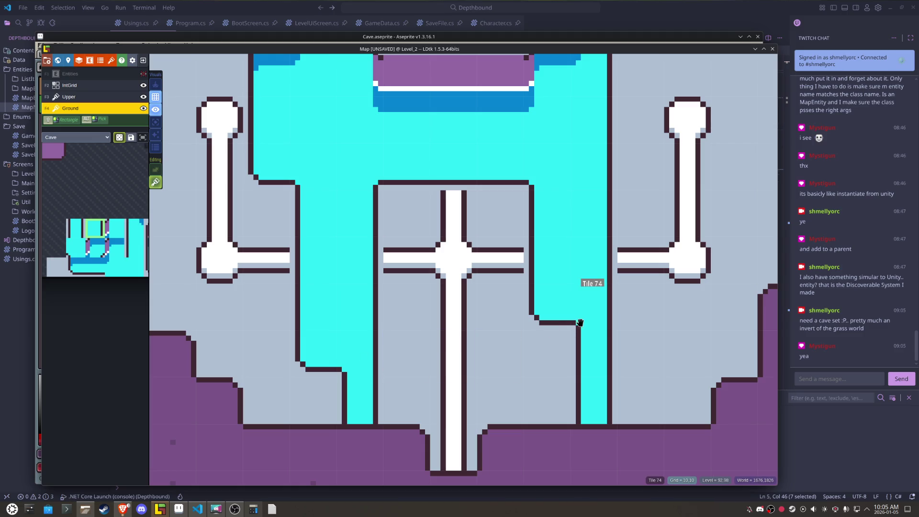
Step: Add edged water tiles along the right column and rework its base
left_click(553, 301, "alt")
left_click(556, 351)
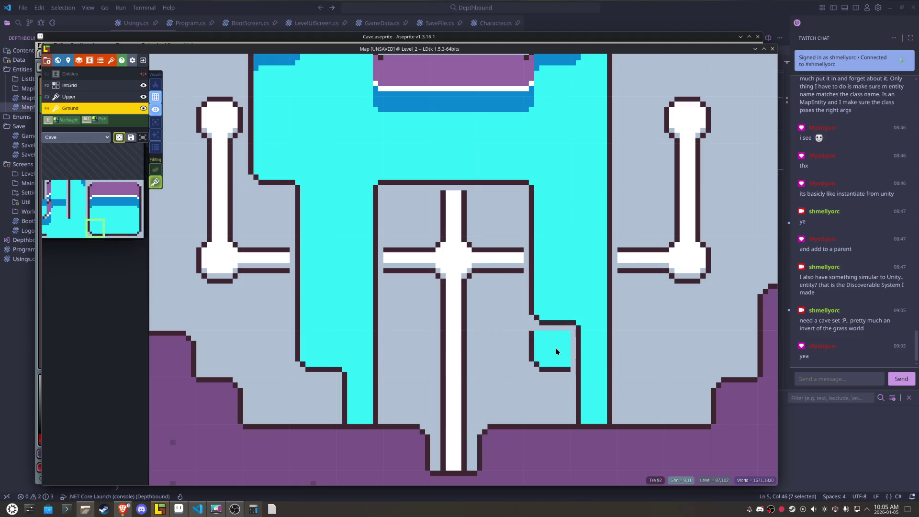
left_click(550, 256, "alt")
left_click(555, 295)
right_click(584, 315)
right_click(584, 338)
left_click(582, 336)
Step: Erase the test tiles around both water columns and refill the left column's gaps
right_click(582, 338)
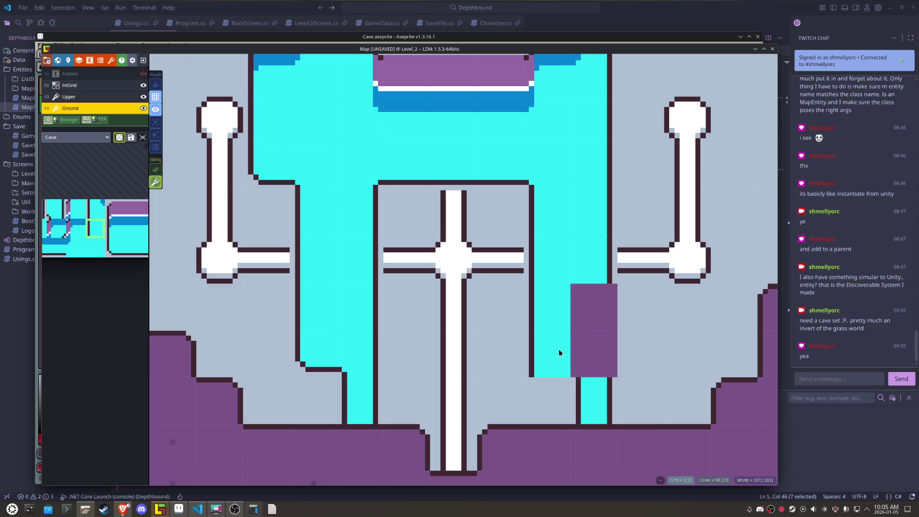
right_click(558, 352)
right_click(553, 309)
right_click(304, 343)
right_click(342, 348)
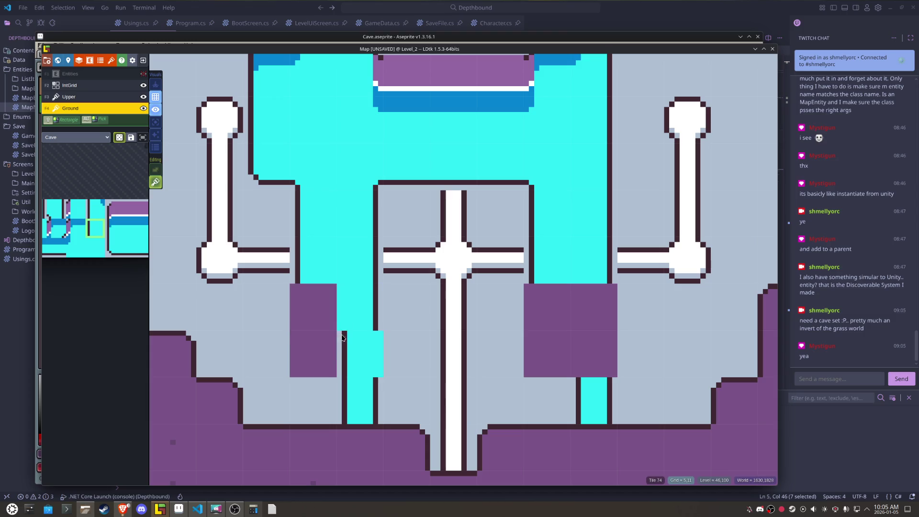
right_click(359, 306)
right_click(311, 306)
left_click(328, 371)
right_click(327, 372)
left_click(321, 320)
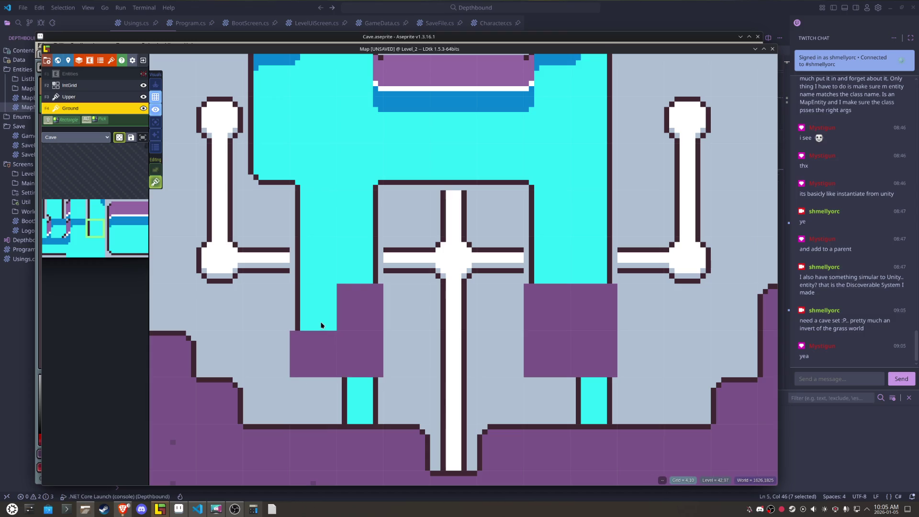
Step: With tile stacking off, paint edged water tiles at both column bases, X-flipped where needed
key("t")
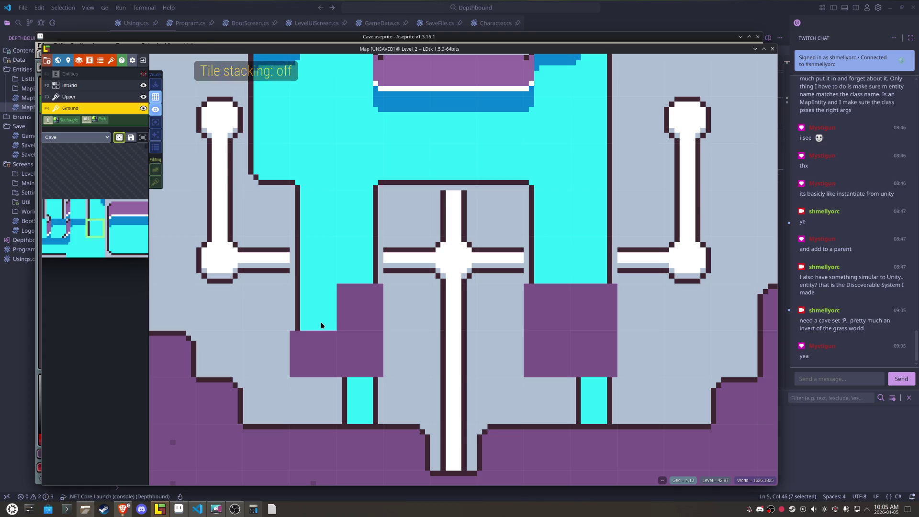
left_click(349, 319)
key("x")
left_click(534, 322)
key("x")
key("x")
left_click(553, 335)
key("x")
key("x")
left_click(568, 343)
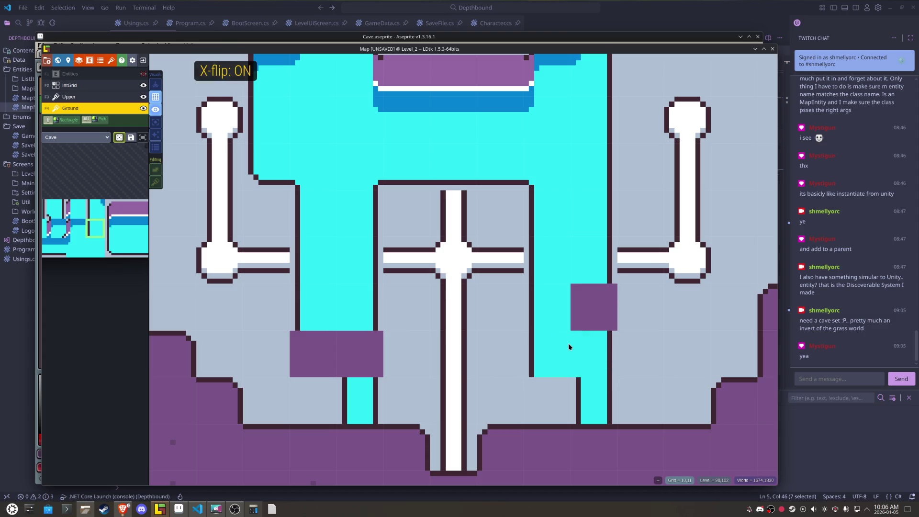
left_click(572, 309)
left_click(315, 361)
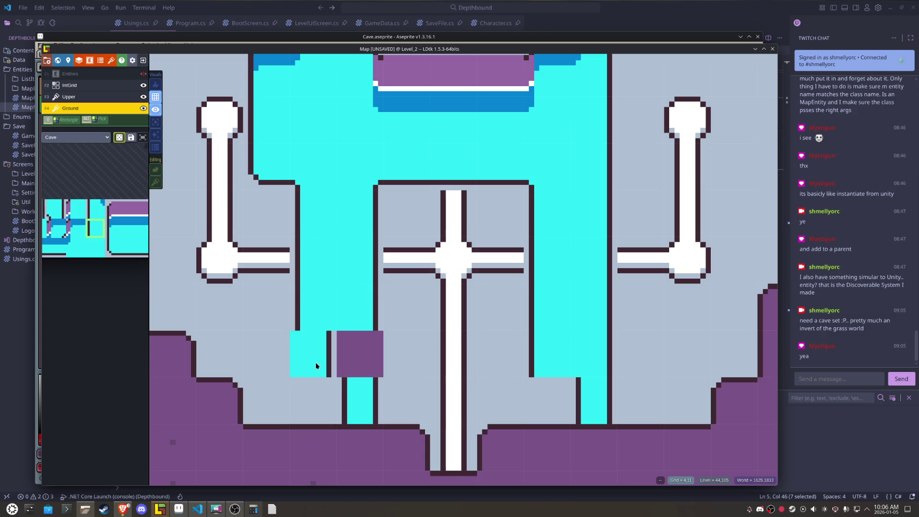
key("x")
left_click(360, 358)
key("x")
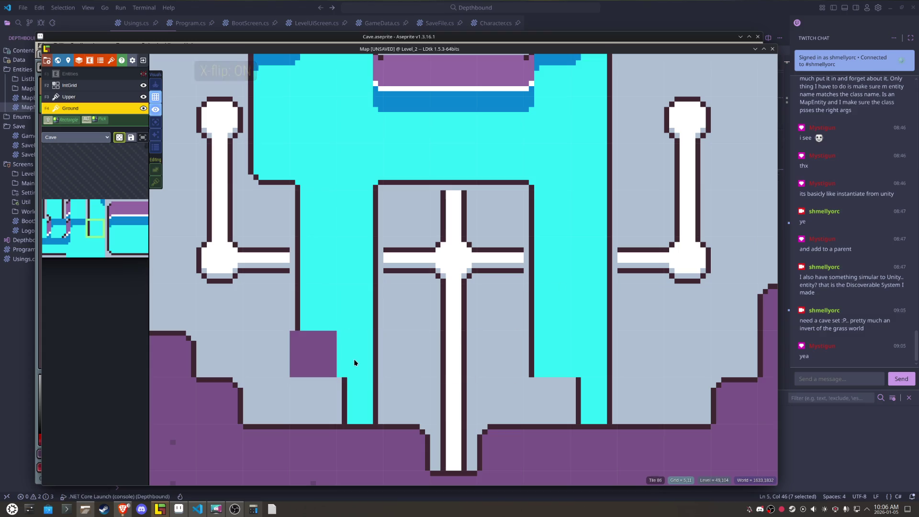
Step: Paint outlined water corner tiles at the column's lower edge and save the project
mouse_move(107, 206)
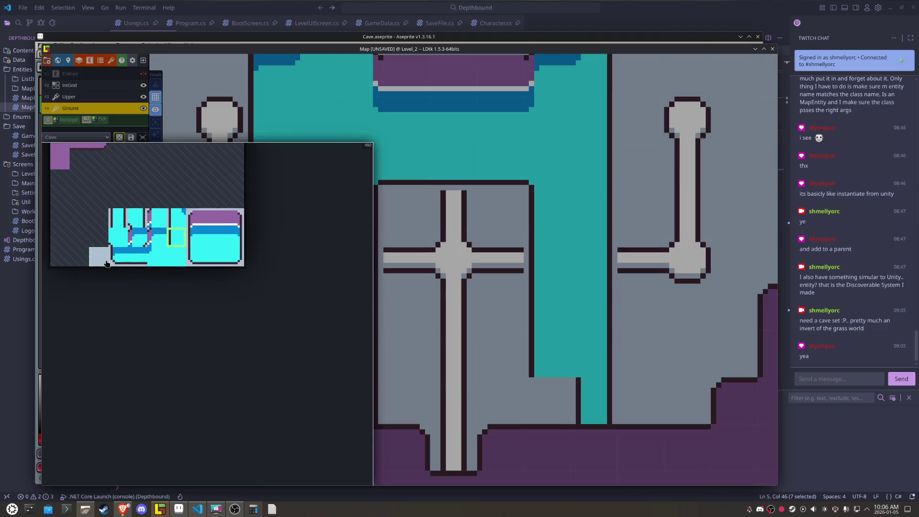
left_click(124, 264)
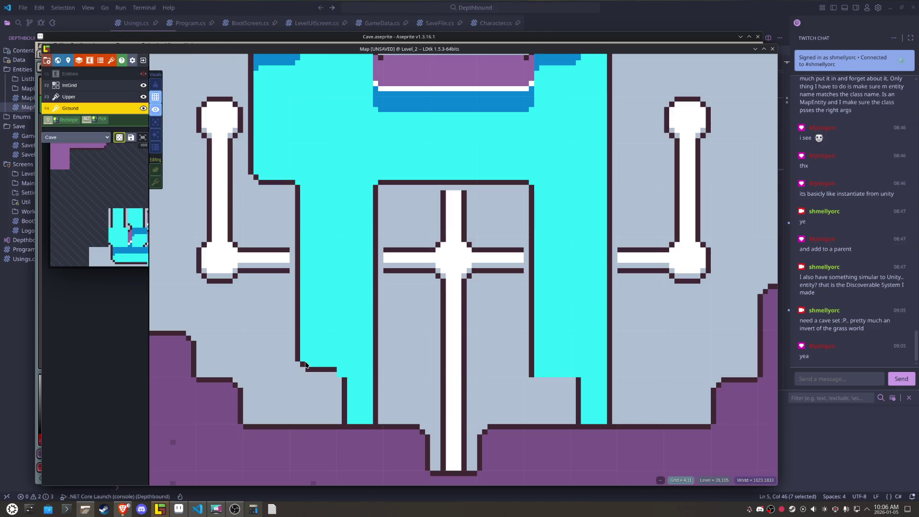
left_click(543, 349)
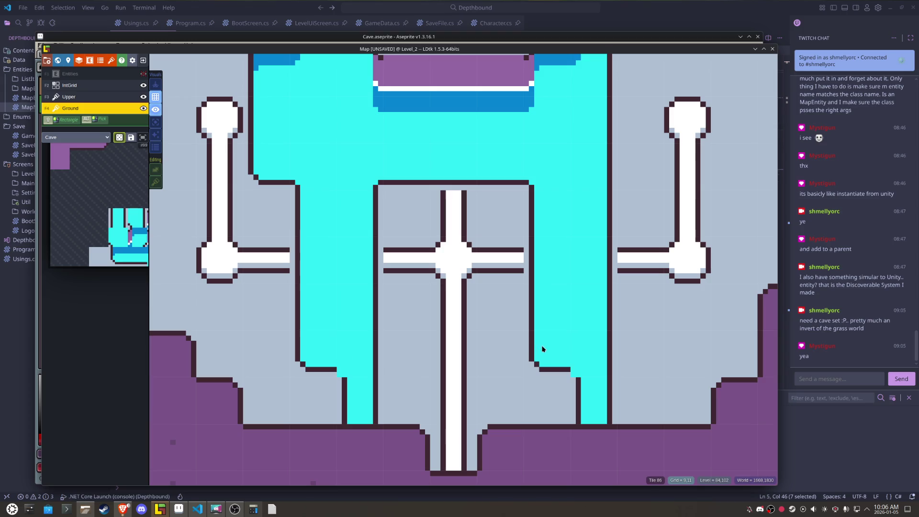
left_click(552, 380)
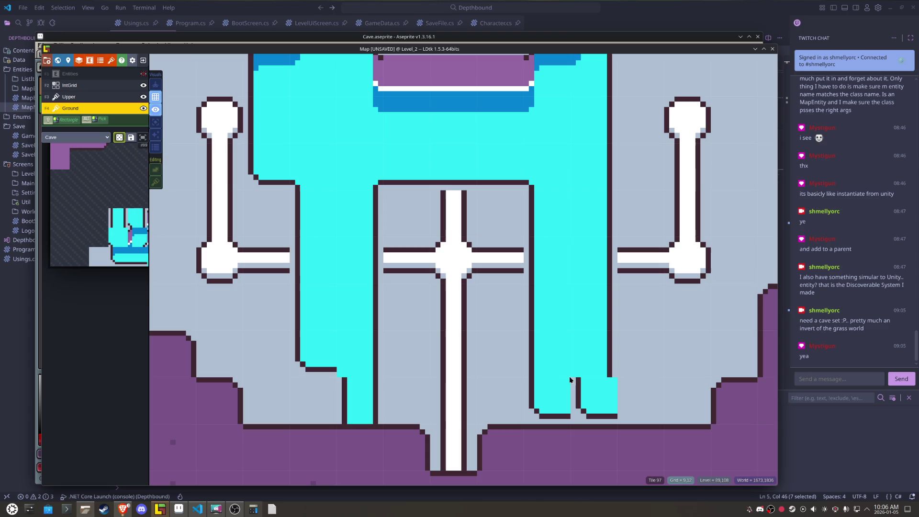
mouse_move(142, 290)
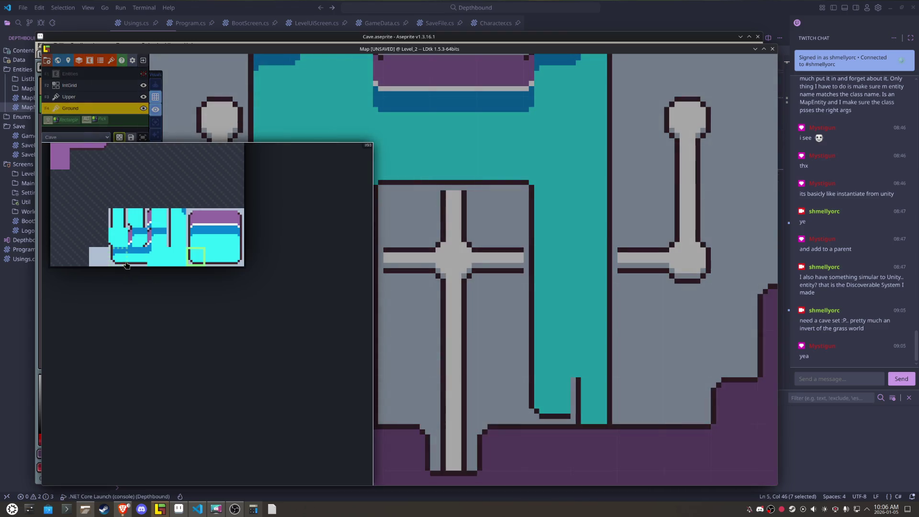
left_click(138, 219)
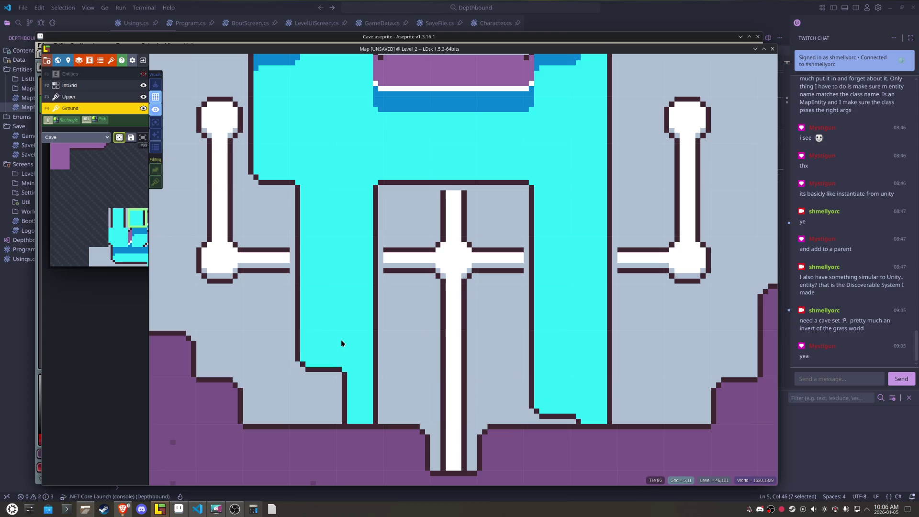
key("ctrl+s")
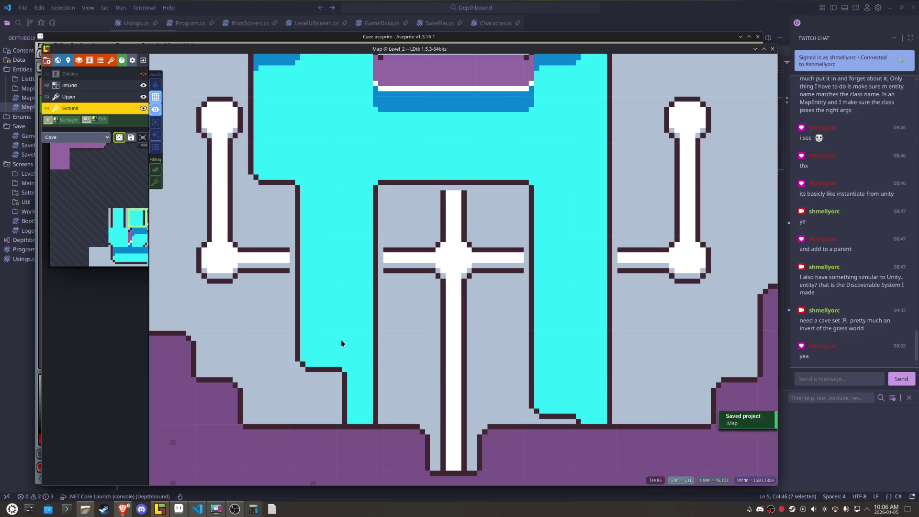
Step: Zoom out and pan so all of Level_2, with its water columns and pipes, fits the view
scroll(341, 343, "down", 2)
left_click_drag(340, 340, 351, 372)
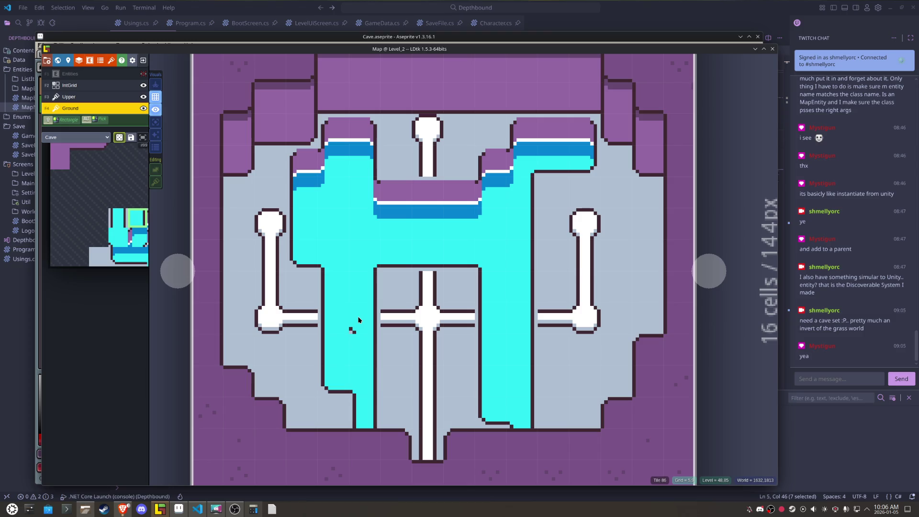
left_click(196, 510)
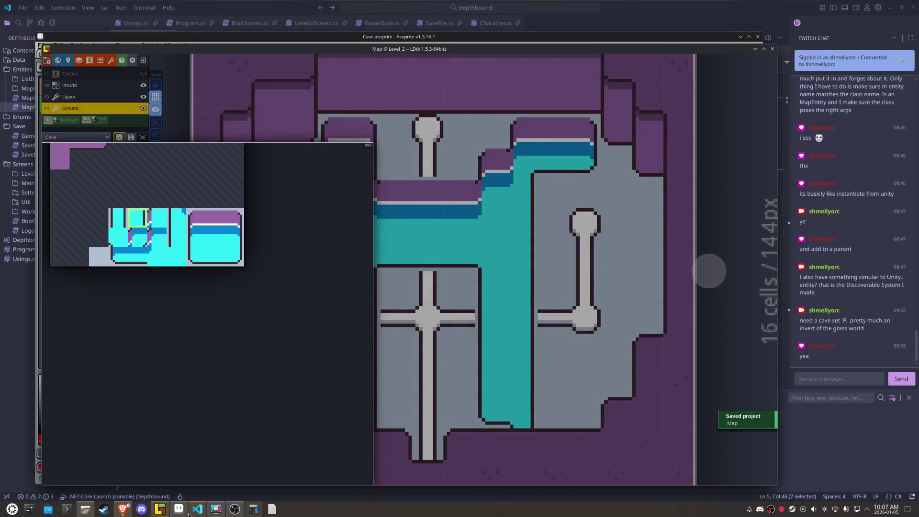
Step: Repaint the dark line pixels on the purple wall tile in lighter purple
left_click(178, 509)
left_click_drag(192, 201, 417, 219)
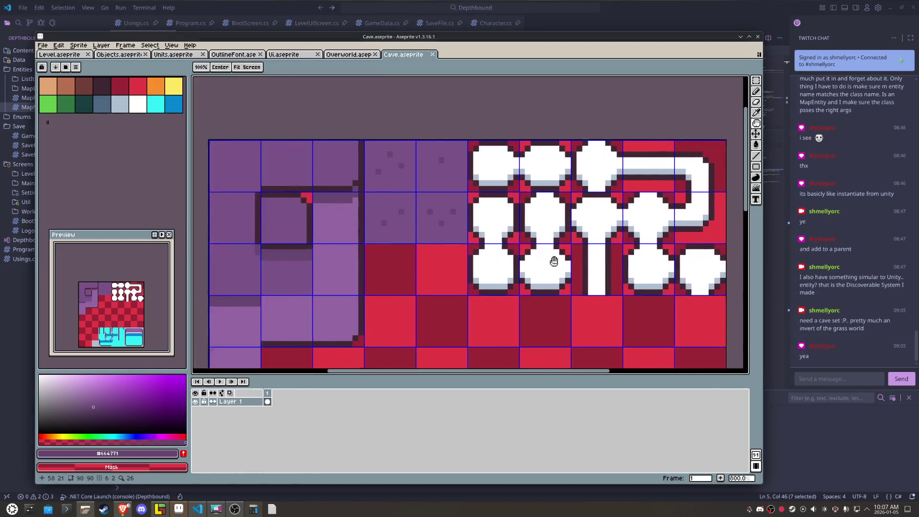
scroll(443, 190, "up", 2)
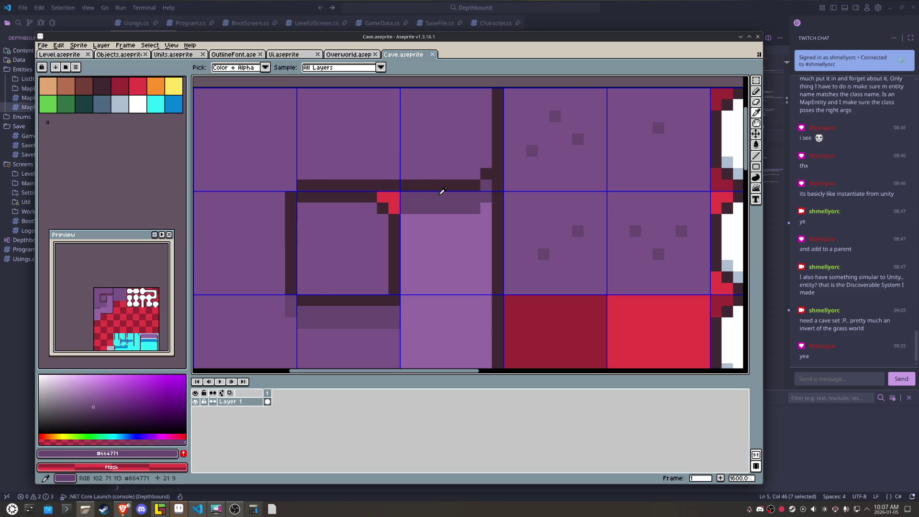
key("b")
left_click_drag(484, 175, 414, 185)
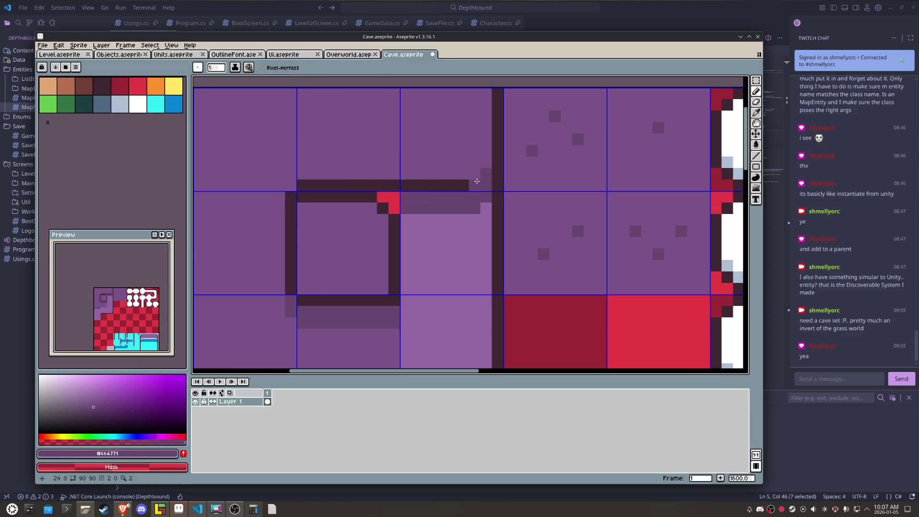
left_click(410, 177)
left_click(410, 177, "alt")
left_click_drag(409, 177, 484, 174)
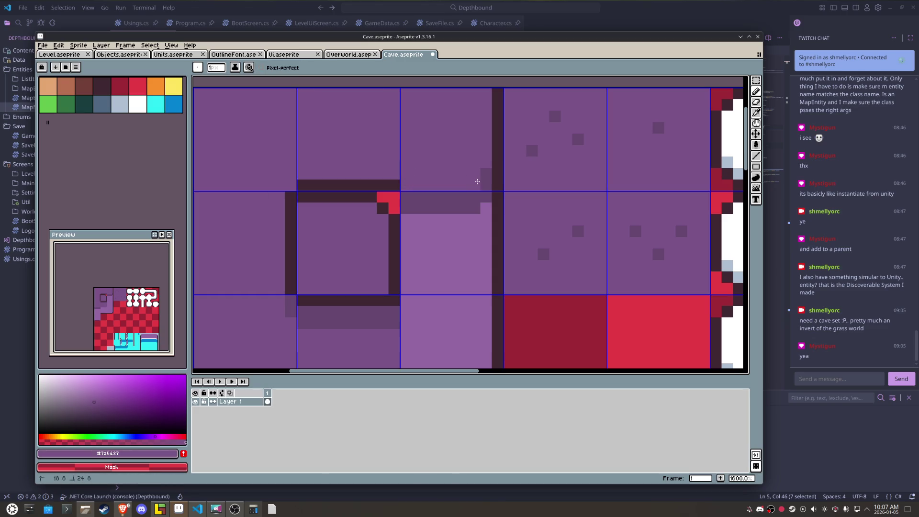
left_click_drag(398, 185, 306, 183)
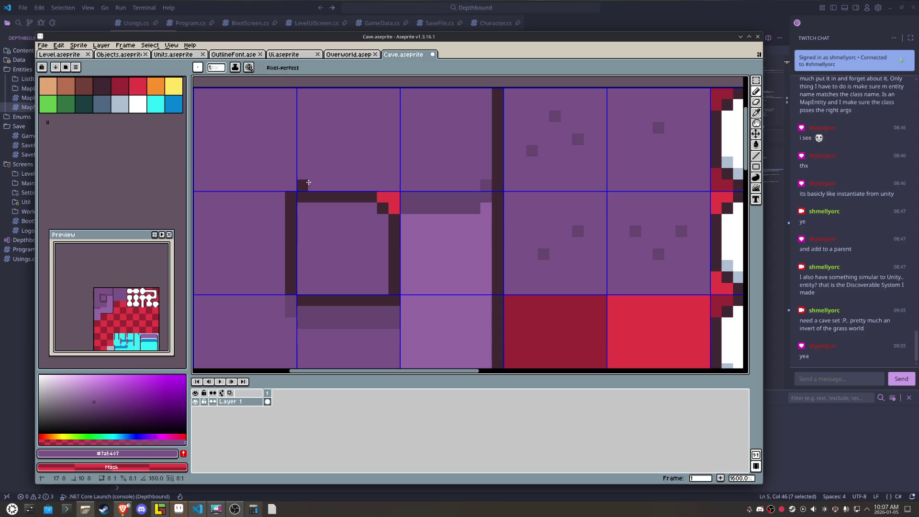
left_click(290, 191)
key("ctrl+z")
left_click(290, 192)
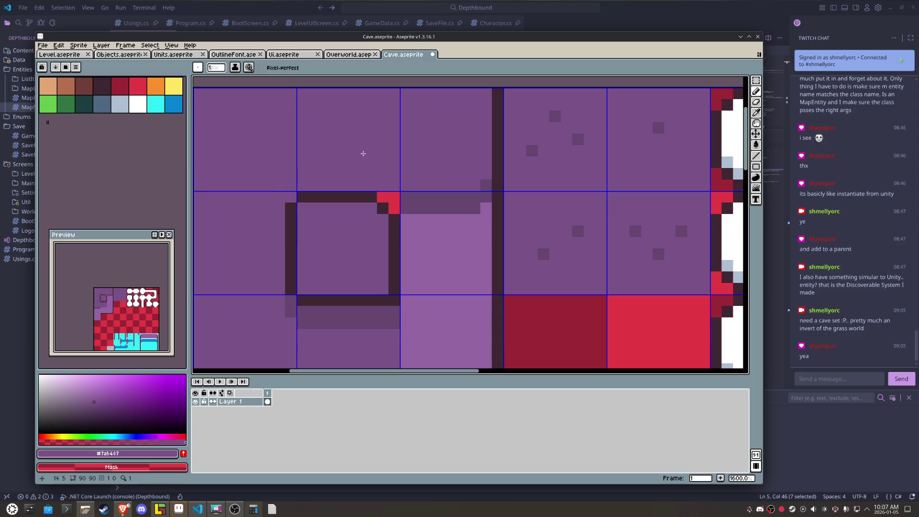
Step: Cover the lower dark line in darker purple, add a light purple row beneath, and save
right_click(383, 196)
left_click(437, 203, "alt")
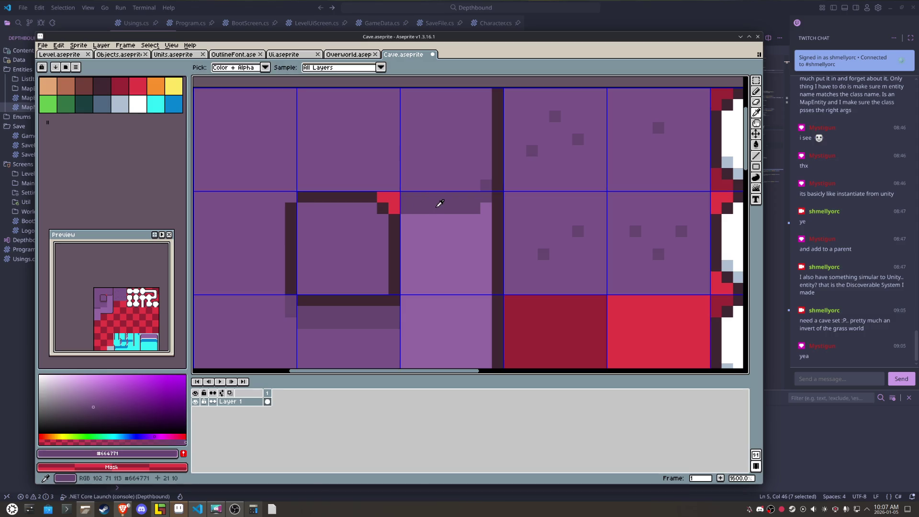
key("alt")
left_click_drag(387, 301, 300, 301)
left_click(307, 336, "alt")
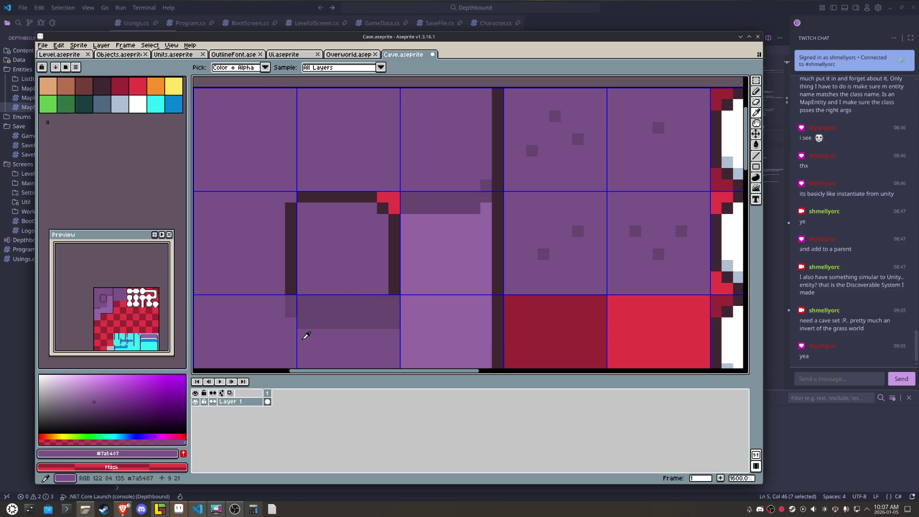
left_click(292, 312)
left_click_drag(326, 323, 393, 322)
key("ctrl+s")
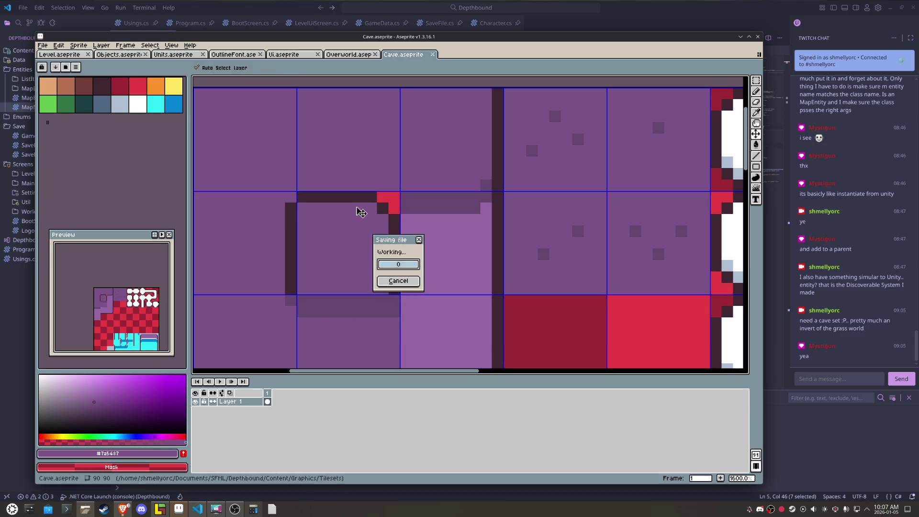
Step: Export the edited sprite as Cave.png
scroll(361, 212, "down", 1)
scroll(355, 239, "down", 1)
scroll(334, 311, "up", 2)
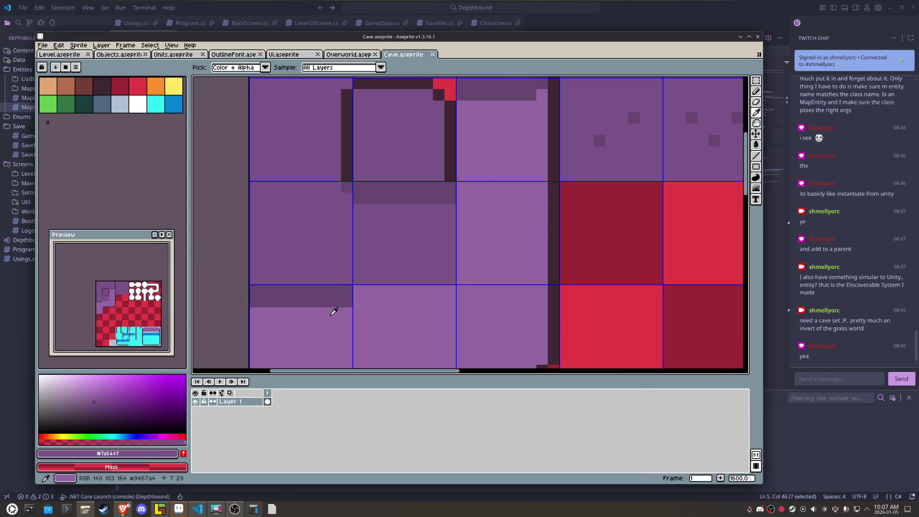
left_click(43, 45)
mouse_move(89, 125)
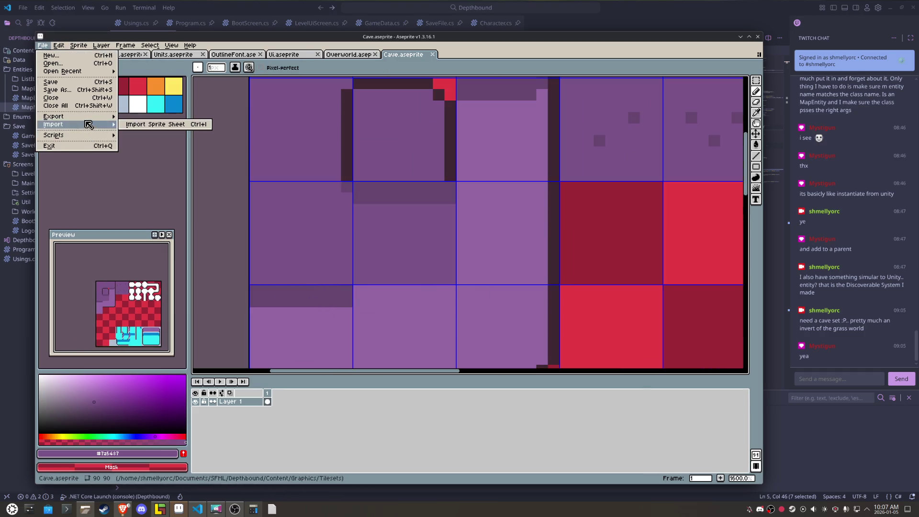
left_click(131, 118)
left_click(550, 340)
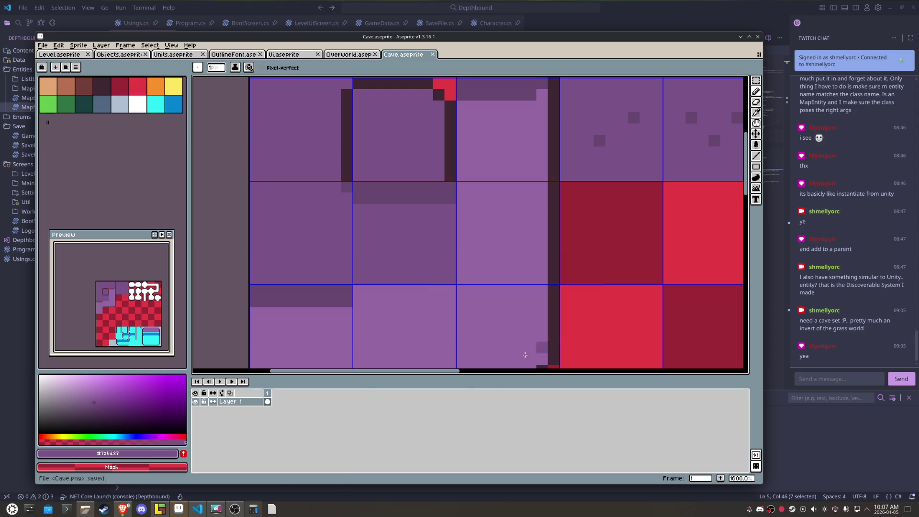
left_click(161, 509)
left_click(431, 286)
scroll(417, 286, "down", 1)
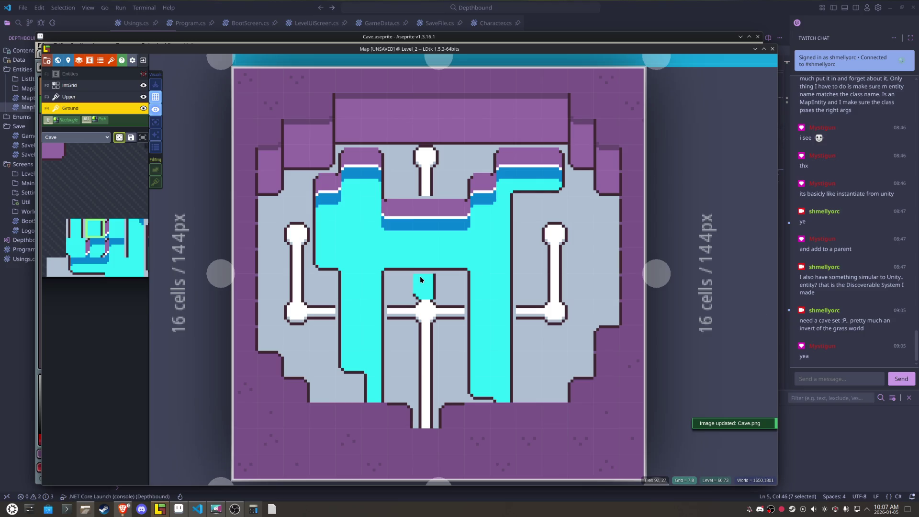
right_click(421, 276)
key("space")
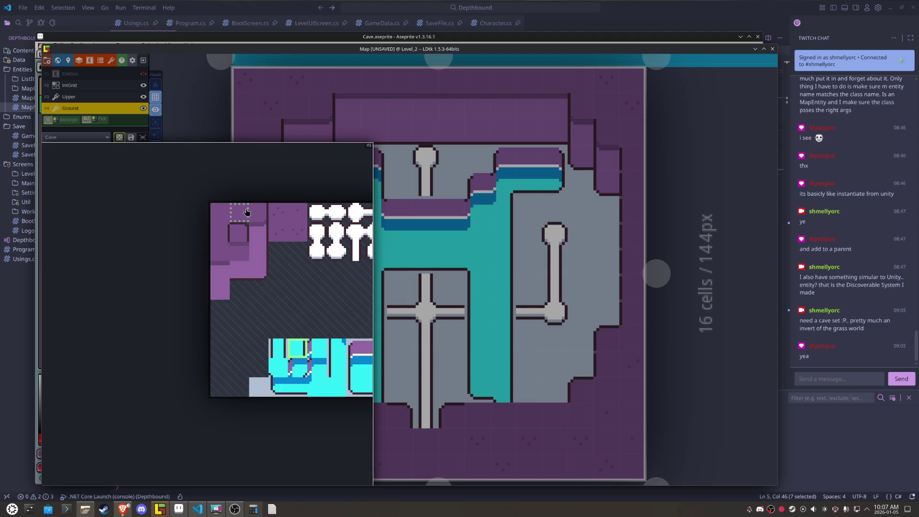
key("space")
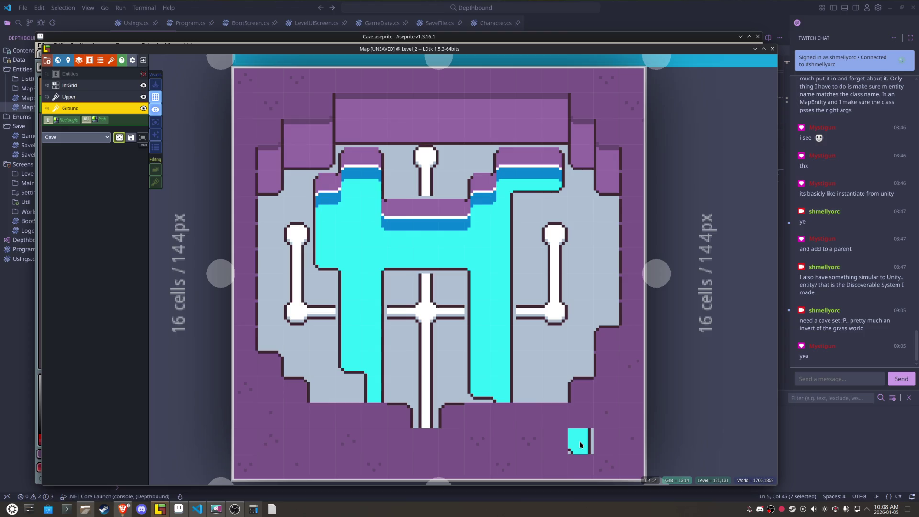
Step: Draw a dark outline pixel row left from the red corner on the framed tile and save
left_click(183, 512)
left_click_drag(433, 181, 410, 312)
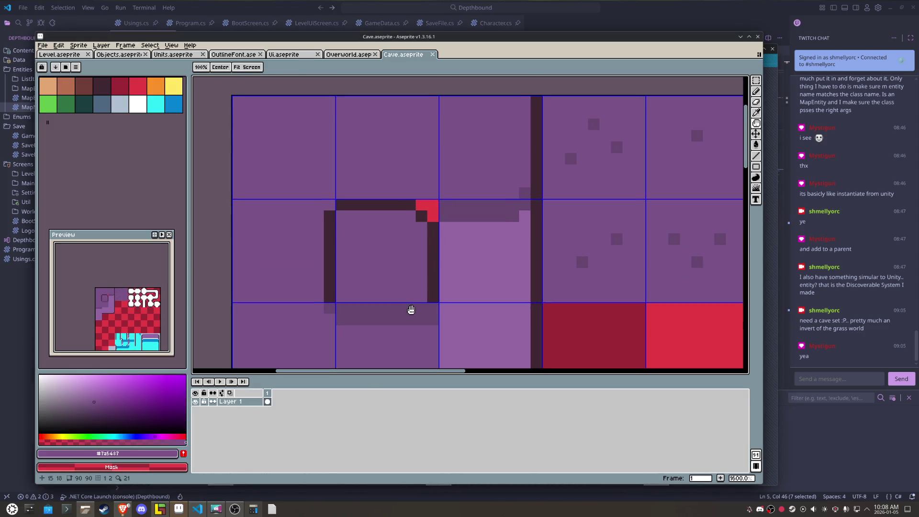
left_click(391, 205, "alt")
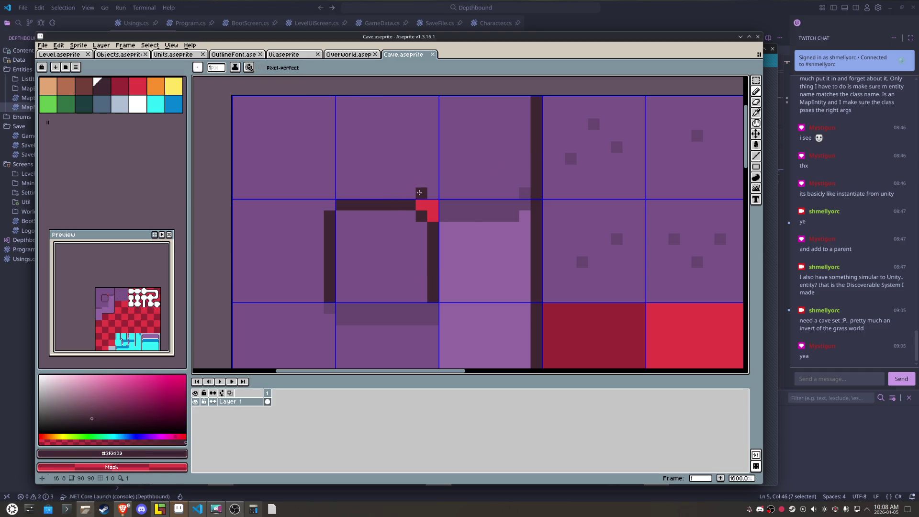
left_click_drag(427, 194, 340, 193)
left_click_drag(393, 245, 376, 182)
left_click(370, 187)
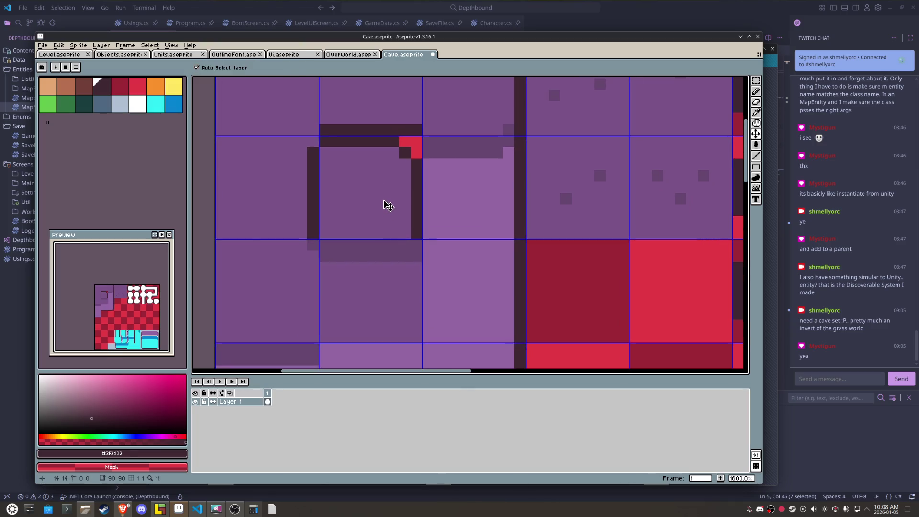
key("ctrl+s")
Step: Add one more dark outline pixel inside the framed tile
scroll(343, 175, "down", 1)
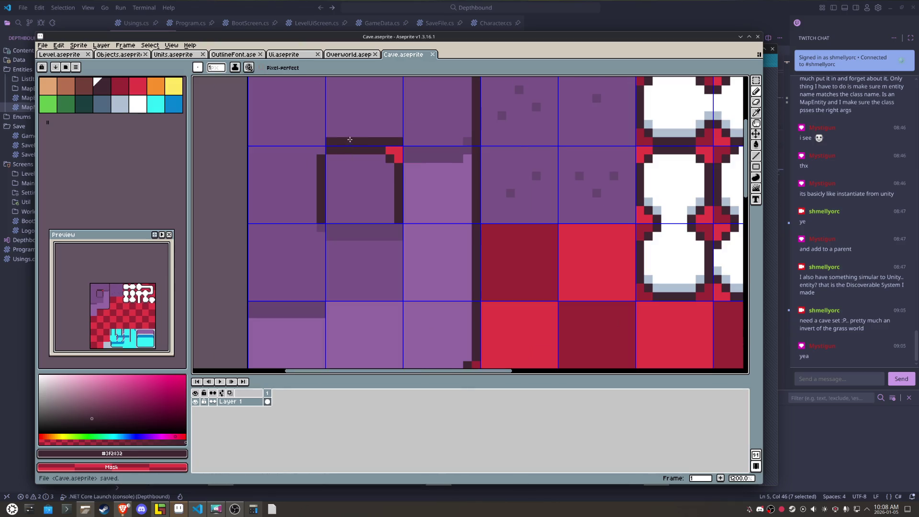
scroll(353, 128, "up", 1)
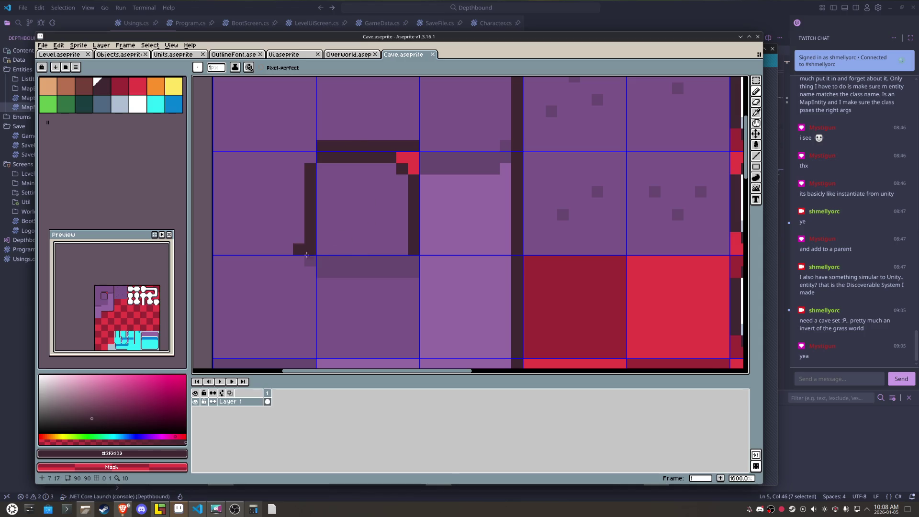
scroll(355, 267, "down", 1)
left_click_drag(355, 267, 355, 283)
scroll(357, 230, "up", 1)
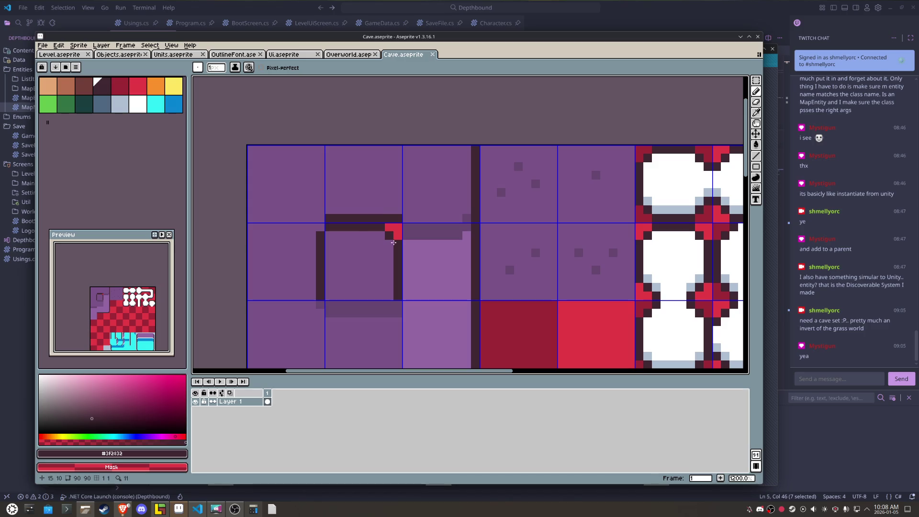
scroll(452, 199, "down", 3)
key("ctrl+s")
key("b")
left_click(373, 176)
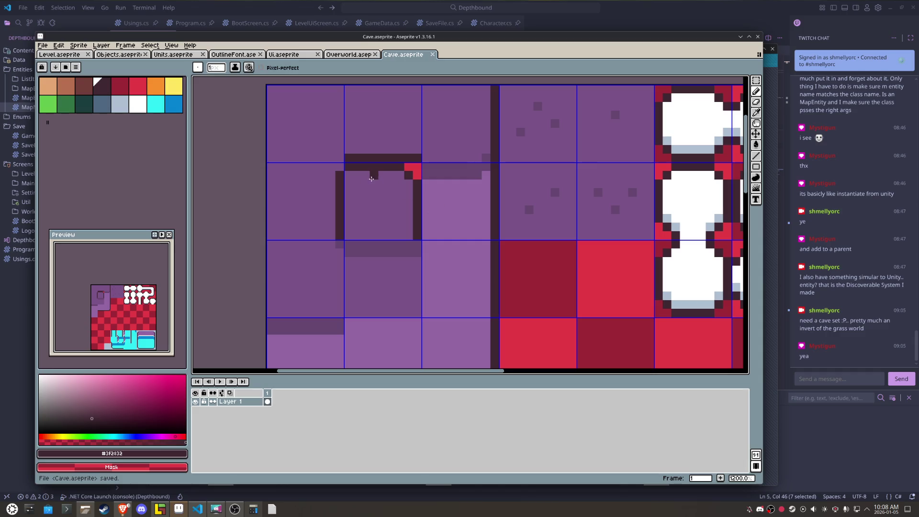
Step: Re-export the tileset as Cave.png
key("v")
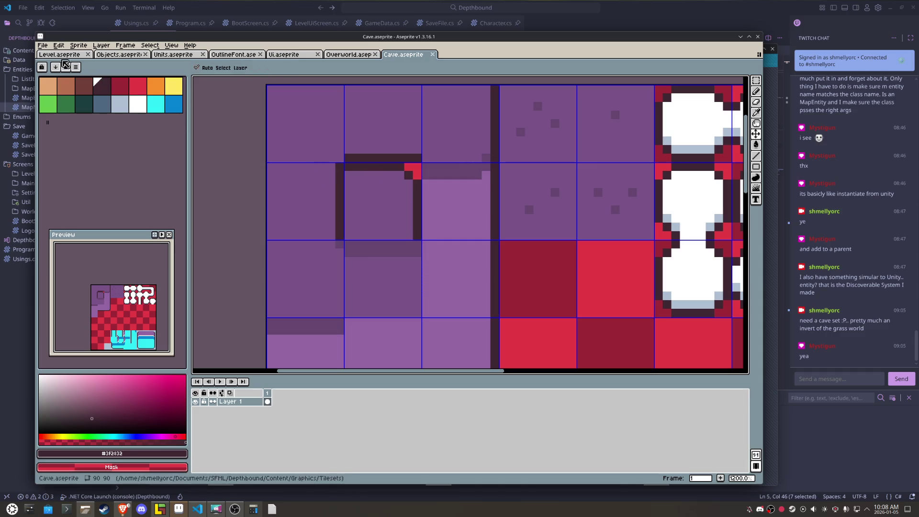
left_click(42, 45)
left_click(425, 296)
left_click(551, 338)
key("b")
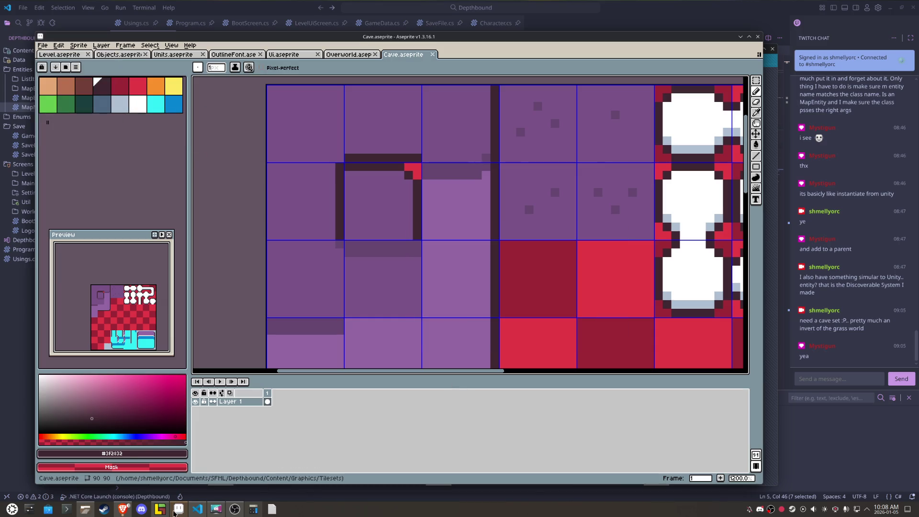
left_click(160, 509)
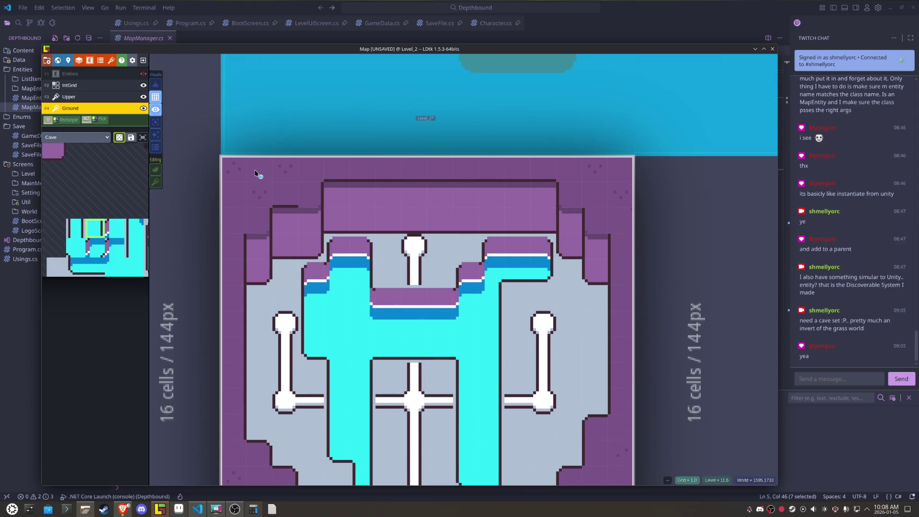
Step: Repaint the cave's top wall row with uniform edge tiles
mouse_move(95, 240)
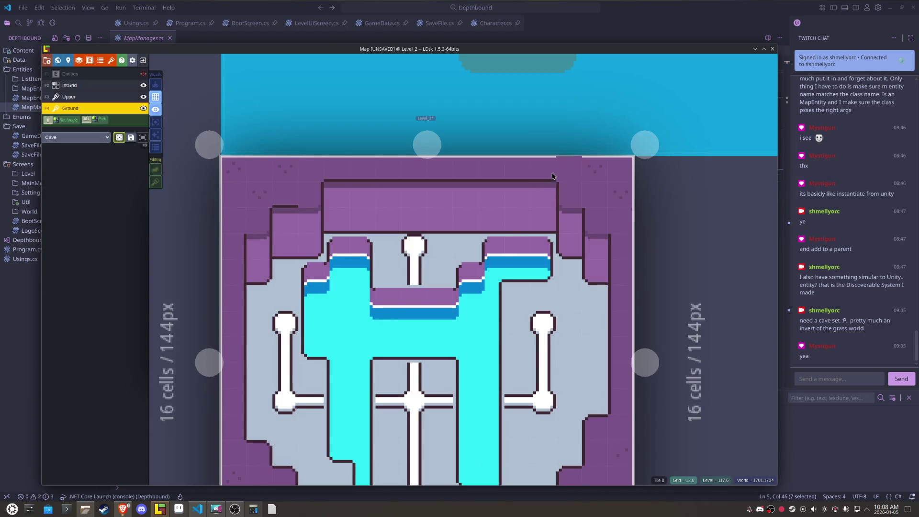
left_click_drag(504, 171, 335, 171)
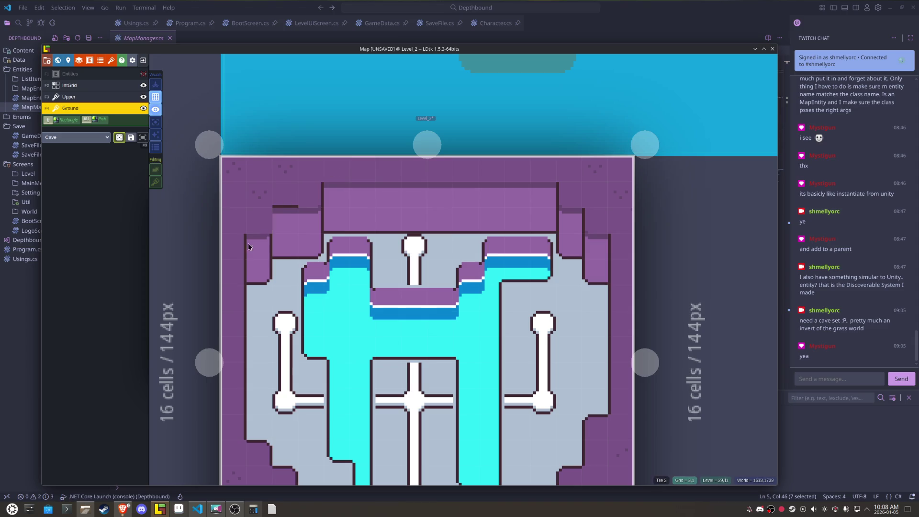
left_click_drag(431, 311, 403, 287)
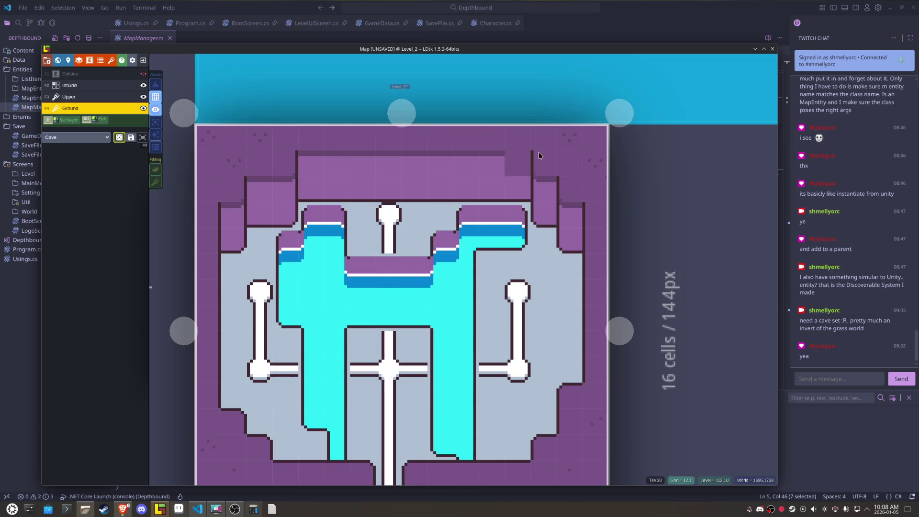
Step: Pick a different tile from the tileset, save the map, and return to Aseprite
left_click(263, 139, "alt")
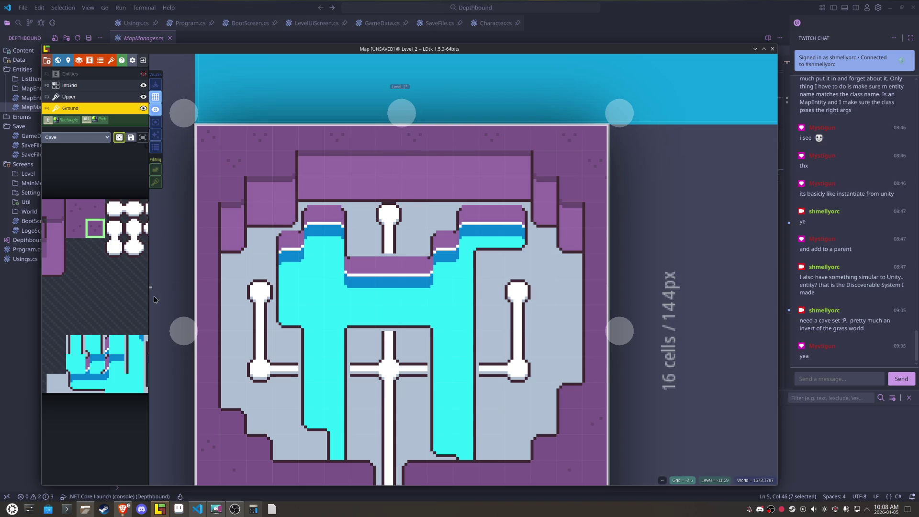
key("space")
left_click(95, 208)
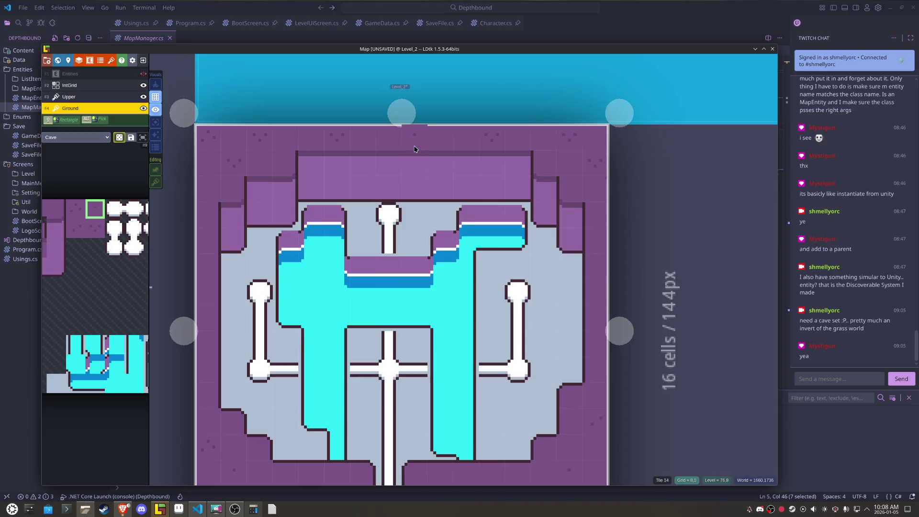
mouse_move(112, 240)
left_click(76, 228)
key("ctrl+s")
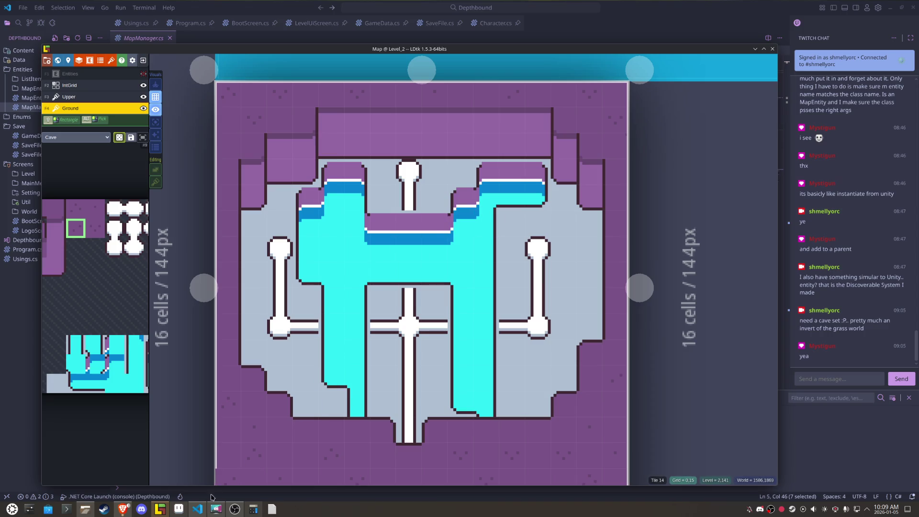
left_click(178, 509)
scroll(360, 362, "down", 3)
Step: Paste two side-by-side copies of a cyan water tile into the empty tileset area
mouse_move(402, 314)
left_mouse_down()
mouse_move(441, 156)
mouse_move(457, 189)
left_mouse_up()
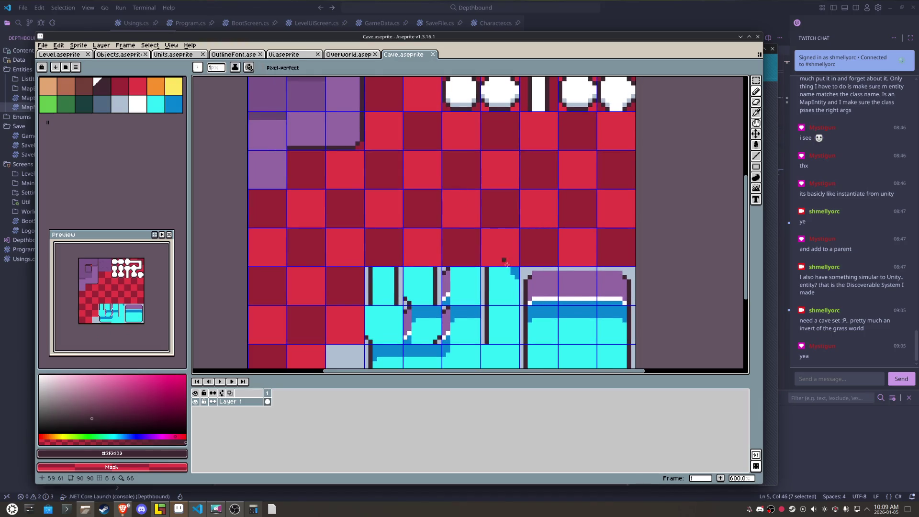
left_click_drag(499, 318, 505, 325)
key("ctrl+c")
key("ctrl+v")
key("shift+Up")
key("shift+Up")
key("shift+Left")
key("shift+Left")
key("shift+Up")
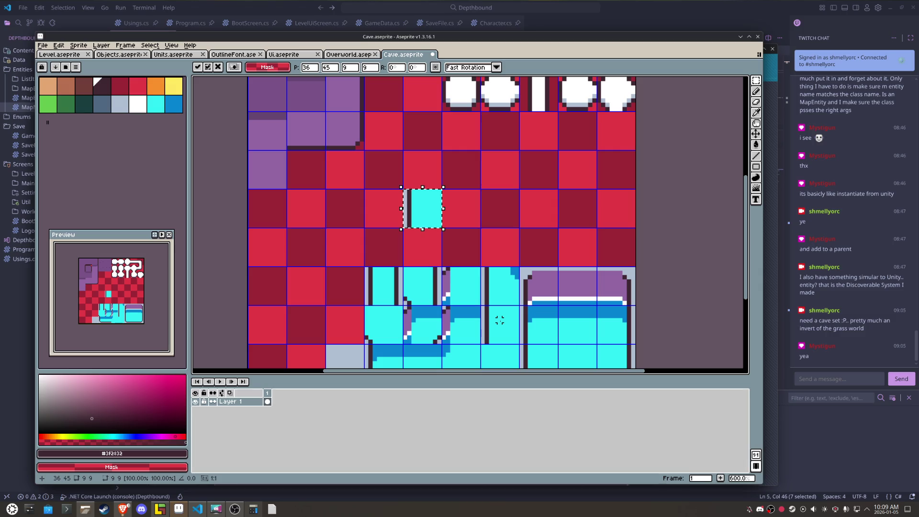
key("Return")
key("ctrl+v")
key("shift+Right")
left_click(549, 175)
Step: Pencil a dark frame around the two cyan tiles with legs beneath
scroll(448, 193, "up", 3)
scroll(447, 194, "up", 1)
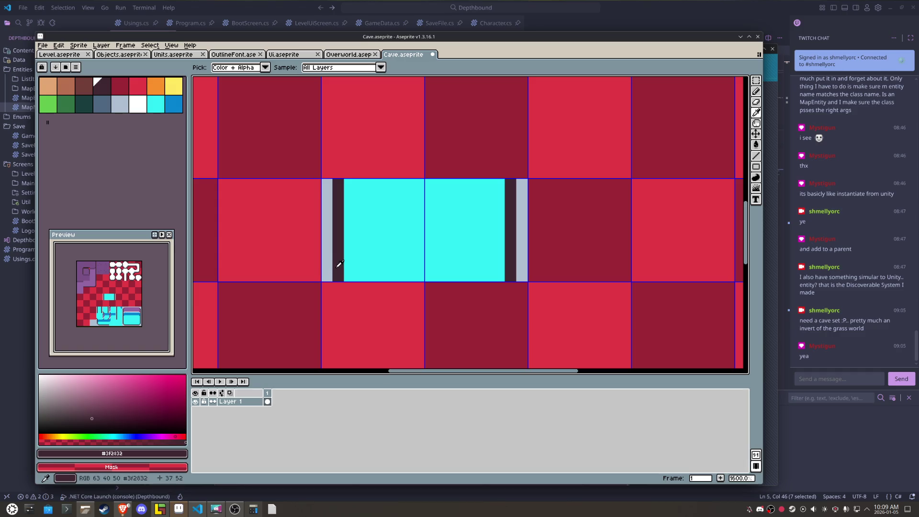
key("b")
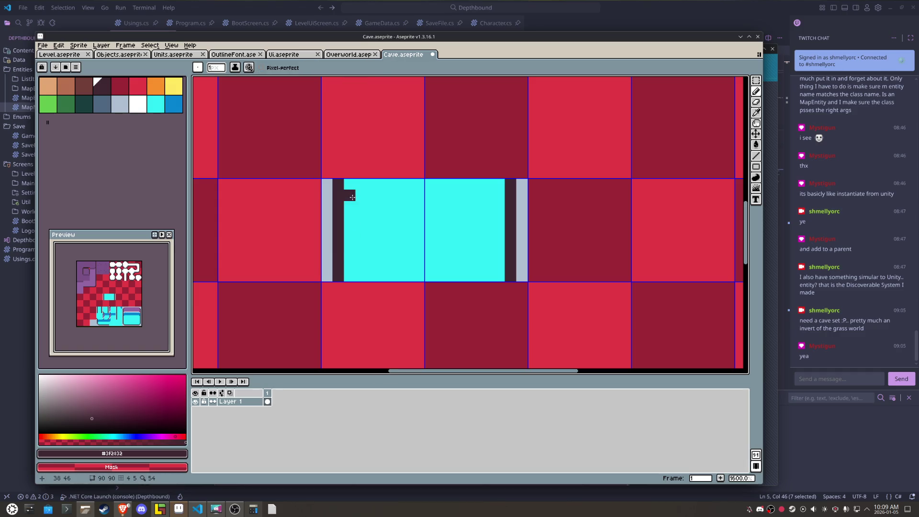
left_click_drag(352, 190, 500, 218)
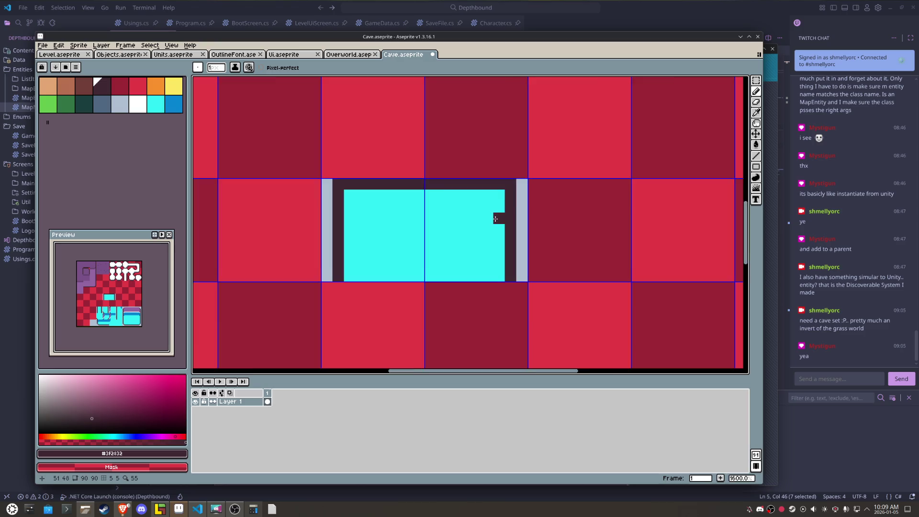
scroll(492, 230, "down", 2)
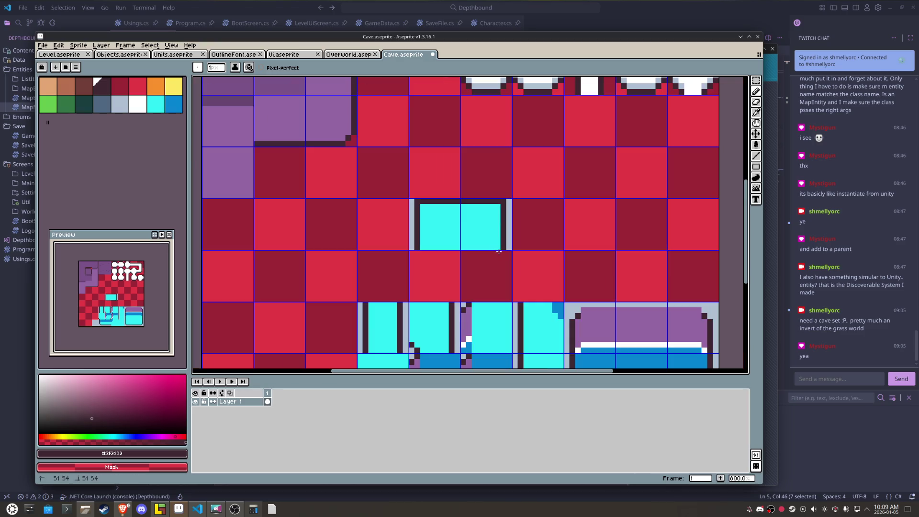
mouse_move(504, 266)
left_mouse_down()
mouse_move(436, 264)
mouse_move(417, 250)
mouse_move(498, 247)
left_mouse_up()
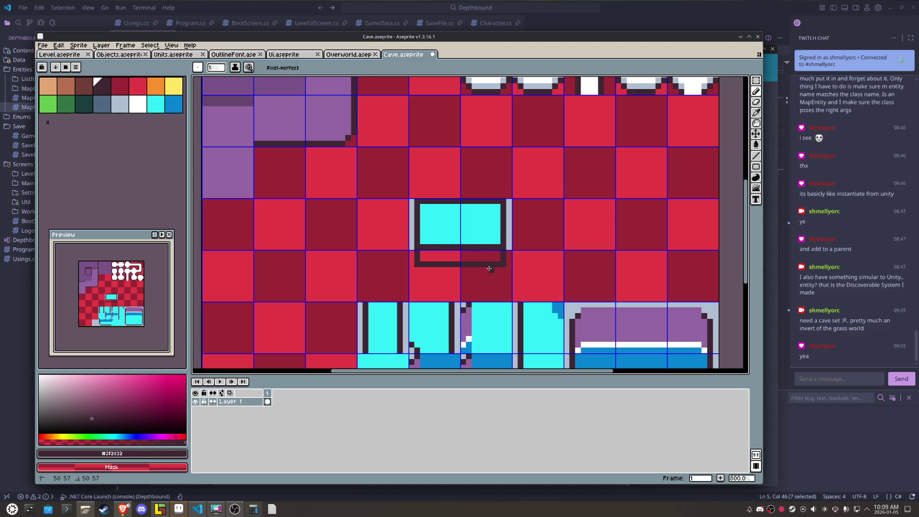
scroll(457, 286, "up", 2)
left_click_drag(492, 252, 493, 291)
mouse_move(400, 252)
left_mouse_down()
mouse_move(402, 280)
mouse_move(435, 266)
left_mouse_up()
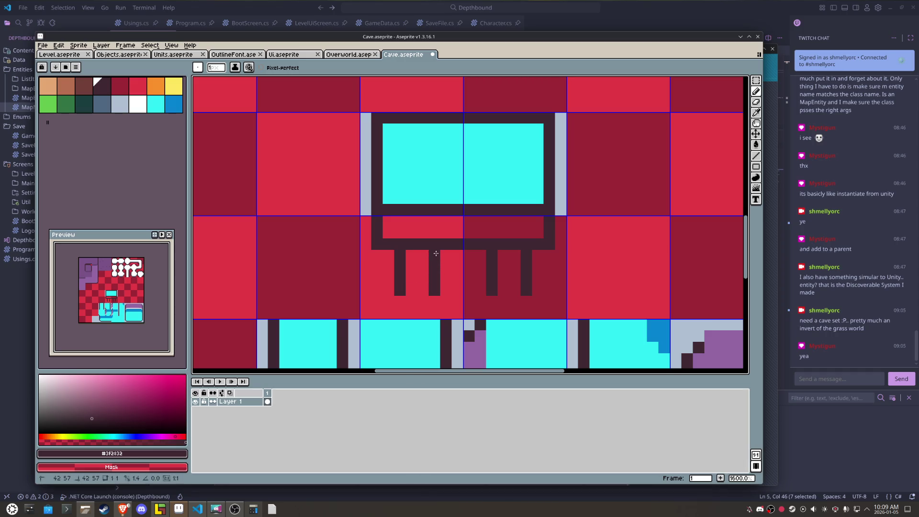
left_click(390, 195)
key("ctrl+z")
right_click(388, 210)
Step: Fill the cyan screen peach and add a darker brown bottom band and two plank seams
right_click(538, 208, "shift")
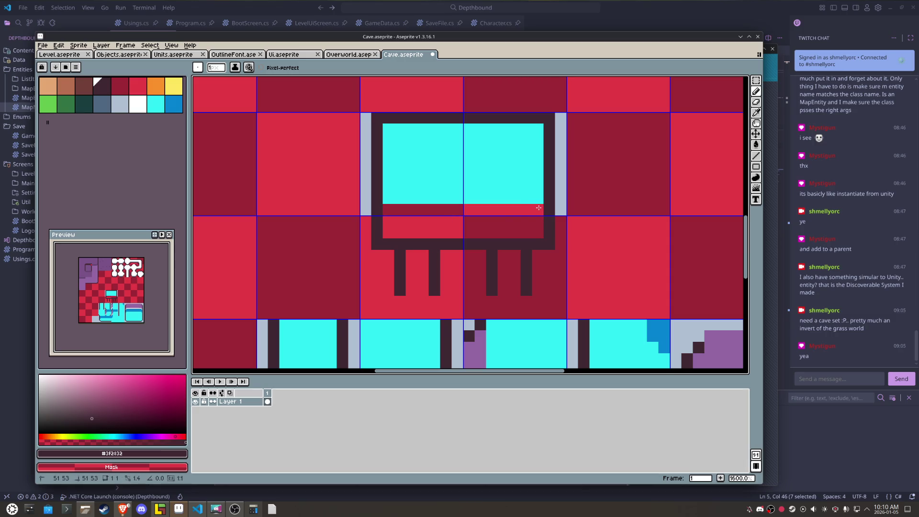
key("g")
key("bracketleft")
key("bracketleft")
key("bracketleft")
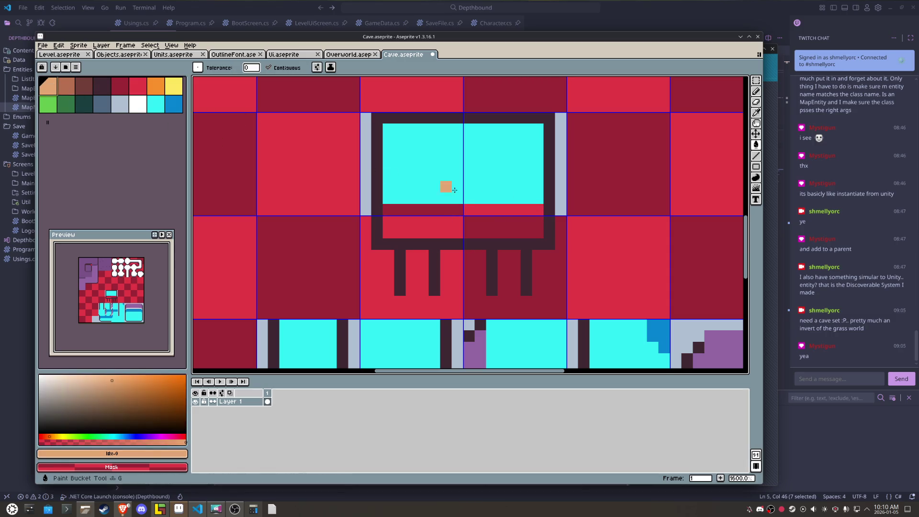
left_click(454, 190)
left_click(445, 221)
left_click(67, 89)
key("b")
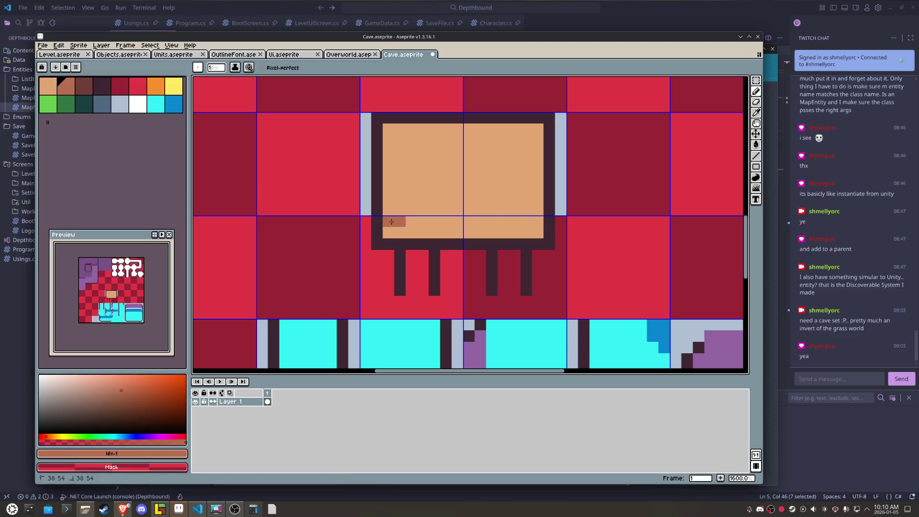
left_click_drag(392, 221, 406, 228)
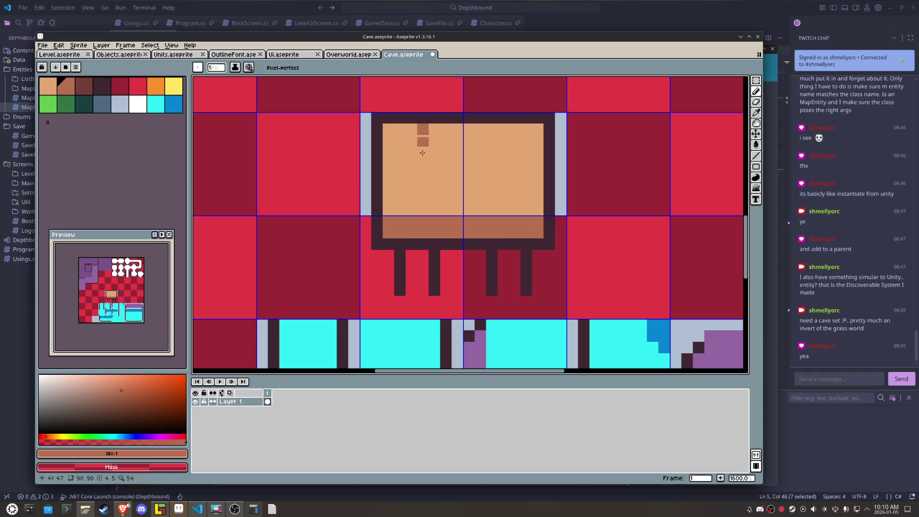
left_click_drag(422, 153, 423, 211)
left_click_drag(504, 129, 505, 202)
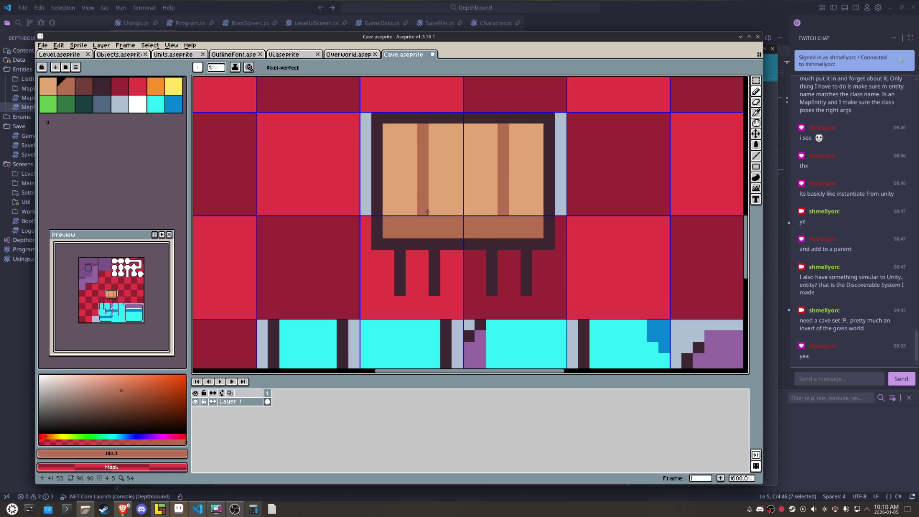
Step: Delete the right half of the piece and extend its left leg in the dark outline colour
key("m")
left_click_drag(492, 163, 560, 306)
key("Delete")
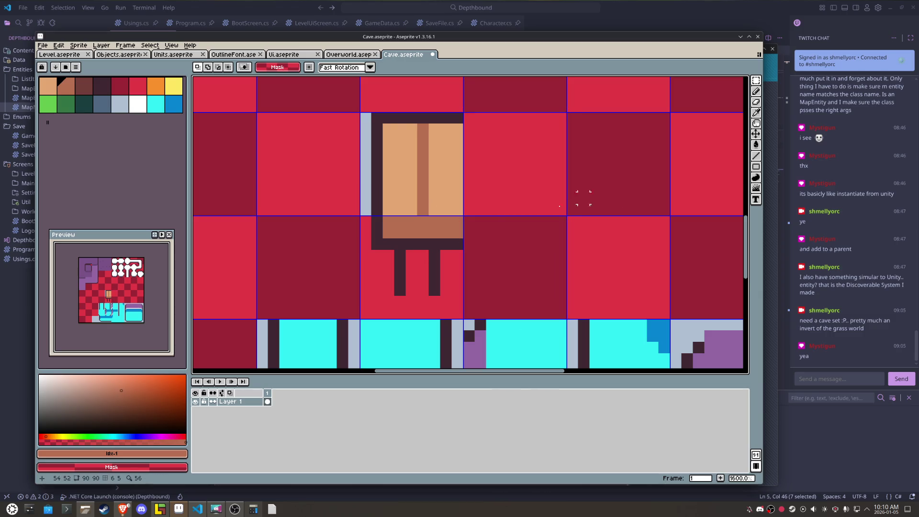
left_click_drag(410, 263, 409, 275)
left_click(382, 222, "alt")
key("b")
left_click(378, 256)
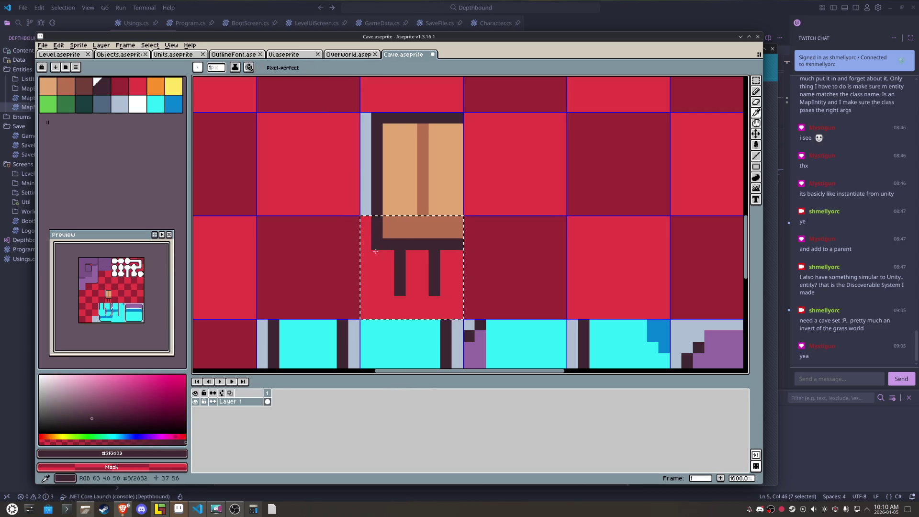
Step: Finish the left leg, paint light brown between the legs, and fill the red around them cyan
left_click(375, 295, "shift")
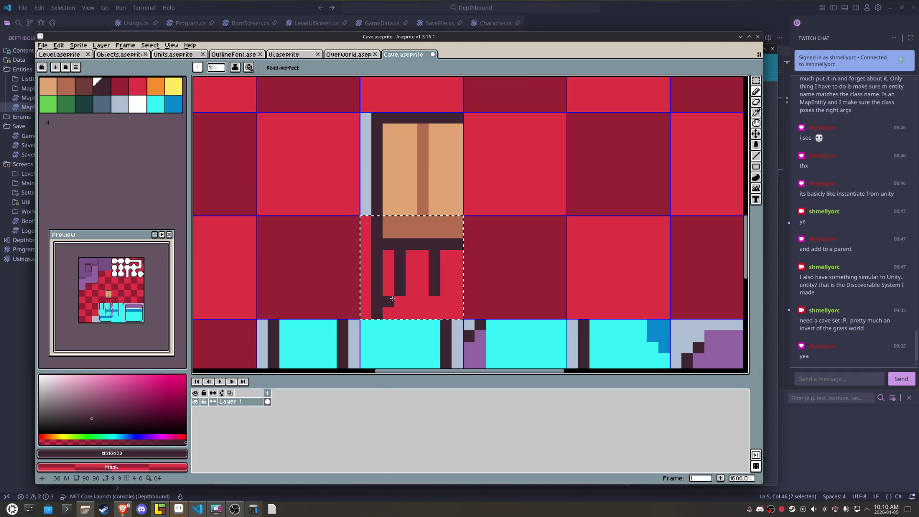
left_click(457, 195, "alt")
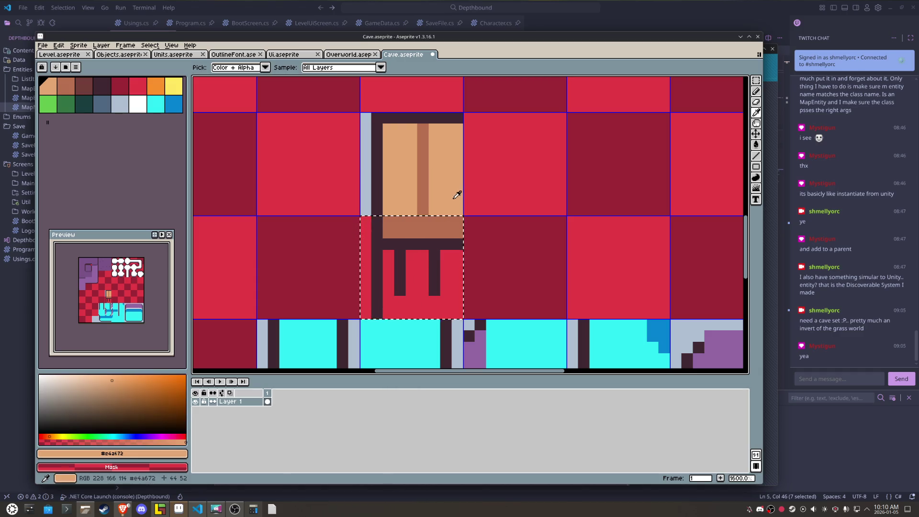
mouse_move(423, 296)
left_mouse_down()
mouse_move(423, 264)
mouse_move(412, 293)
left_mouse_up()
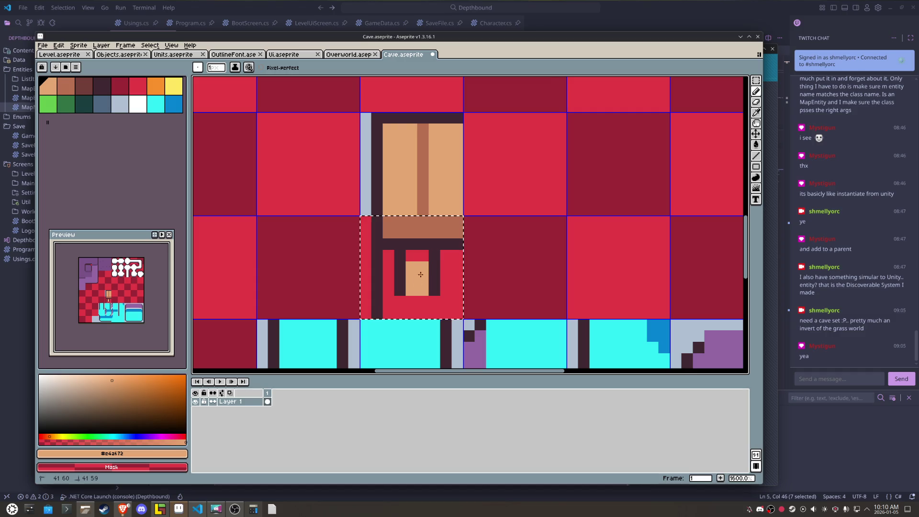
key("bracketright")
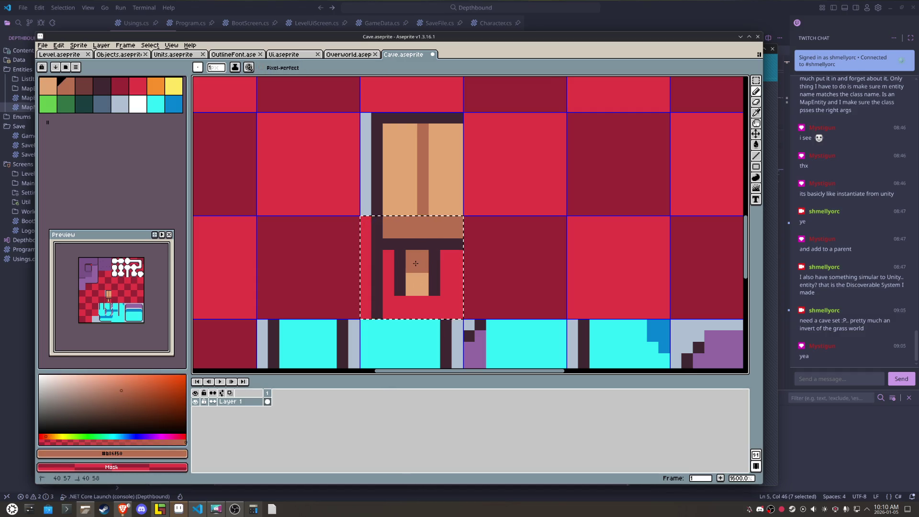
left_click(410, 323, "alt")
key("g")
left_click(422, 307)
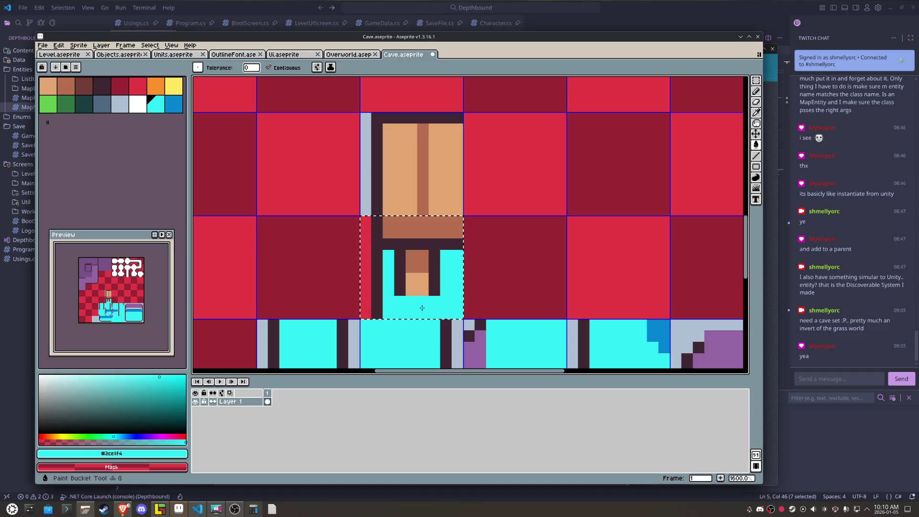
scroll(422, 308, "down", 2)
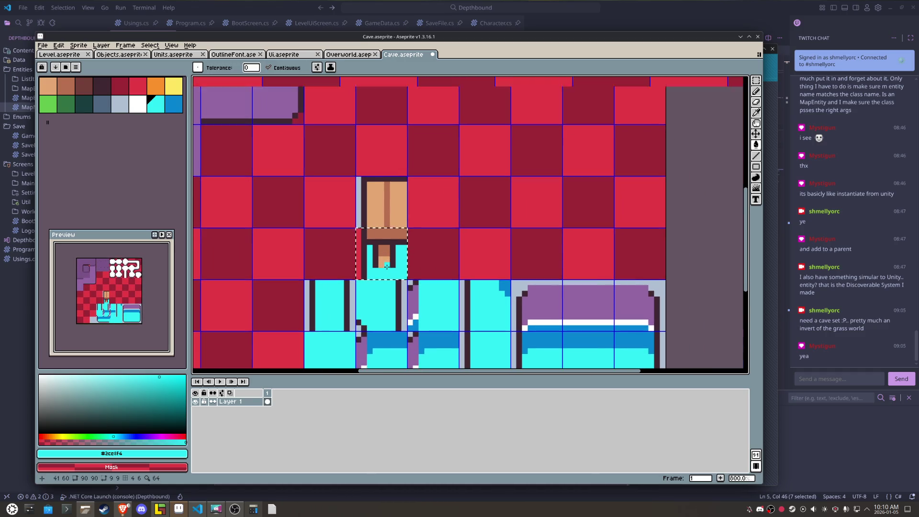
scroll(206, 151, "up", 1)
Step: Add a blue line along the bottom, fill the area right of the legs blue, and add white pixels
key("b")
key("bracketright")
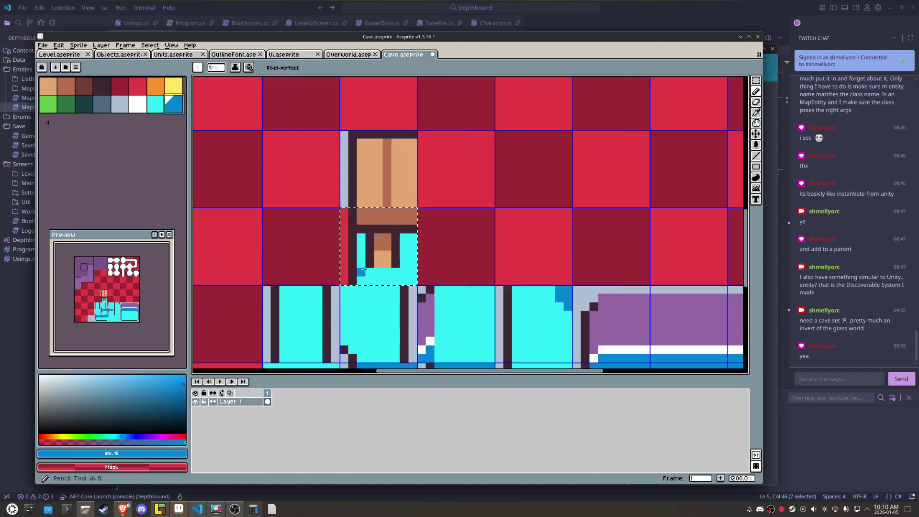
left_click_drag(363, 270, 395, 271)
key("g")
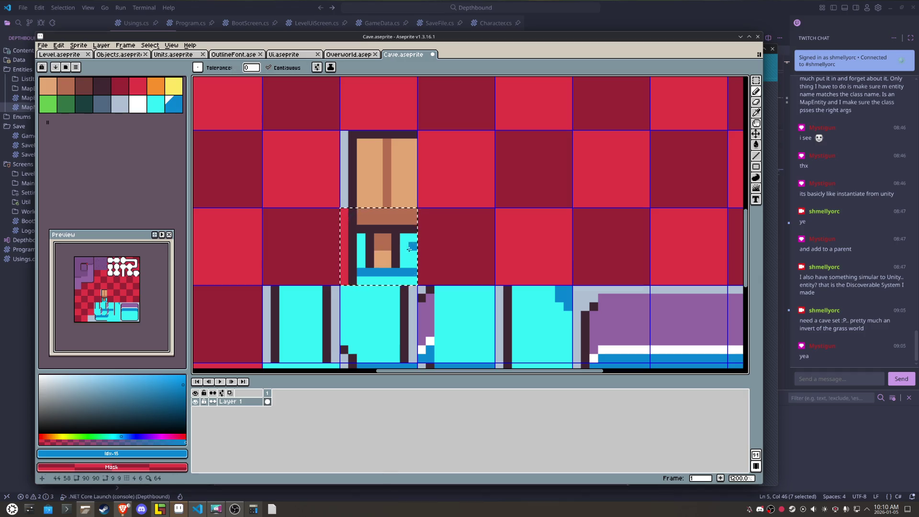
left_click(407, 251)
scroll(374, 263, "up", 1)
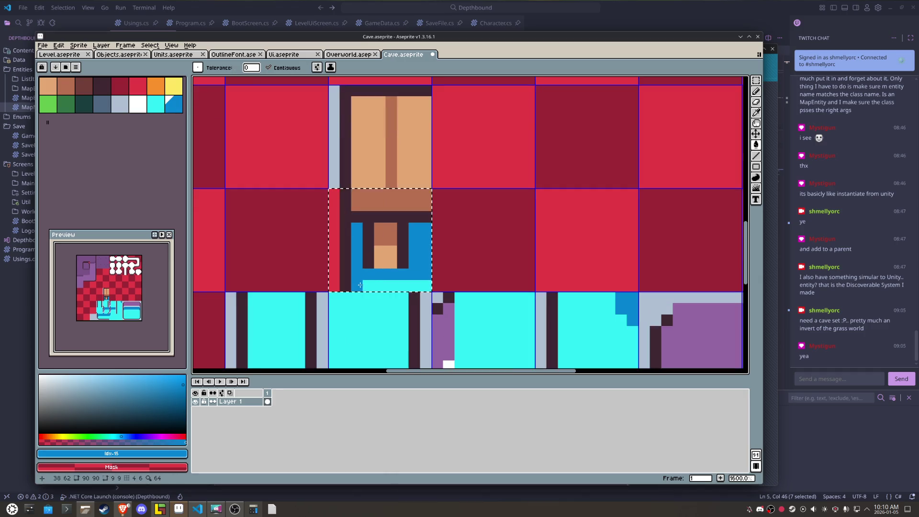
key("b")
key("[")
left_click(404, 283)
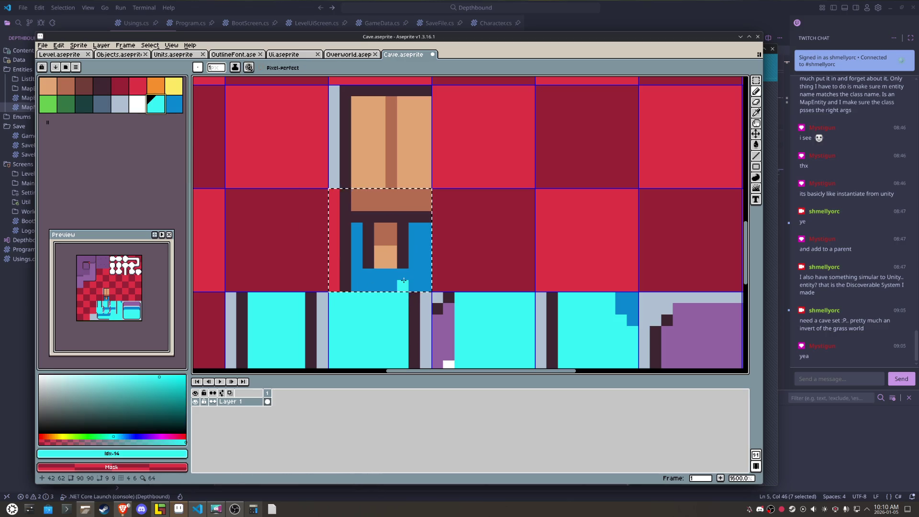
key("ctrl+z")
key("[")
left_click(345, 240)
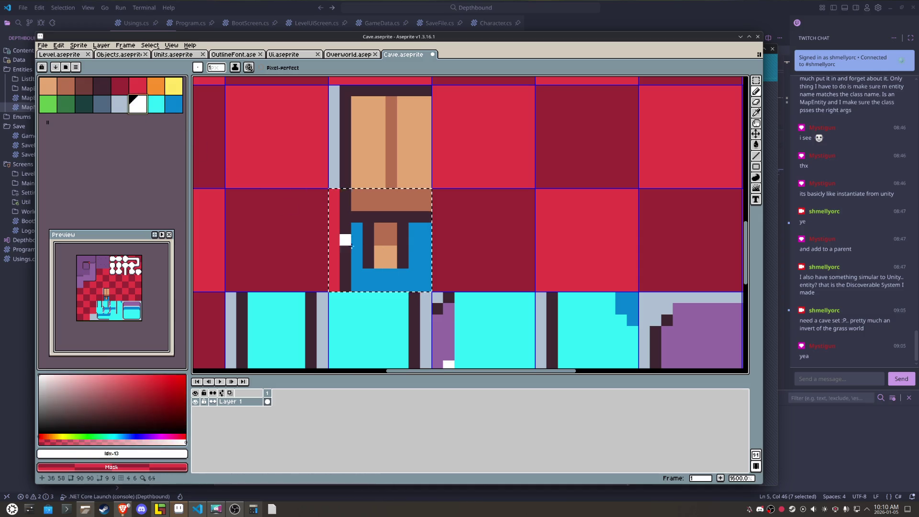
mouse_move(397, 271)
left_mouse_down()
mouse_move(384, 271)
mouse_move(469, 224)
left_mouse_up()
Step: Sample the skin tone and cyan colours and clear the selection around the tile
scroll(371, 272, "down", 3)
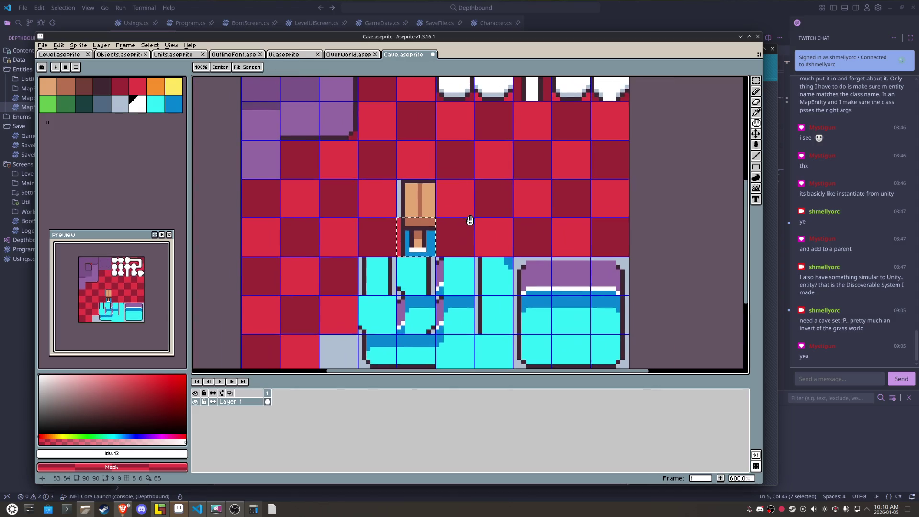
scroll(432, 236, "up", 3)
left_click(403, 251, "alt")
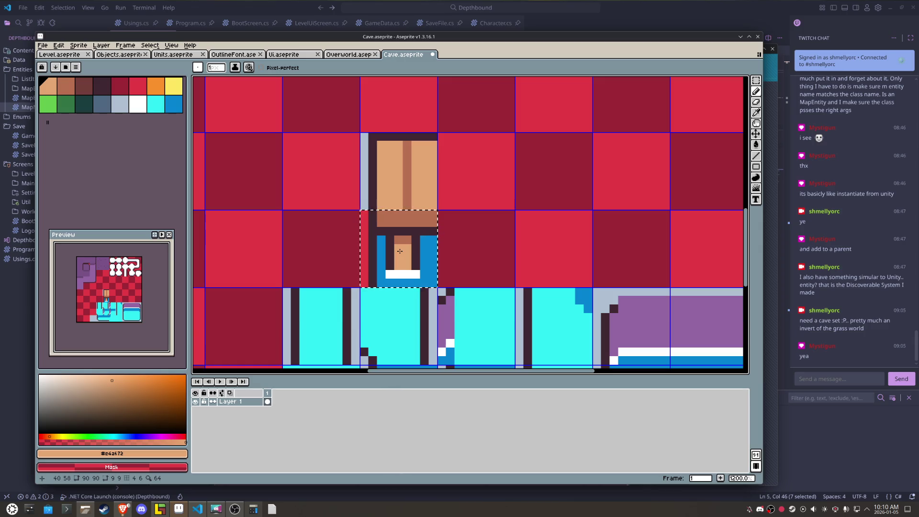
key("m")
key("b")
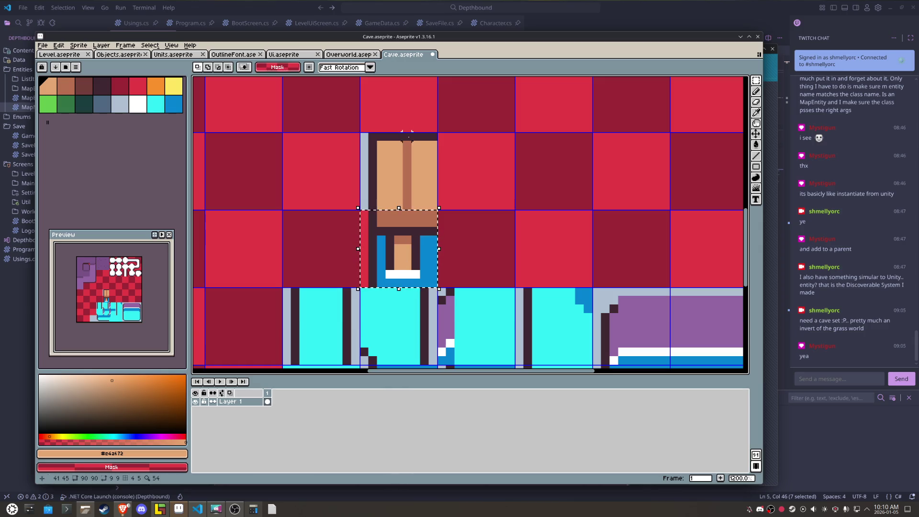
left_click(396, 299, "alt")
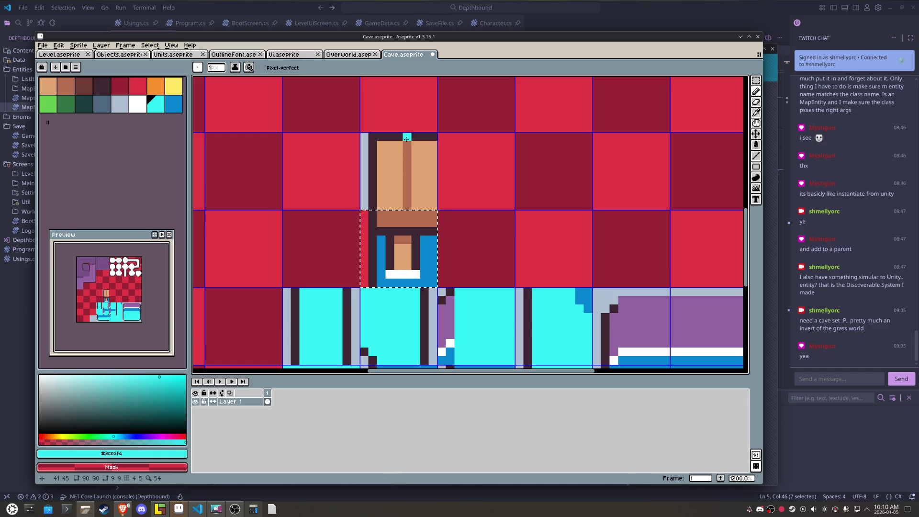
key("ctrl+d")
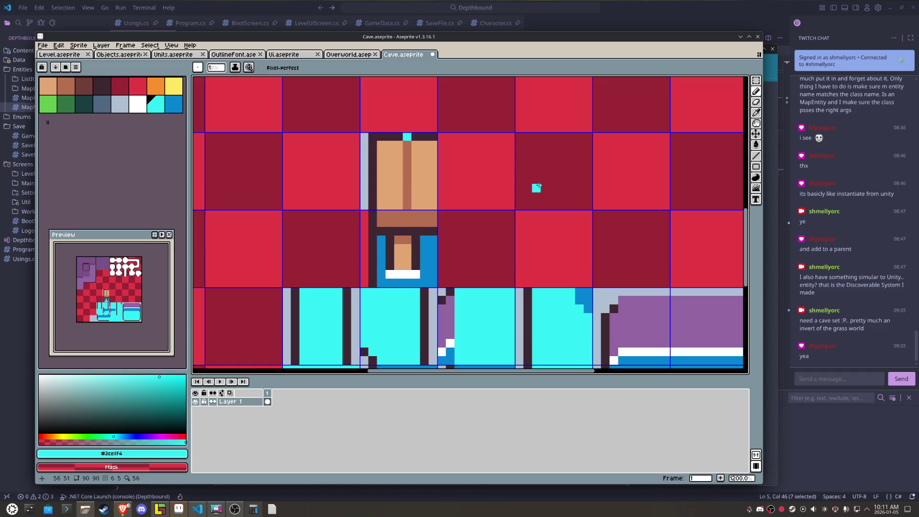
Step: Recolour a brown pixel dark brown and save Cave.aseprite
left_click(424, 136, "alt")
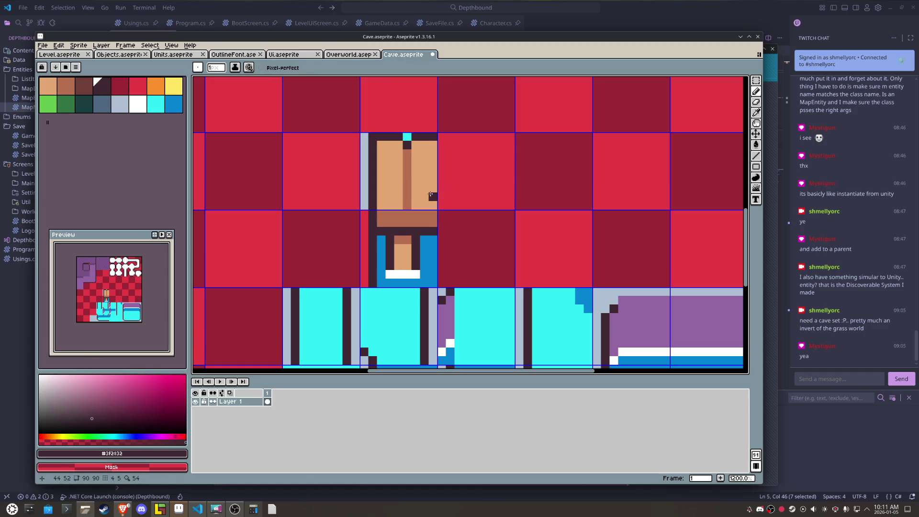
left_click(66, 86)
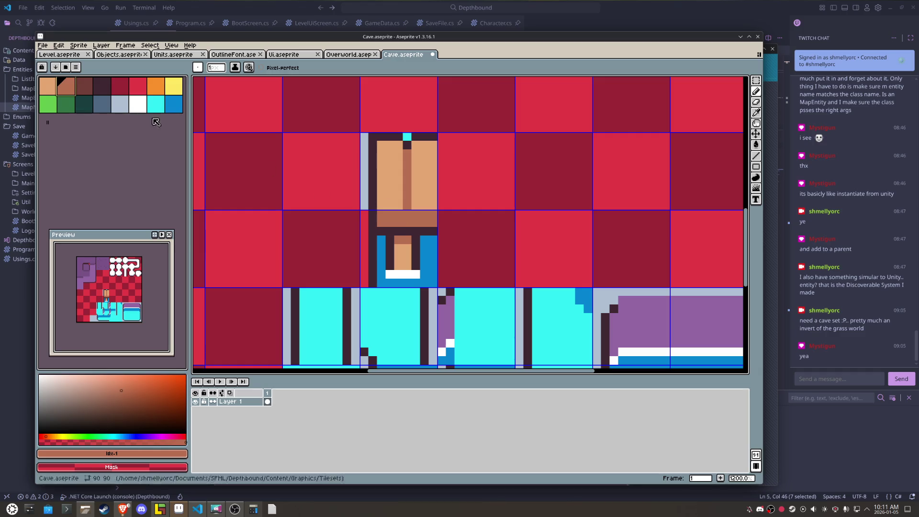
left_click(85, 86)
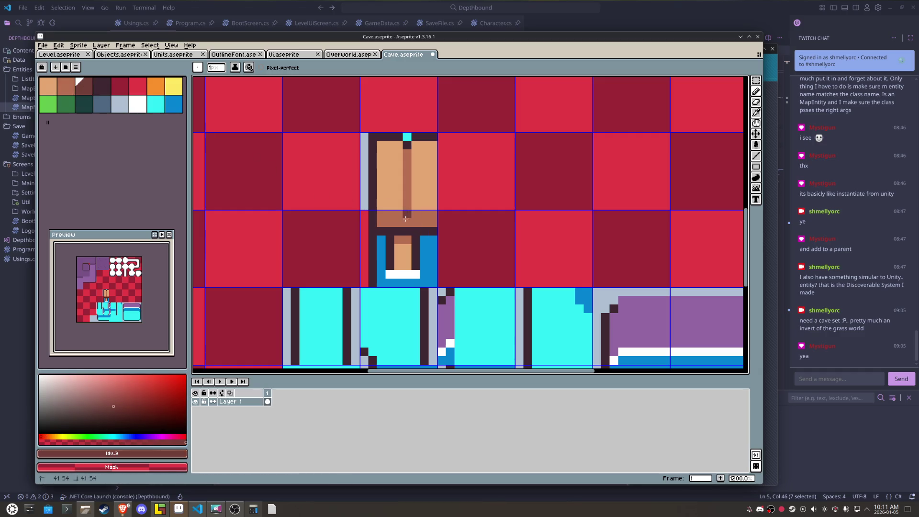
left_click(406, 219)
scroll(405, 218, "up", 1)
scroll(407, 220, "up", 2)
left_click(430, 239, "alt")
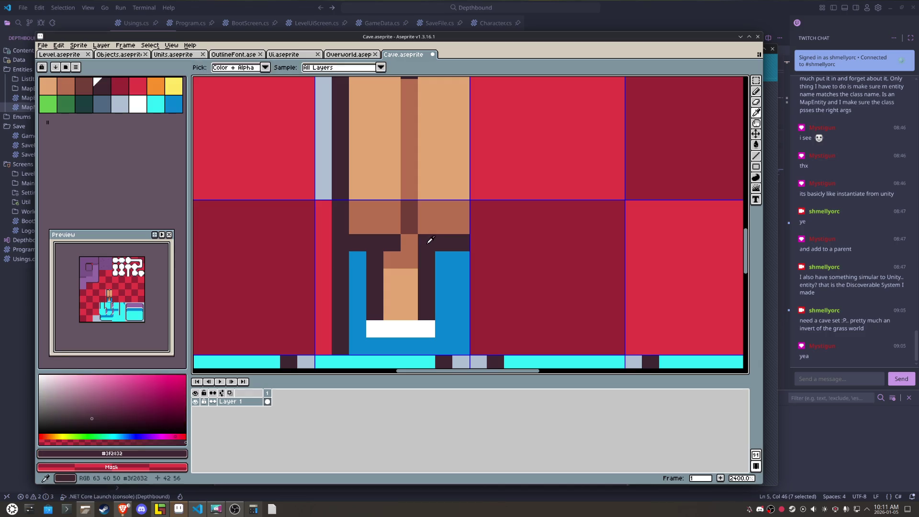
scroll(565, 233, "down", 3)
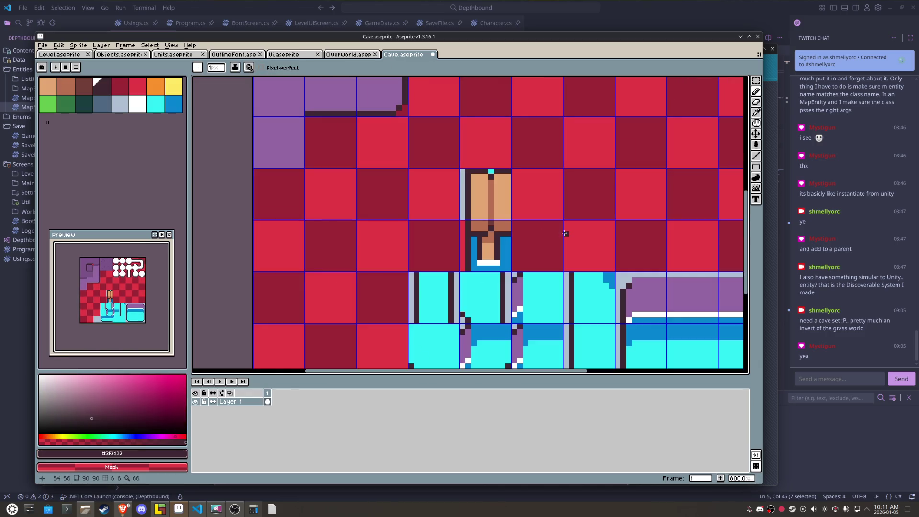
left_click_drag(565, 233, 474, 256)
key("ctrl+s")
Step: Draw a light grey-blue vertical edge line down the tile and save
left_click(364, 226, "alt")
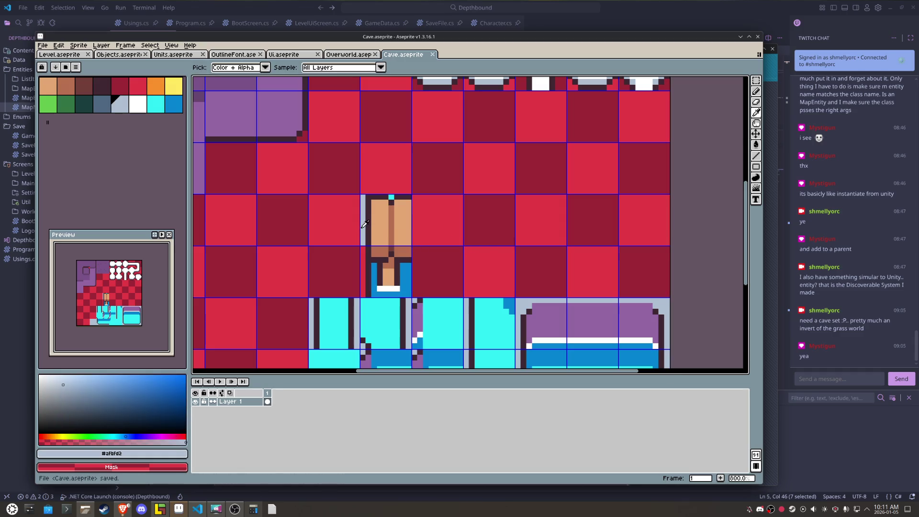
left_click_drag(364, 225, 362, 293)
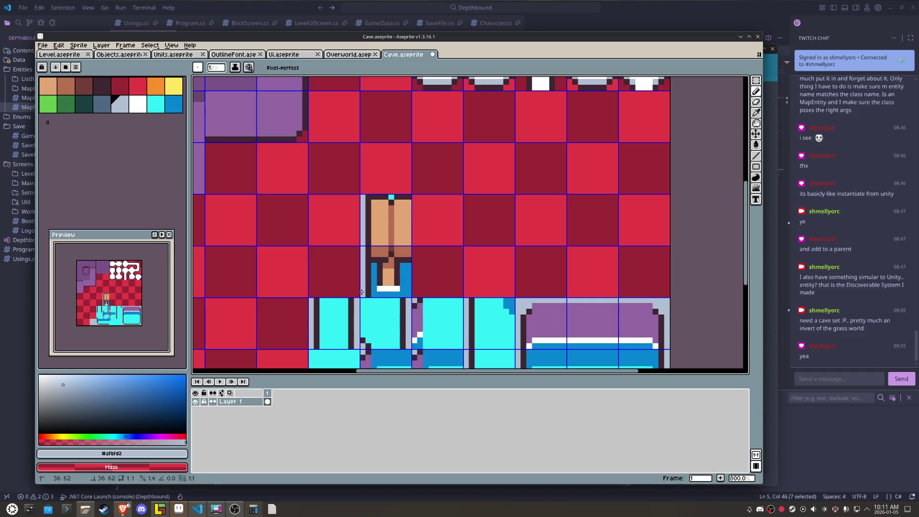
key("ctrl+s")
Step: Move the door sprite one tile left and down beside the cyan tiles, then save
scroll(351, 237, "down", 3)
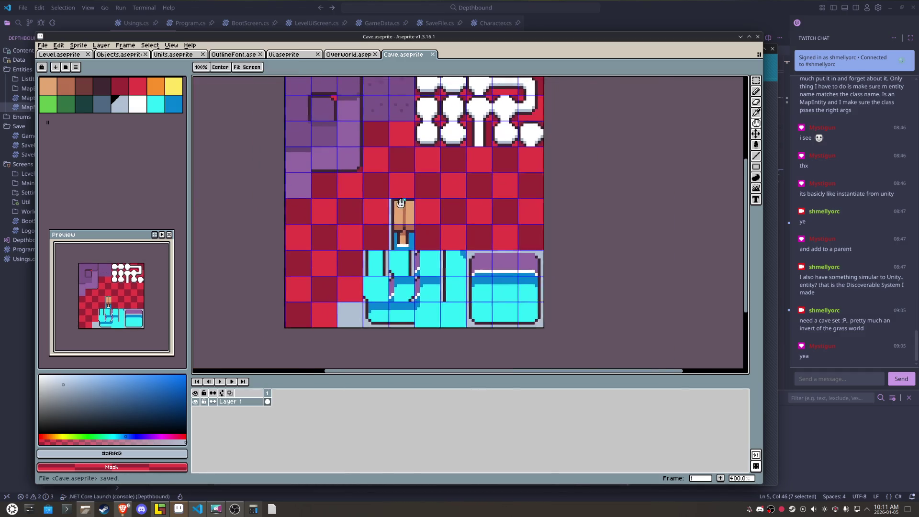
key("m")
left_click_drag(426, 176, 451, 228)
key("shift+Left")
key("shift+Left")
key("shift+Down")
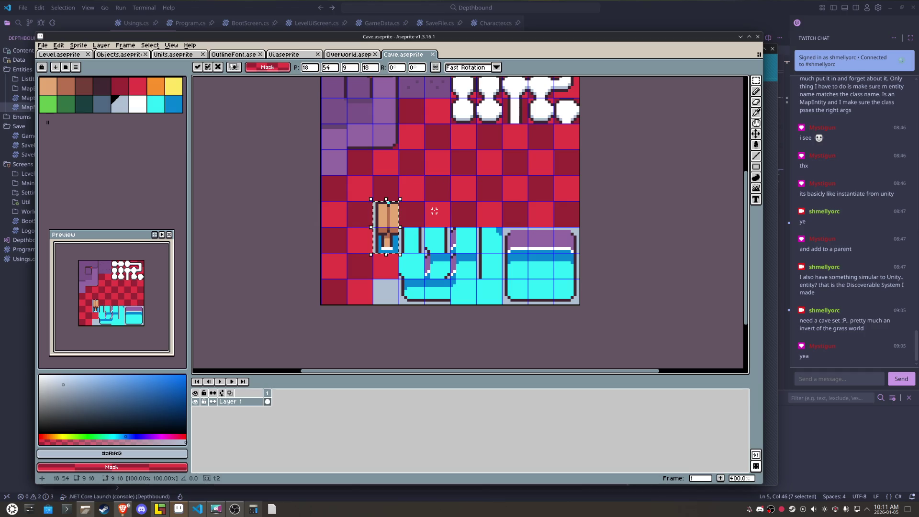
key("shift+Down")
key("ctrl+d")
key("ctrl+s")
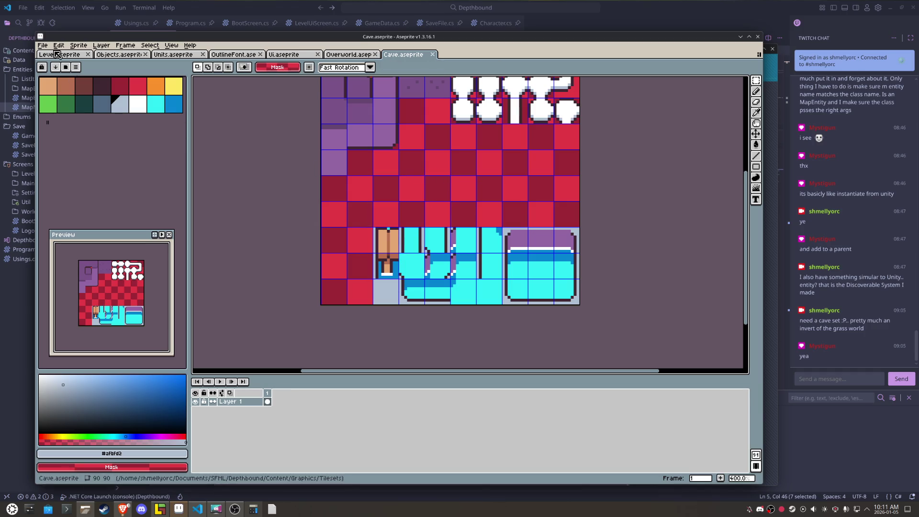
Step: Export the sprite as Cave.png
left_click(43, 45)
mouse_move(82, 121)
left_click(146, 118)
left_click(546, 337)
key("Return")
Step: In LDtk, paint single wooden plank door tiles, some mirrored, over the cyan water
left_click(162, 513)
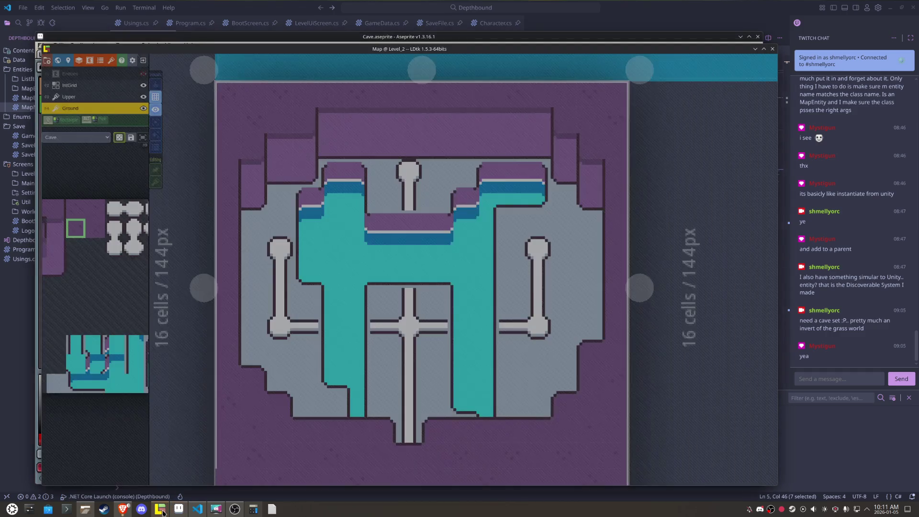
mouse_move(123, 414)
left_click(74, 351)
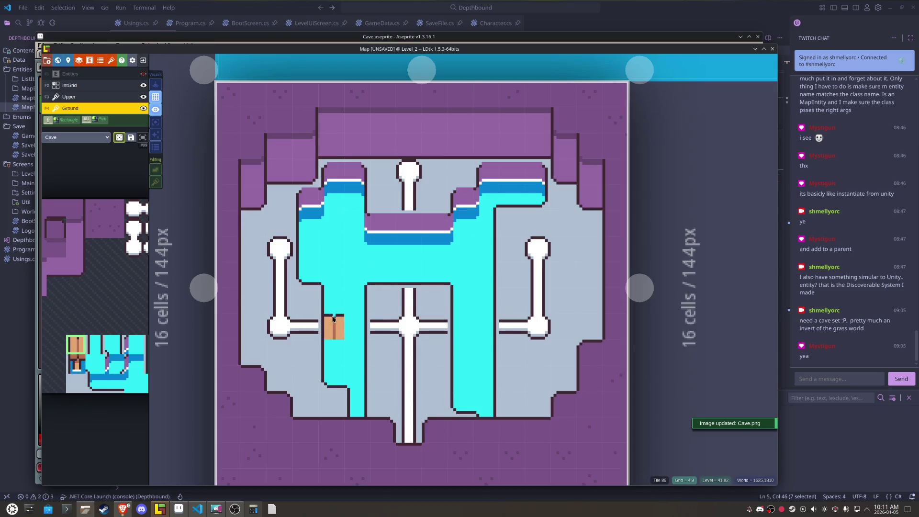
key("x")
mouse_move(143, 392)
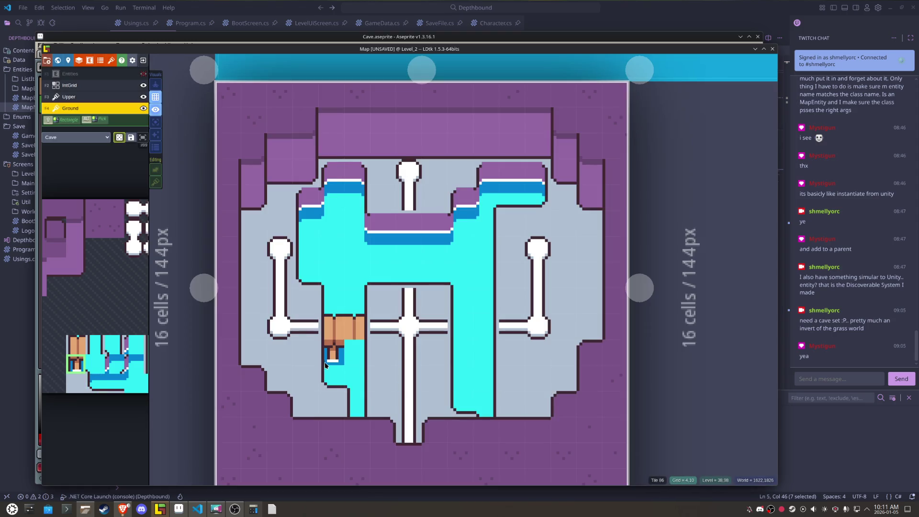
key("x")
left_click(355, 353)
left_click(484, 353)
left_click(458, 353)
key("x")
Step: Paint a two-tile plank block across each water channel, mirroring the second, and save
mouse_move(59, 333)
left_click_drag(81, 347, 98, 348)
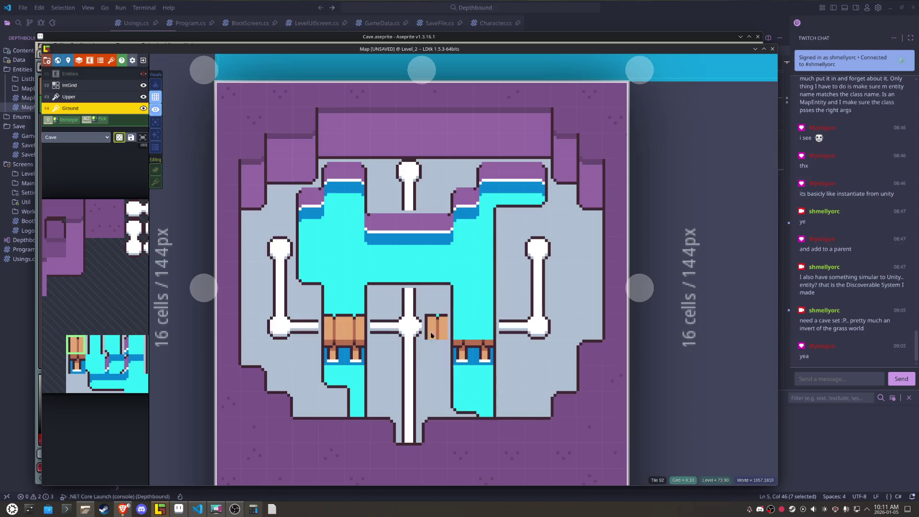
left_click(462, 329)
key("x")
left_click(483, 329)
key("ctrl+s")
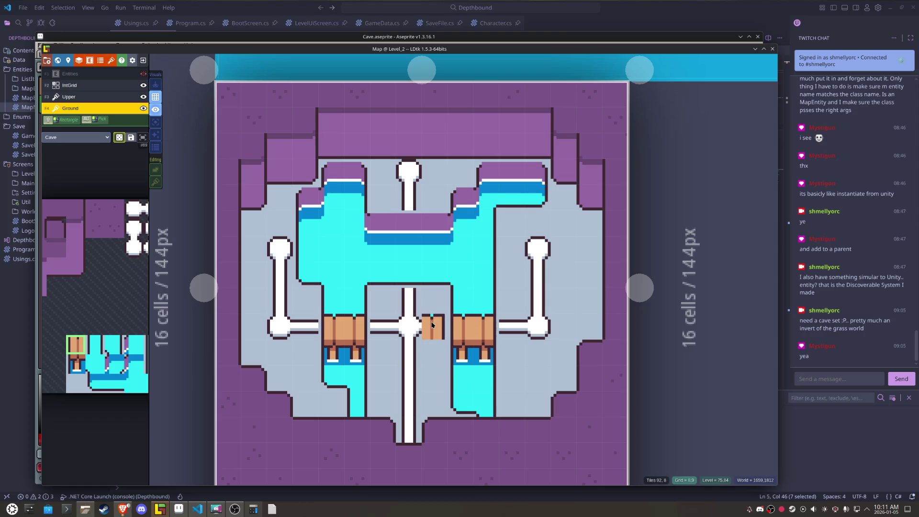
Step: Stack the horizontal pipe tile across both plank crossings, save the Map project, and return to Aseprite
left_click(434, 321, "alt")
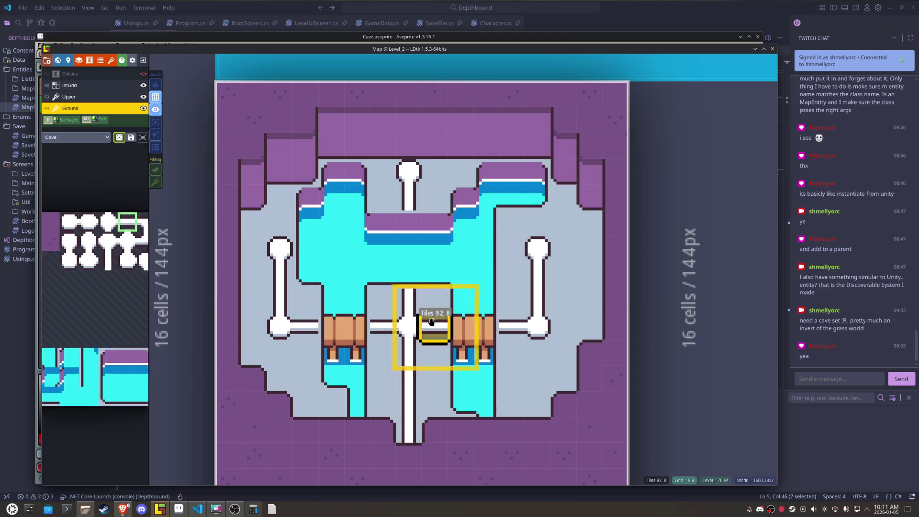
key("t")
left_click_drag(462, 320, 323, 332)
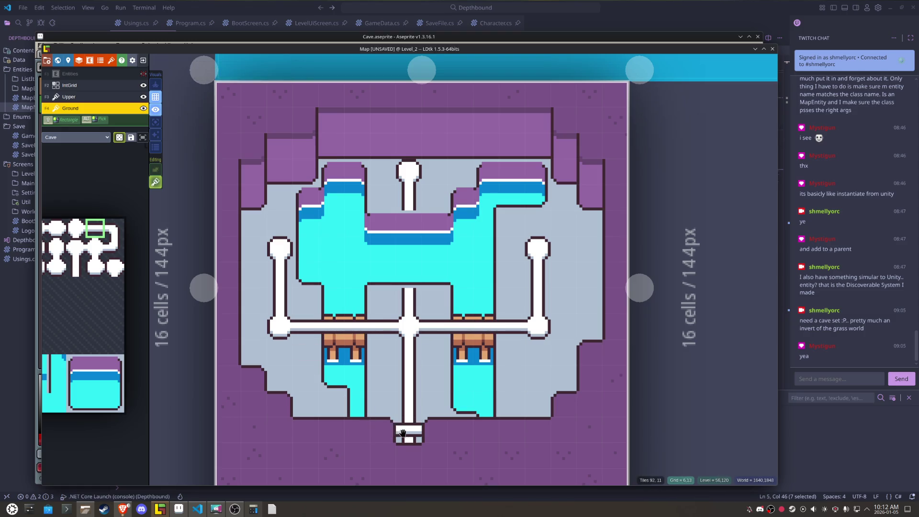
key("ctrl+s")
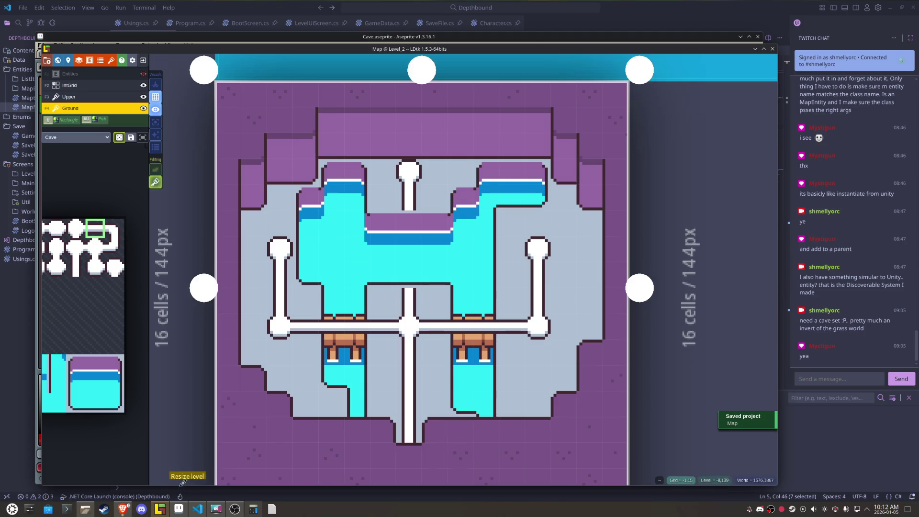
left_click(178, 509)
Step: Repaint the door tile's bottom water edge cyan, then the strip under the white pixels blue
scroll(434, 262, "up", 2)
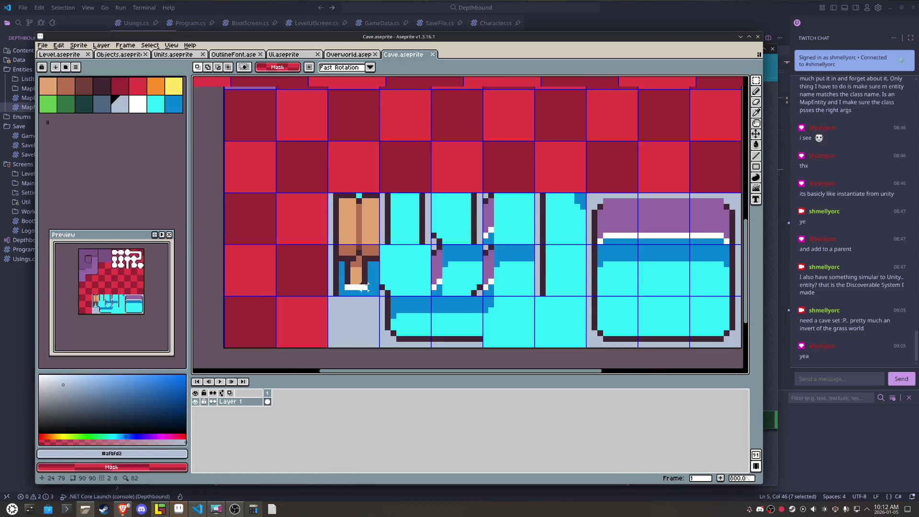
scroll(417, 287, "up", 2)
key("bracketright")
key("b")
left_click(381, 279)
left_click(373, 279)
left_click_drag(330, 279, 329, 285)
key("g")
left_click(328, 295)
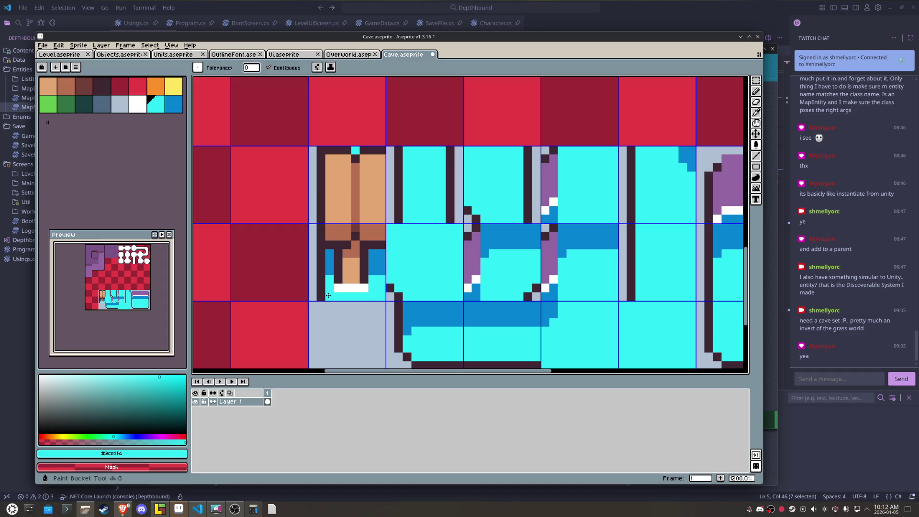
key("b")
key("bracketright")
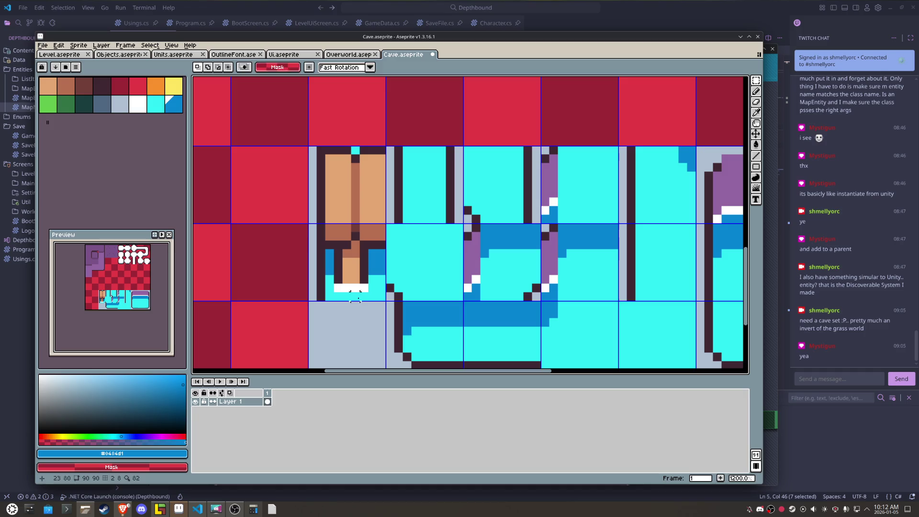
left_click_drag(362, 297, 339, 299)
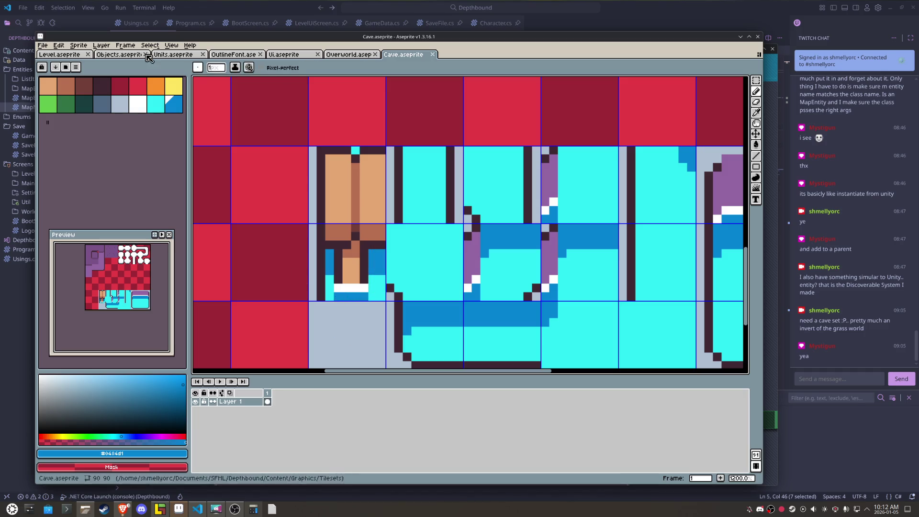
Step: Export the sprite to Cave.png and bring LDtk forward to view the updated tileset
left_click(43, 45)
mouse_move(60, 119)
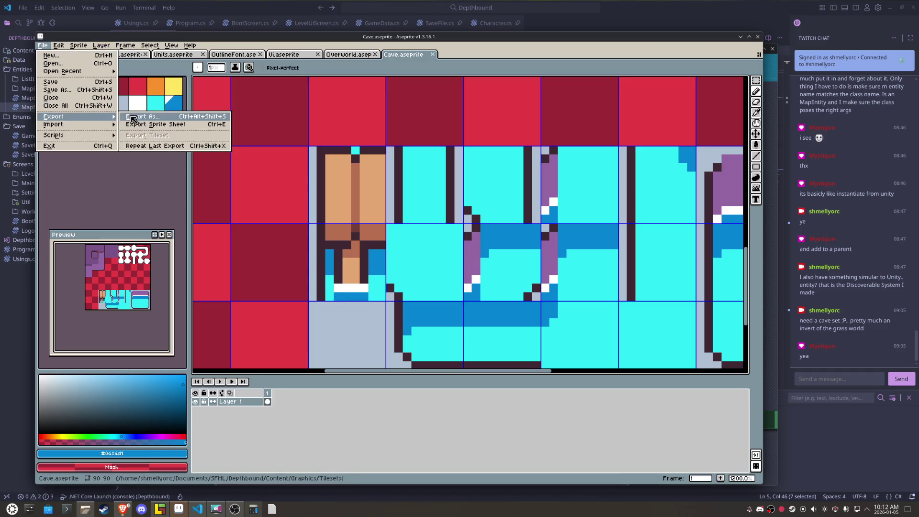
left_click(139, 119)
left_click(552, 337)
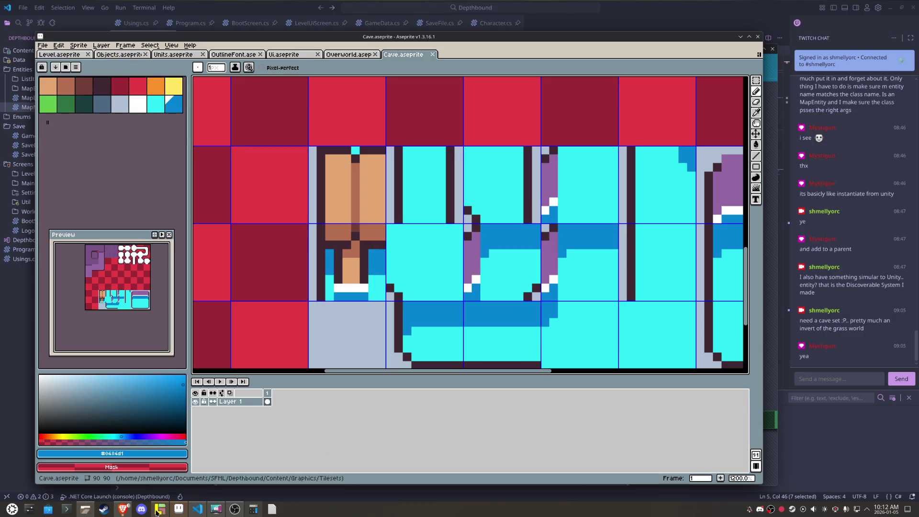
left_click(159, 509)
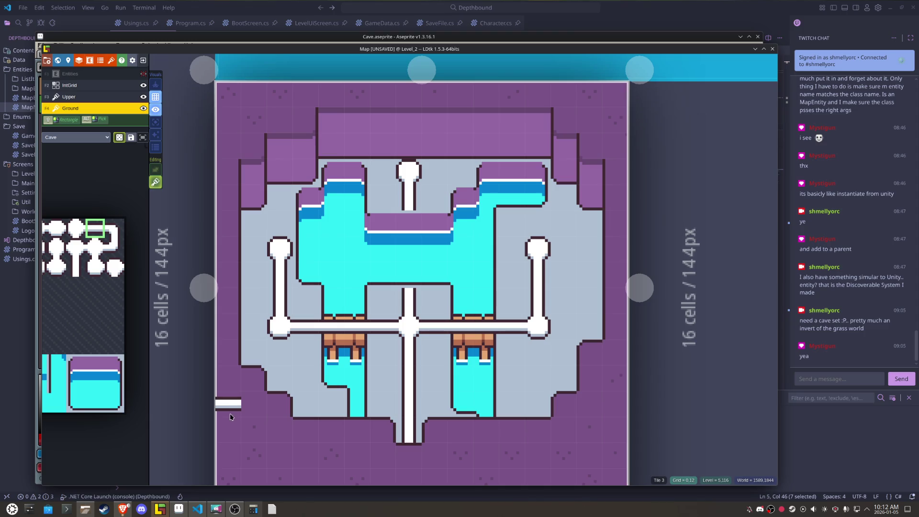
Step: Draw dark horizontal edge lines across the red tiles left of the door
left_click(179, 509)
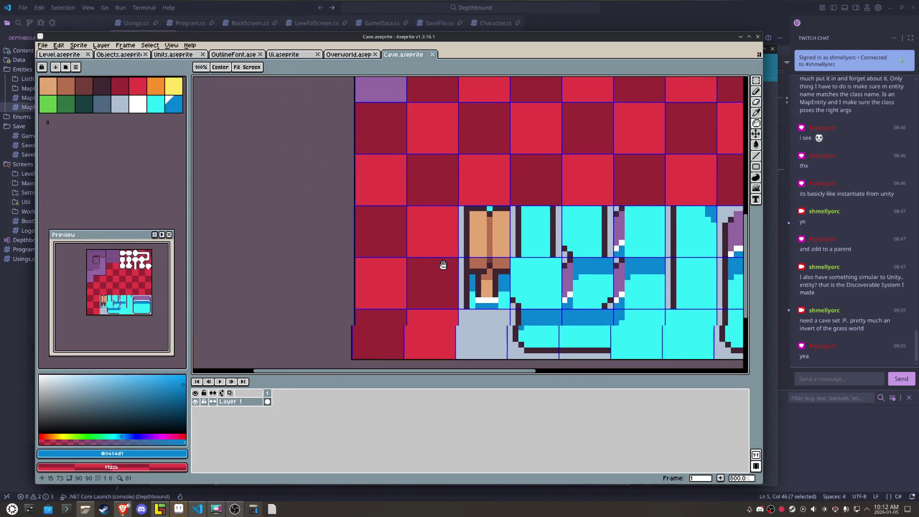
left_click_drag(443, 265, 325, 307)
key("i")
left_click(355, 263)
key("b")
left_click_drag(337, 254, 316, 255)
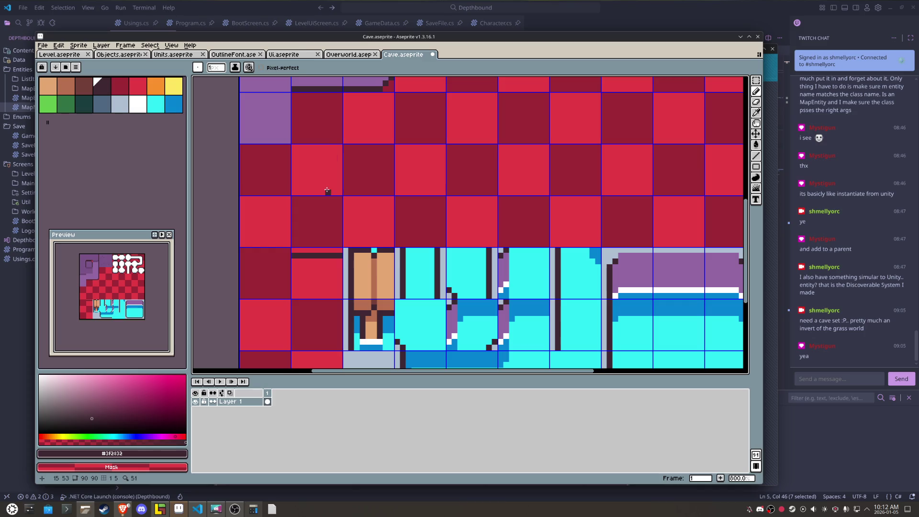
left_click_drag(301, 298, 310, 216)
left_click_drag(348, 277, 300, 277)
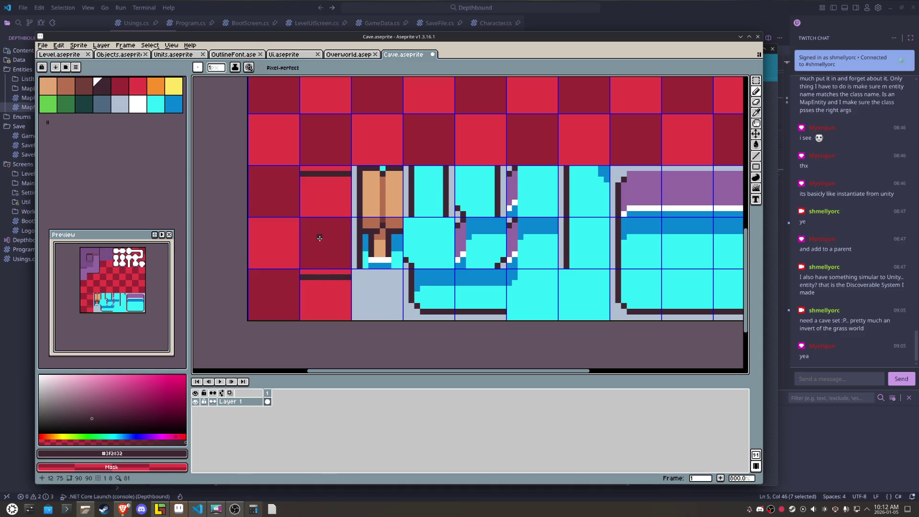
Step: Move the lined tile up one tile, then copy and paste the bottom lined tile above it
key("m")
mouse_move(306, 172)
left_mouse_down()
mouse_move(346, 212)
mouse_move(325, 158)
left_mouse_up()
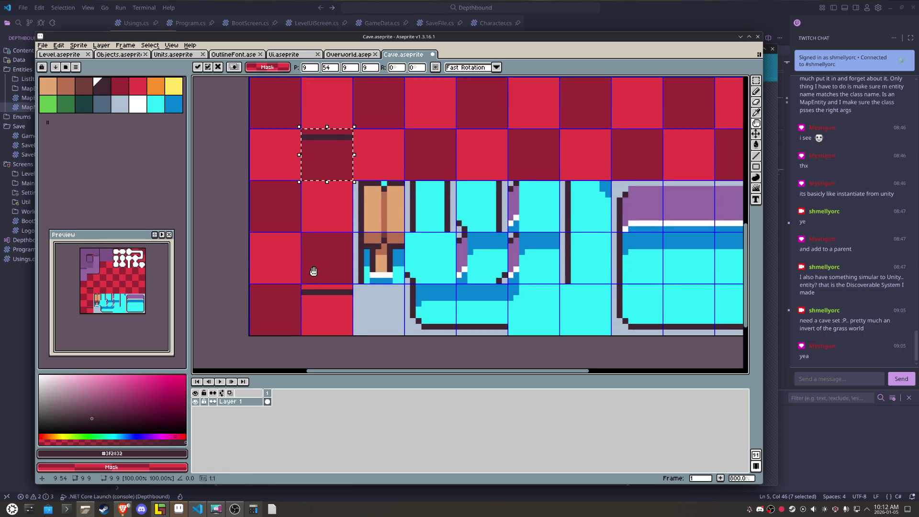
left_click_drag(312, 256, 307, 292)
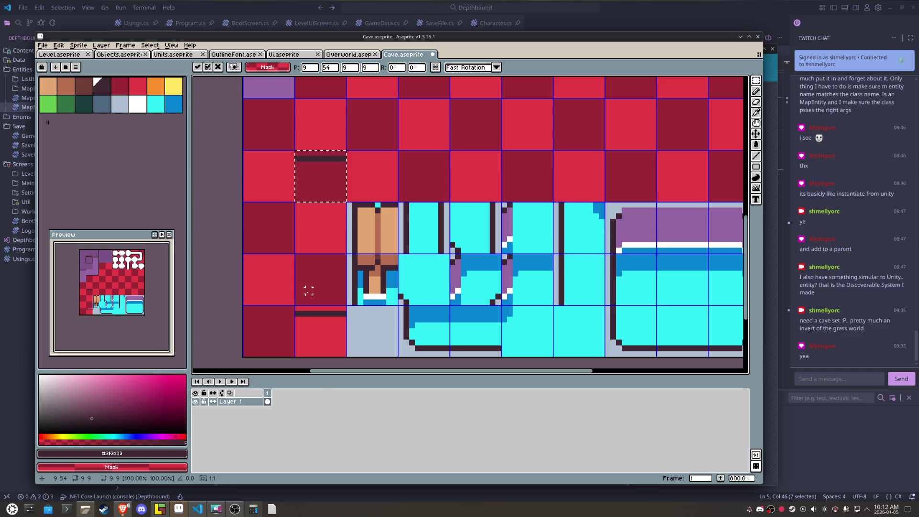
left_click_drag(330, 318, 336, 330)
key("ctrl+c")
key("ctrl+v")
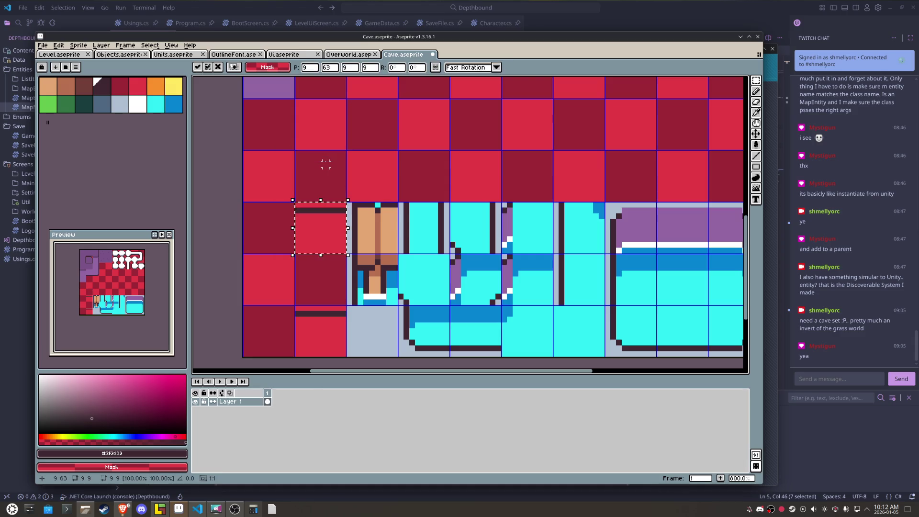
left_click(280, 308)
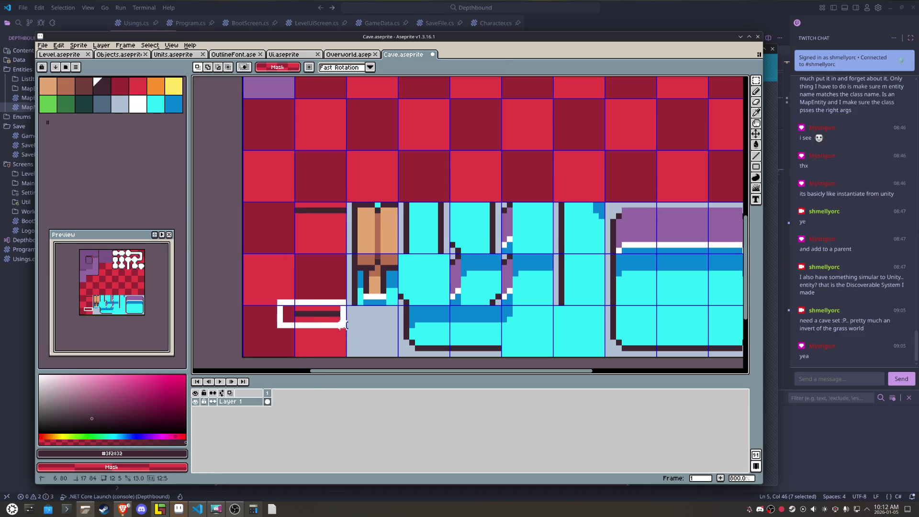
left_click_drag(275, 334, 348, 364)
left_click_drag(293, 201, 347, 358)
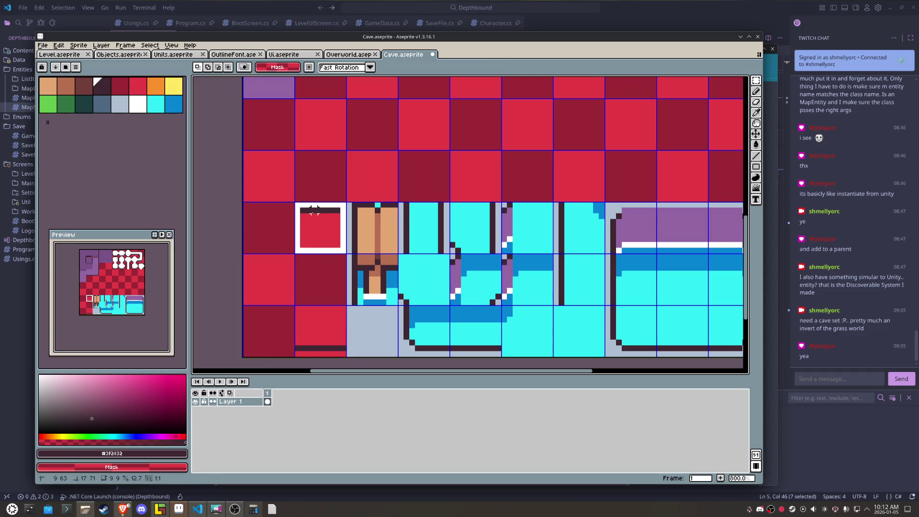
left_click(365, 328, "alt")
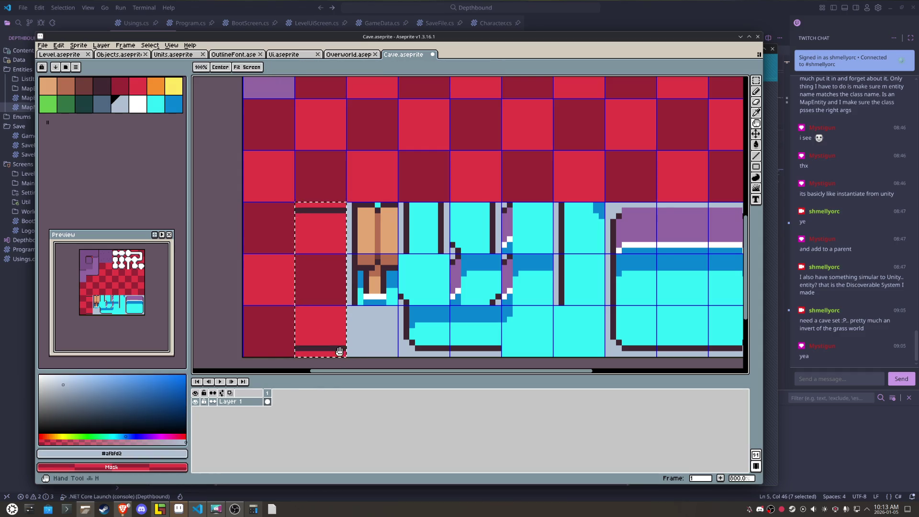
Step: Fill the top and bottom strips of the tile column light grey-blue
key("g")
left_click(337, 355)
left_click(321, 204)
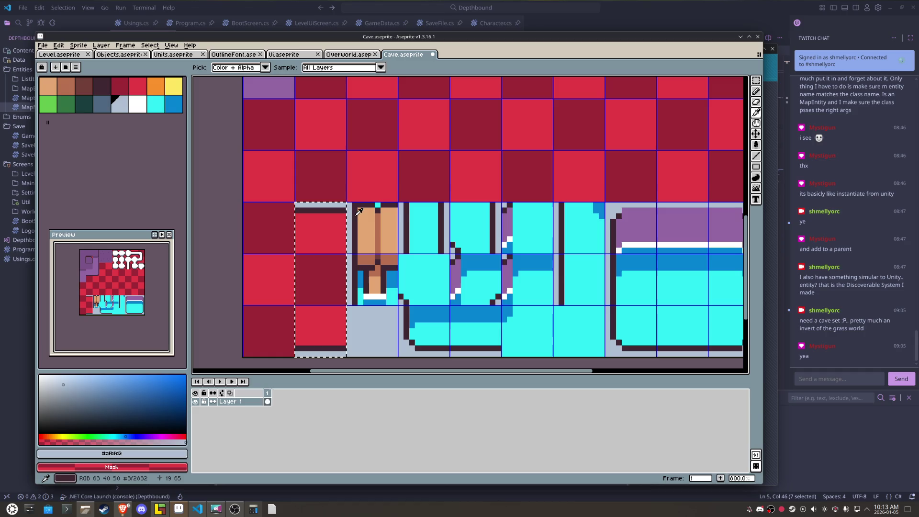
left_click(297, 211, "alt")
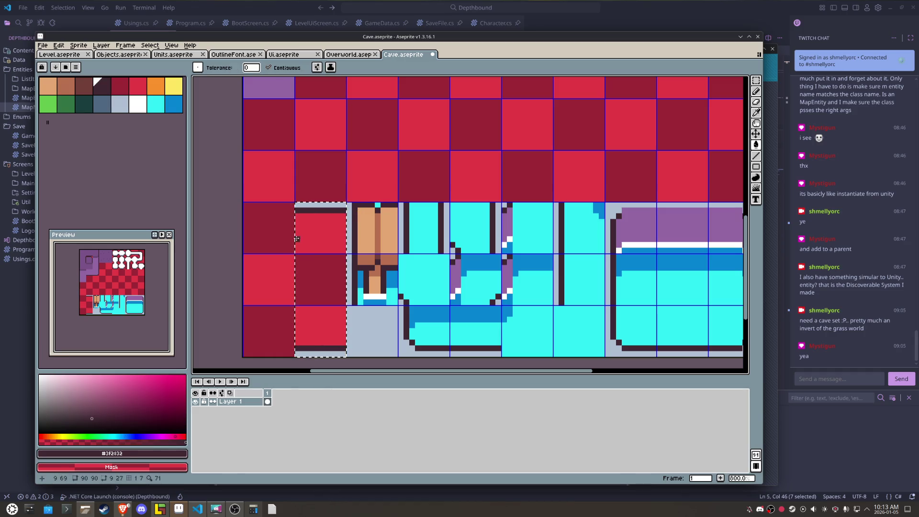
key("m")
key("ctrl+d")
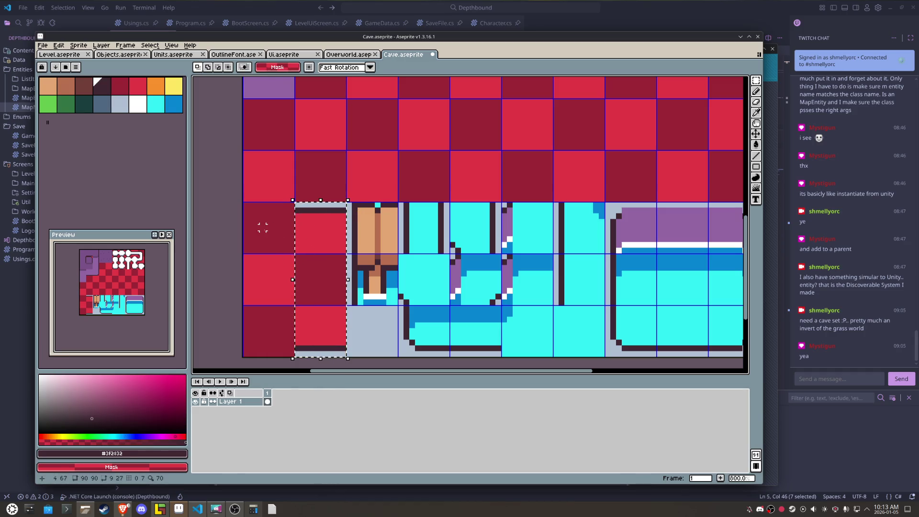
Step: Draw a dark outline down the left side of the tile column beside the door
left_click(177, 509)
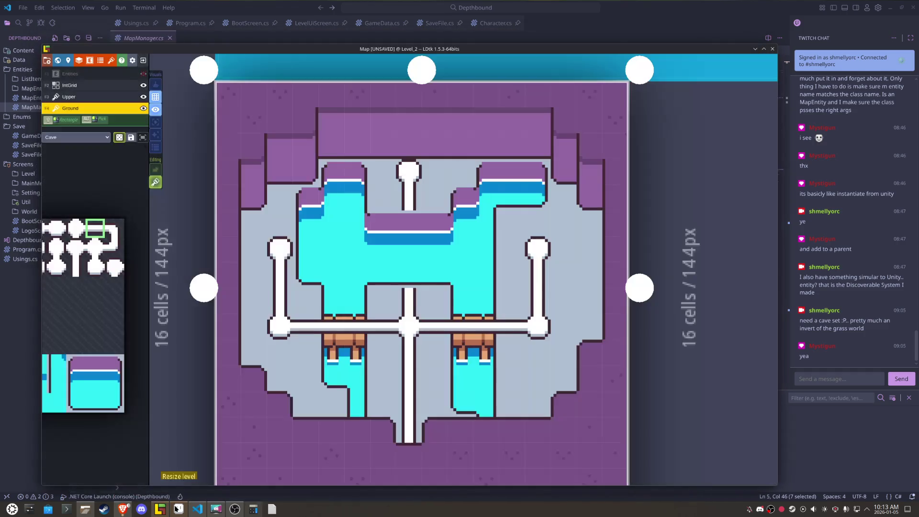
left_click(178, 509)
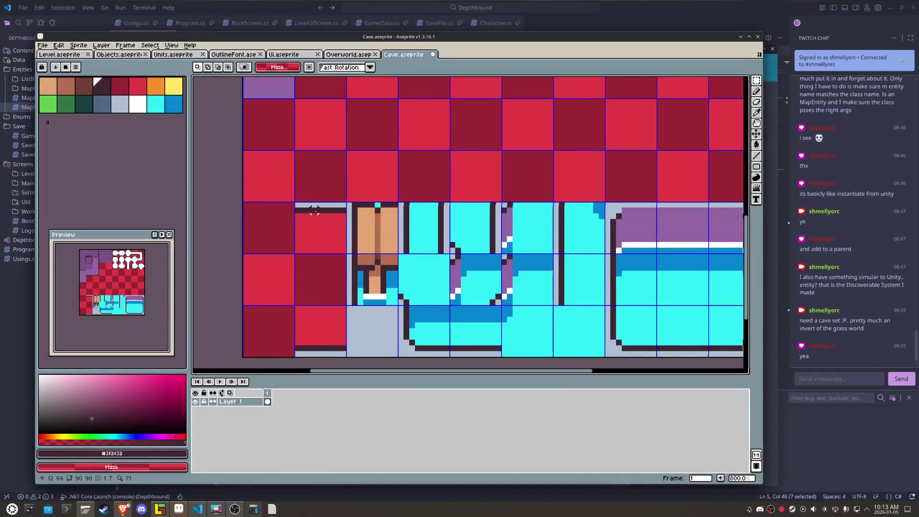
left_click_drag(314, 209, 301, 222)
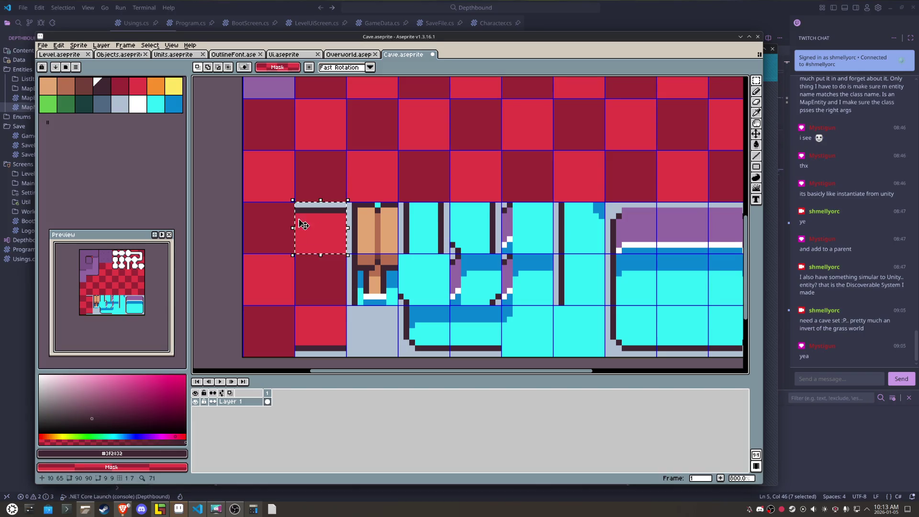
key("ctrl+d")
key("b")
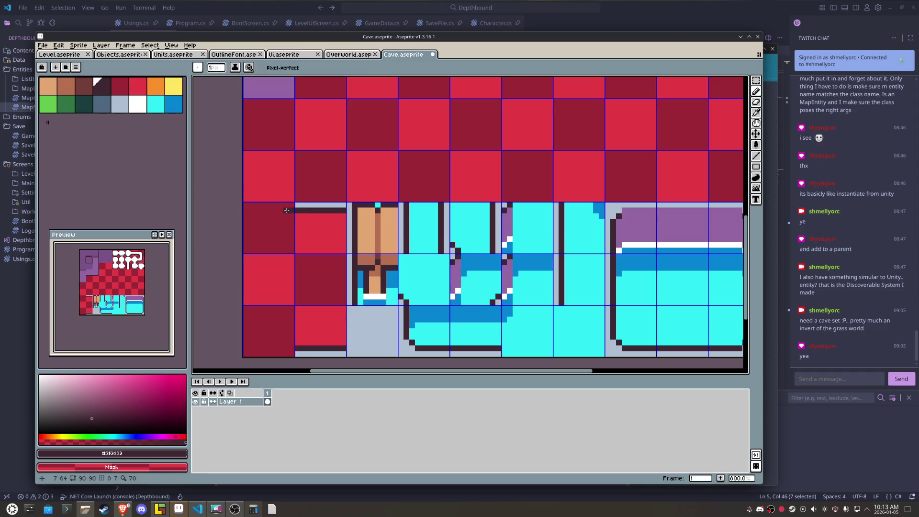
left_click_drag(285, 210, 287, 349)
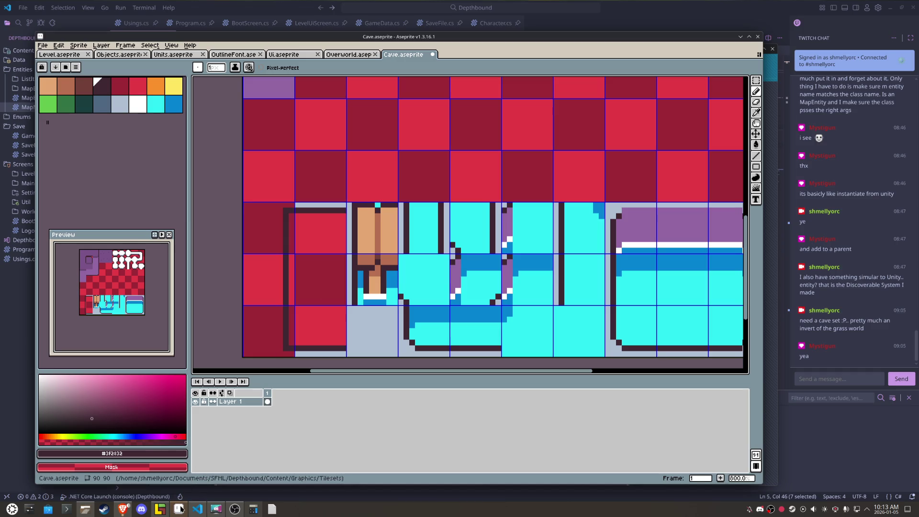
Step: Extend the light-grey top and bottom rows and draw dark plank dividers across the tiles
left_click(181, 509)
left_click(181, 509)
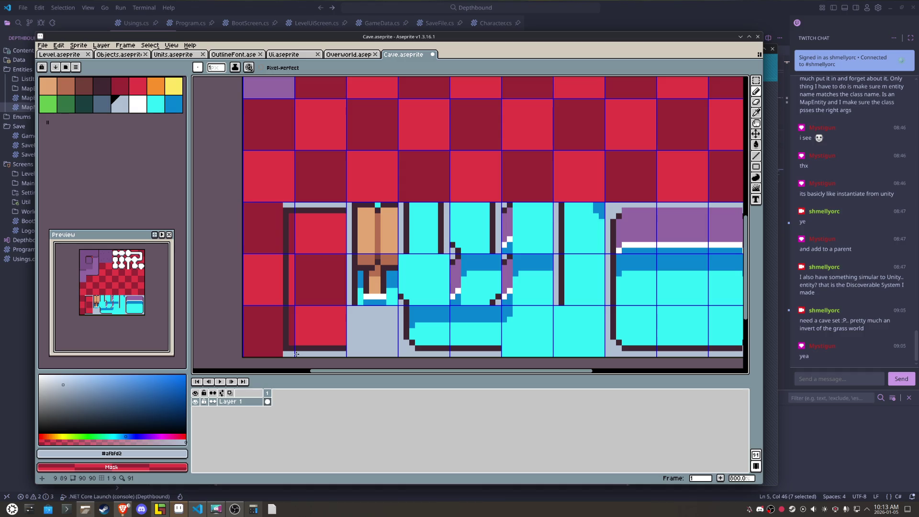
left_click_drag(267, 348, 230, 355)
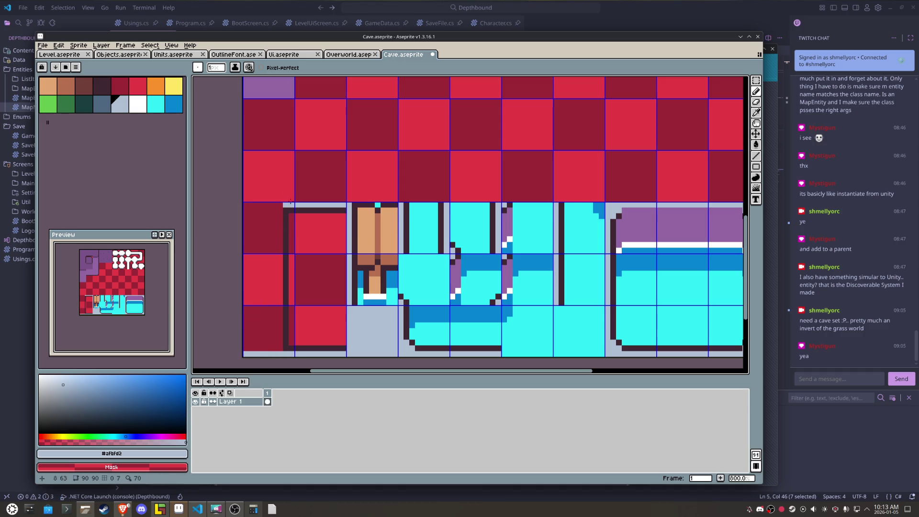
left_click_drag(279, 206, 249, 206)
left_click(292, 279, "alt")
left_click_drag(293, 239, 345, 239)
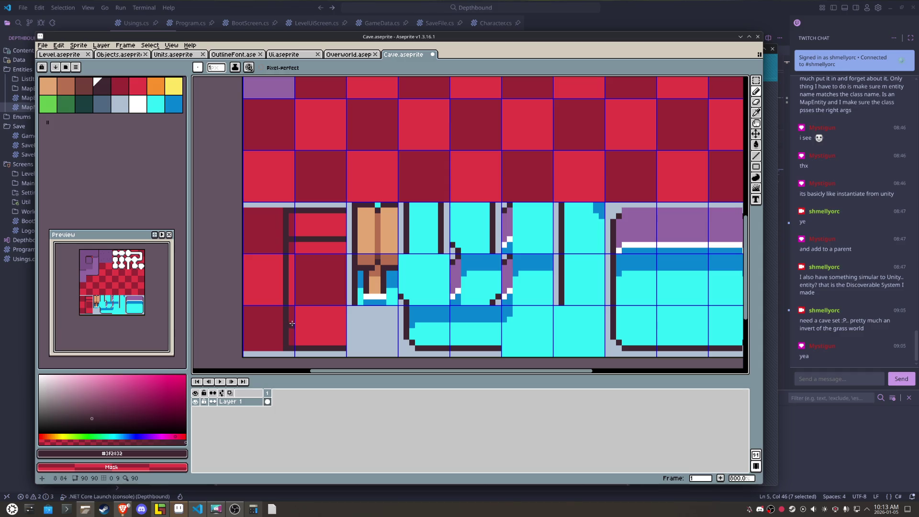
key("ctrl+z")
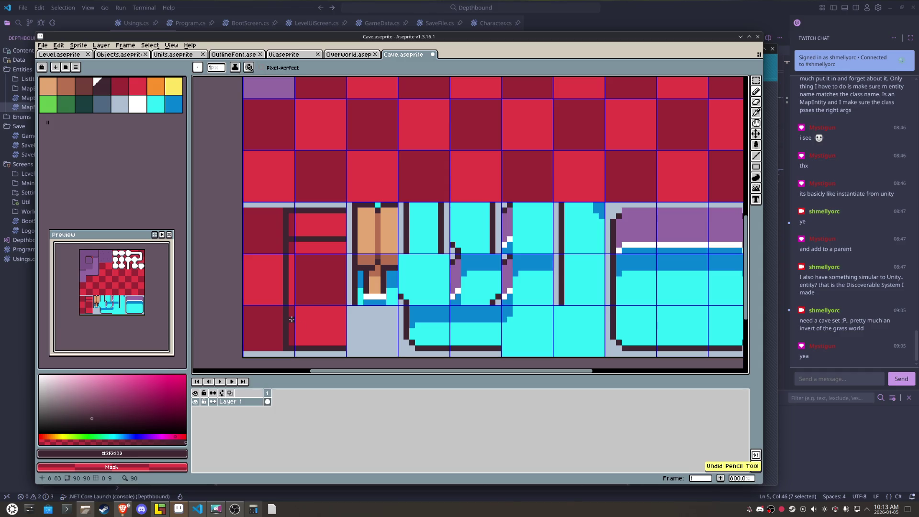
left_click_drag(291, 319, 346, 319)
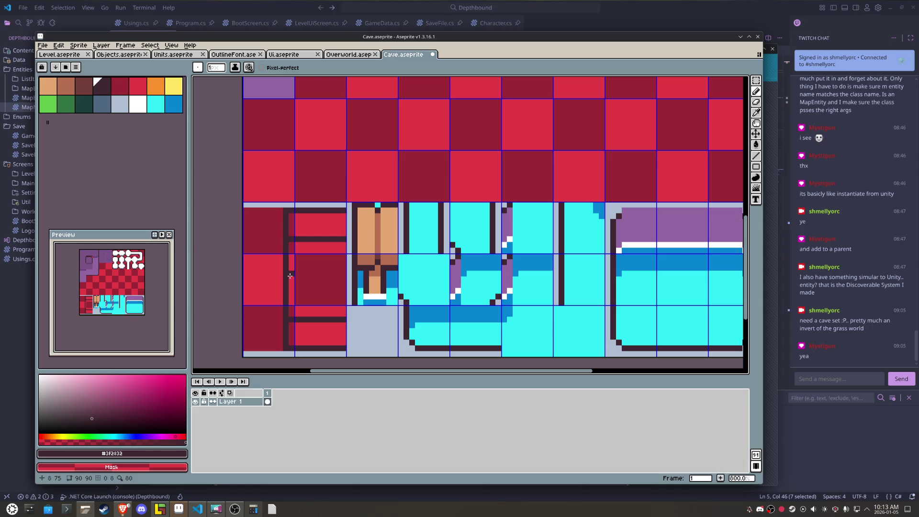
key("i")
left_click(375, 227)
Step: Fill the four plank sections of the column with tan
key("g")
left_click(320, 257)
left_click(318, 226)
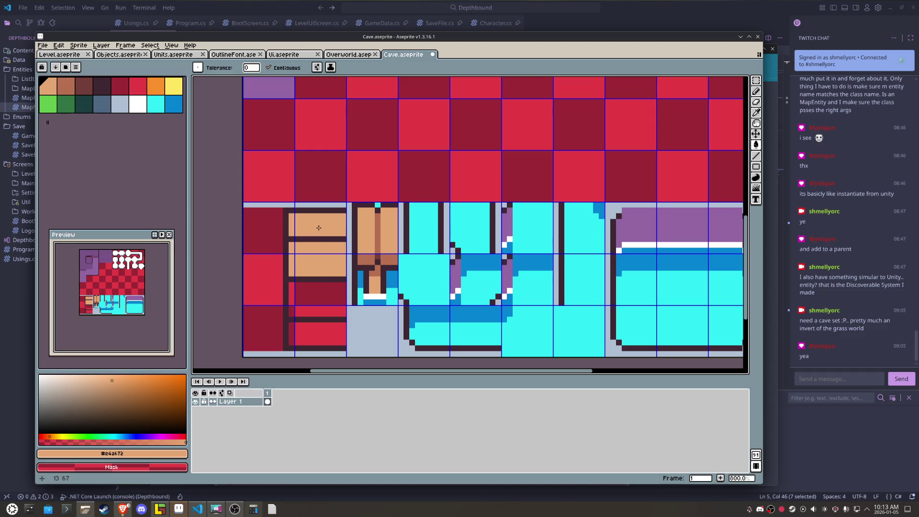
left_click(318, 305)
left_click(312, 334)
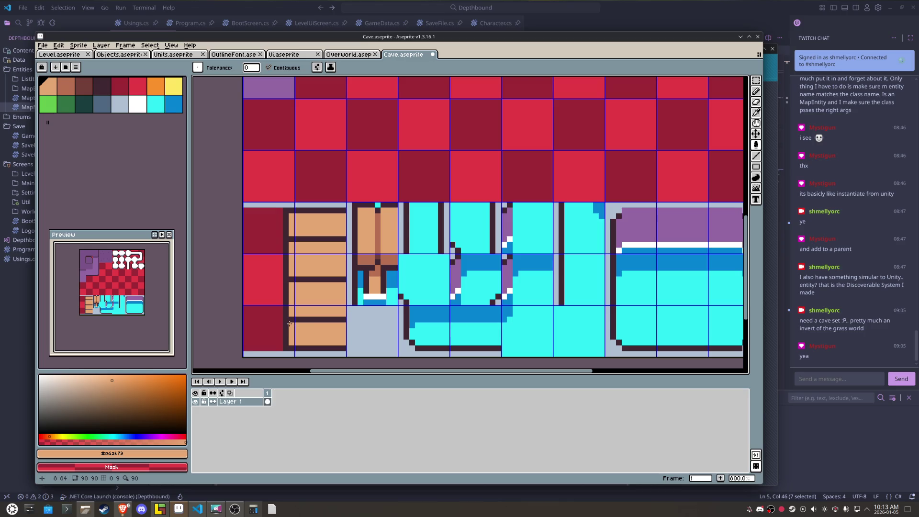
key("b")
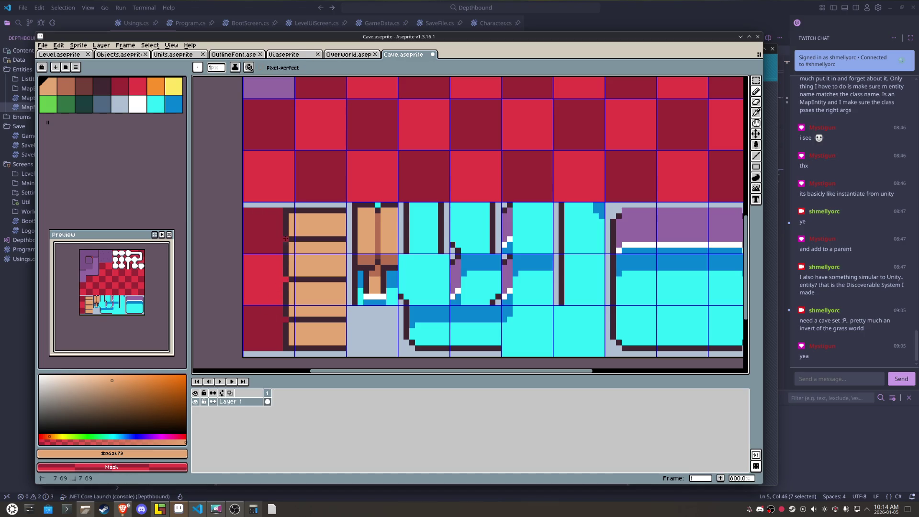
Step: Add dark notch pixels along the plank column's left edge
scroll(286, 238, "up", 5)
left_click(290, 222, "alt")
left_click(303, 221)
left_click(303, 255)
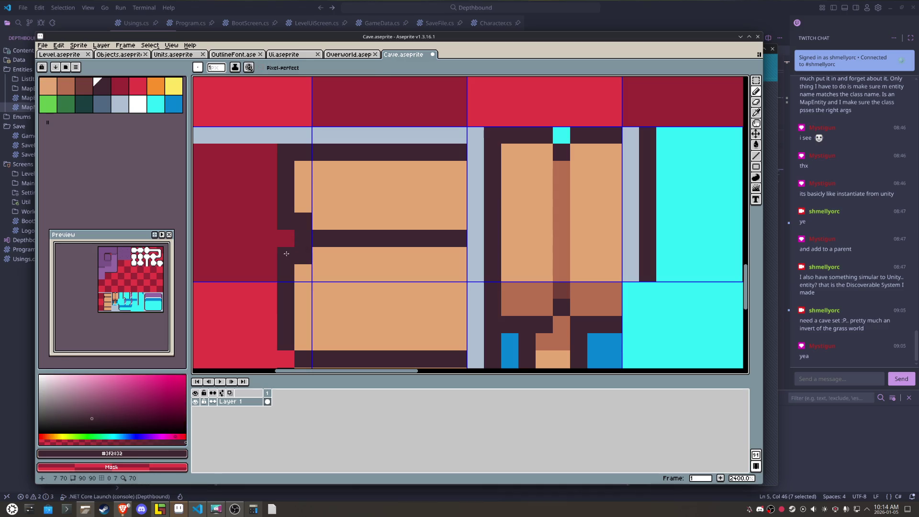
scroll(287, 225, "down", 3)
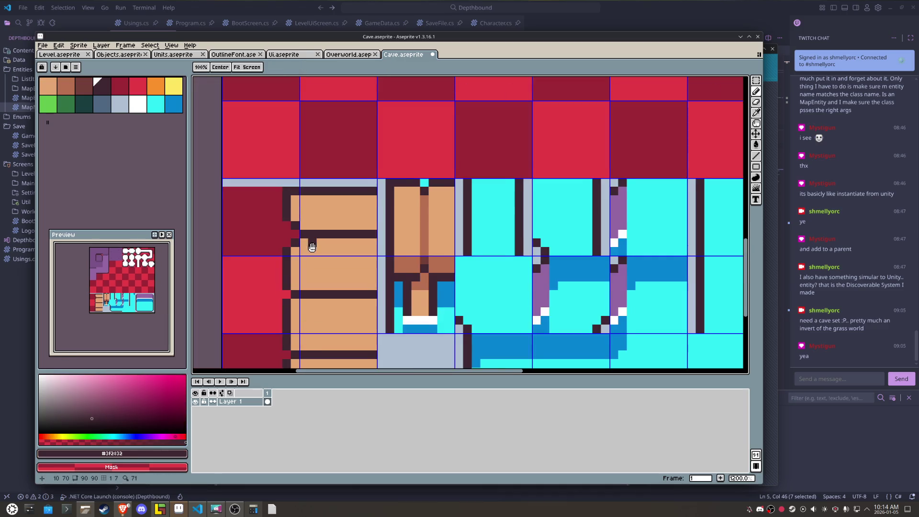
left_click_drag(312, 247, 351, 205)
left_click(331, 245)
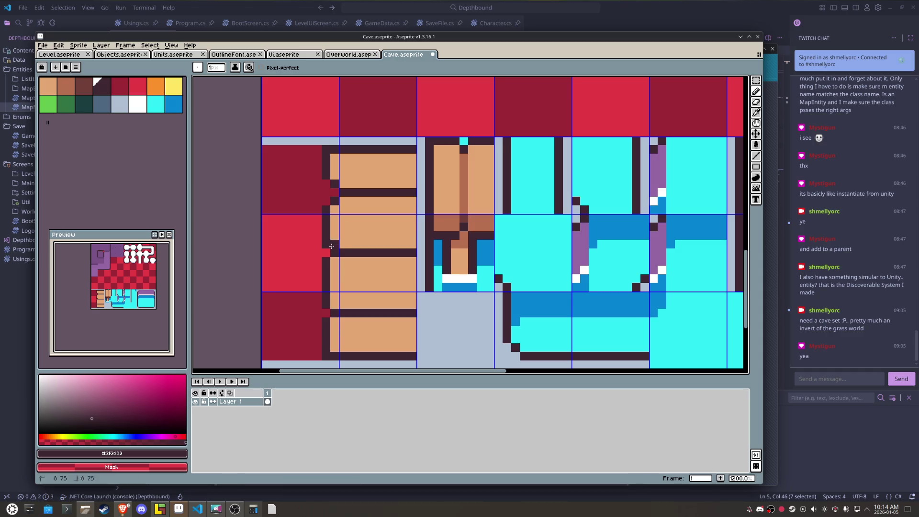
left_click(330, 258)
scroll(328, 329, "up", 1)
left_click(328, 297)
left_click(327, 317)
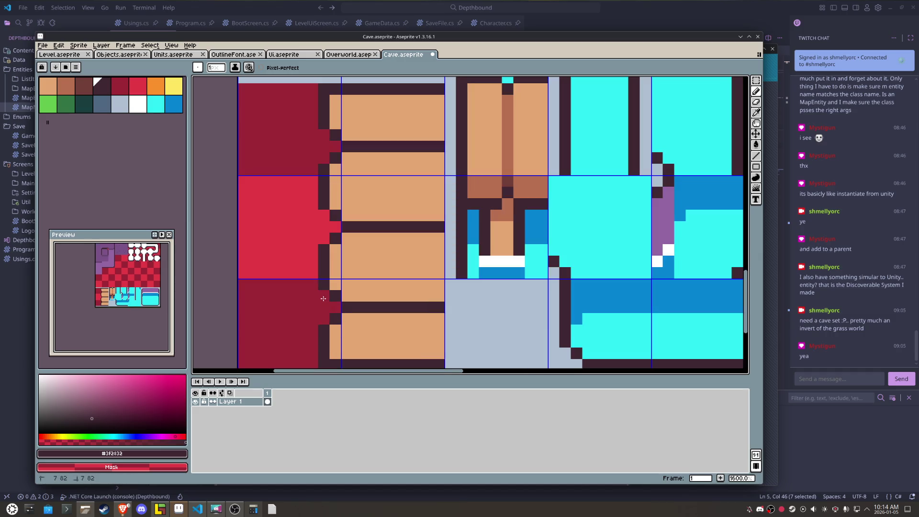
Step: Paint brown pixels along the plank edge, then cover some of them again with dark outline
left_click(496, 187, "alt")
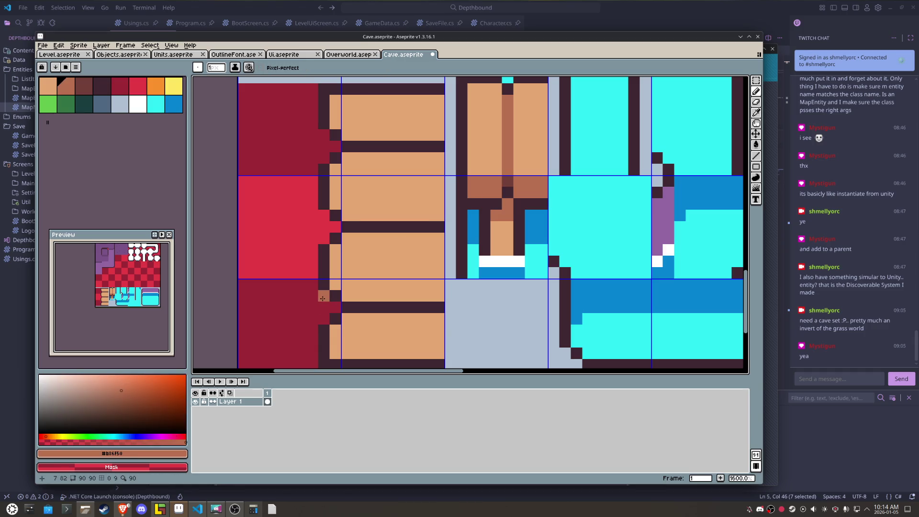
left_click_drag(323, 298, 335, 308)
left_click_drag(324, 216, 323, 233)
left_click(335, 227)
mouse_move(323, 135)
left_mouse_down()
mouse_move(335, 145)
mouse_move(324, 163)
left_mouse_up()
left_click(333, 137, "alt")
left_click_drag(323, 213, 320, 232)
left_click(324, 238)
left_click_drag(324, 296, 324, 318)
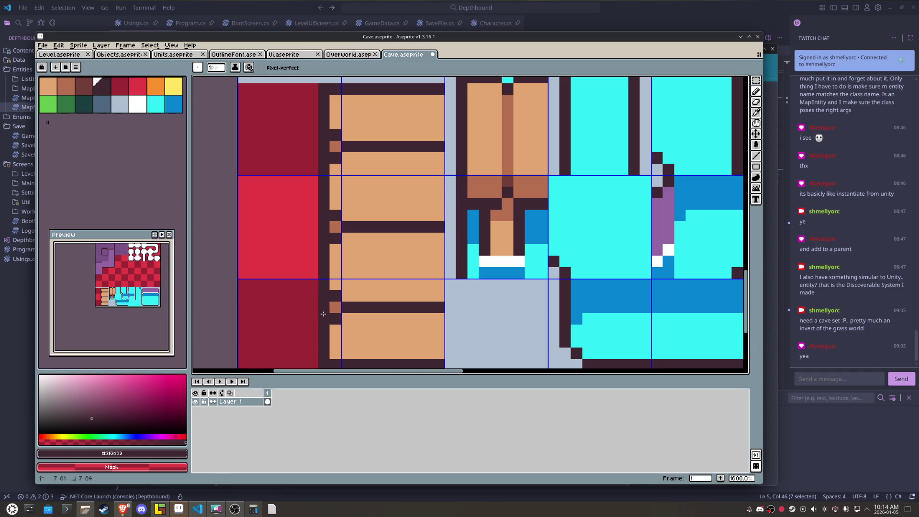
scroll(381, 289, "down", 3)
scroll(354, 288, "up", 1)
scroll(335, 288, "up", 1)
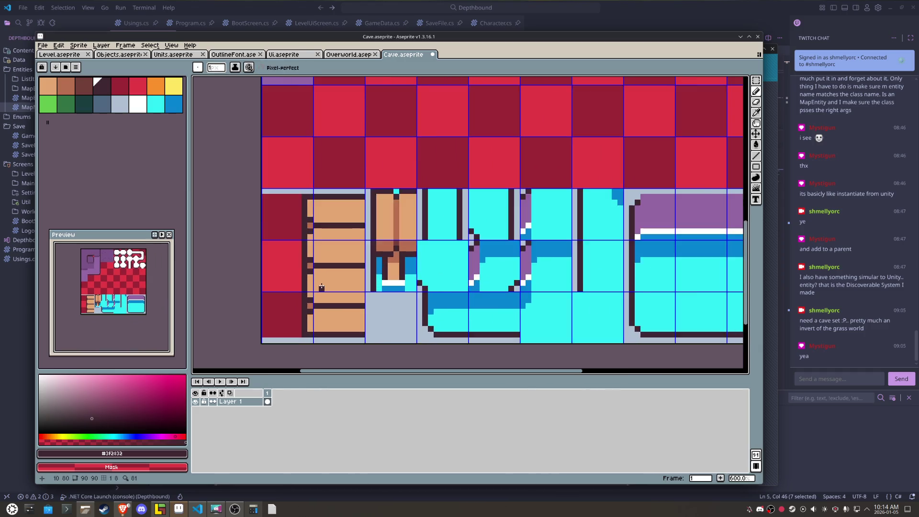
Step: Paint brown grain lines along the top, second and lower planks
scroll(321, 287, "up", 1)
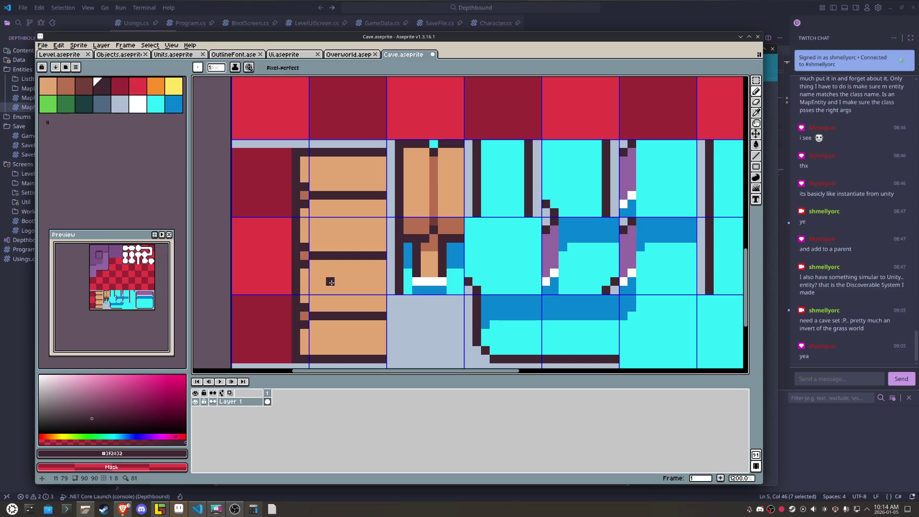
left_click(433, 185, "alt")
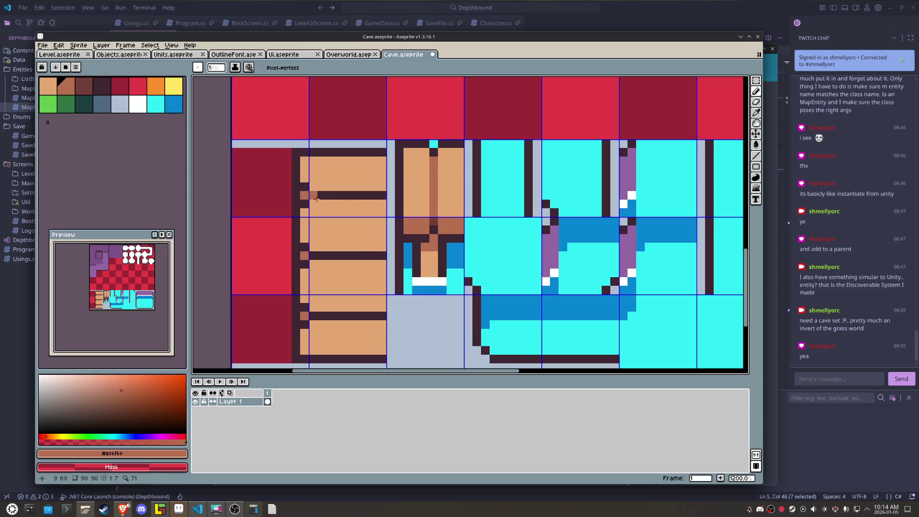
left_click_drag(321, 197, 379, 194)
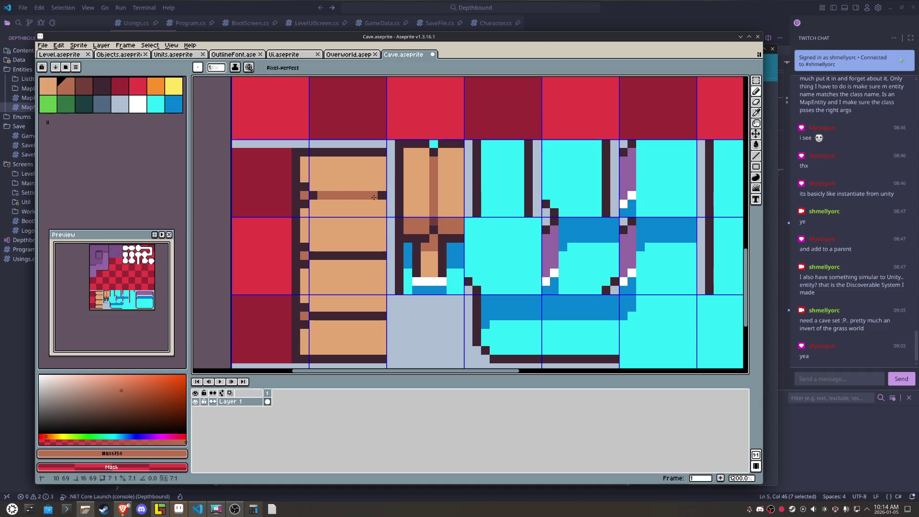
left_click_drag(321, 256, 383, 256)
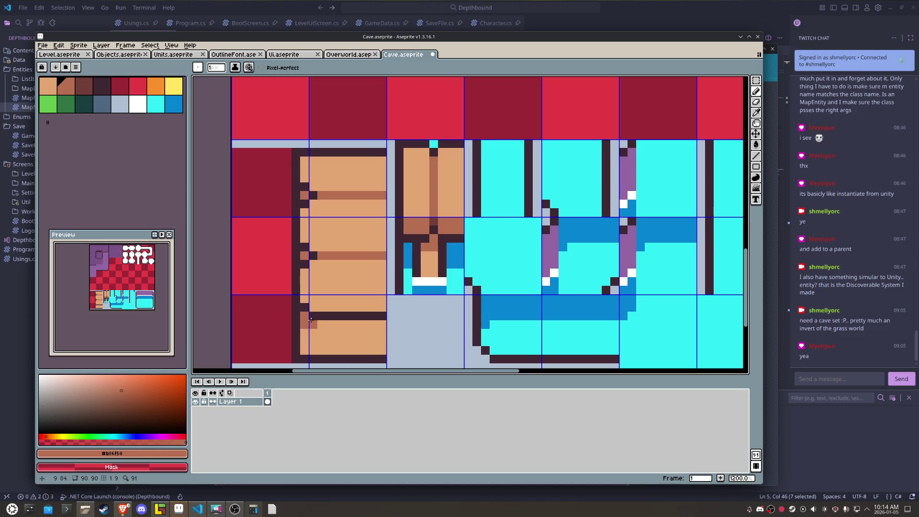
left_click_drag(321, 316, 386, 311)
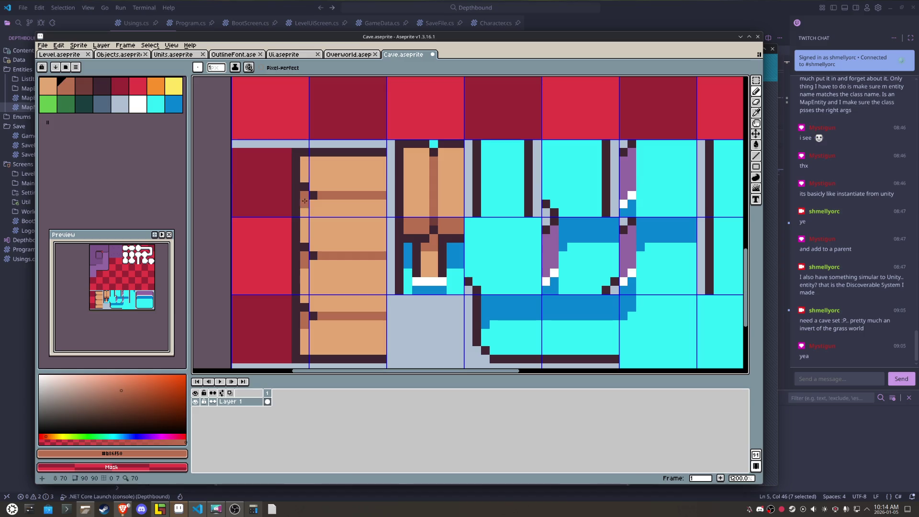
Step: Recolour dark pixels on the plank tile's left edge with plank brown #b86f50
left_click(437, 222, "alt")
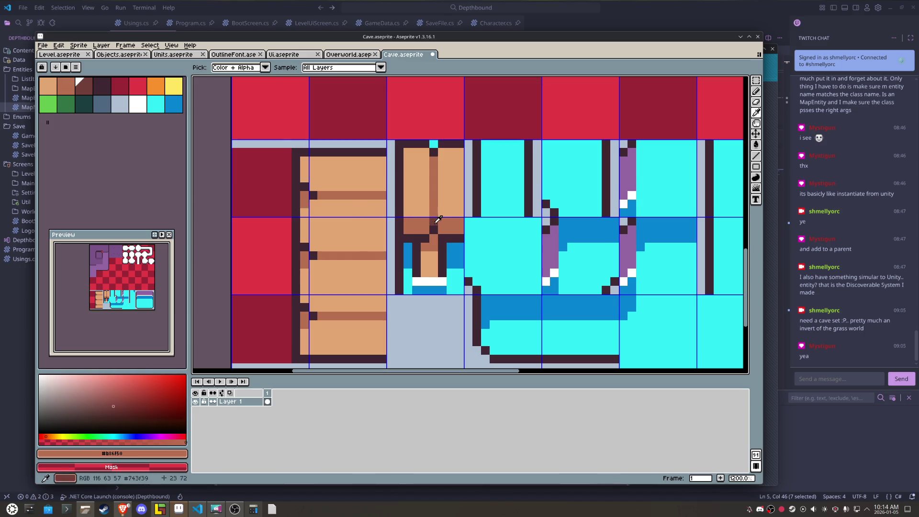
left_click(438, 220, "alt")
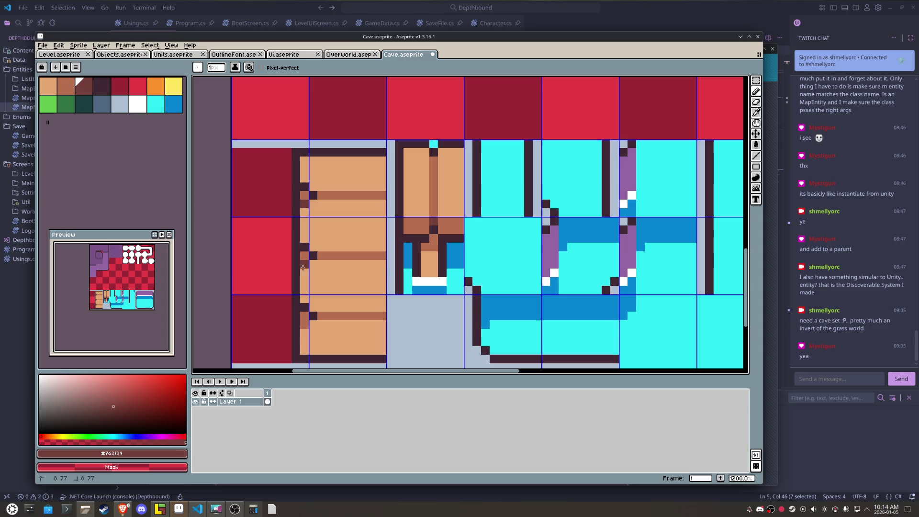
scroll(348, 297, "down", 4)
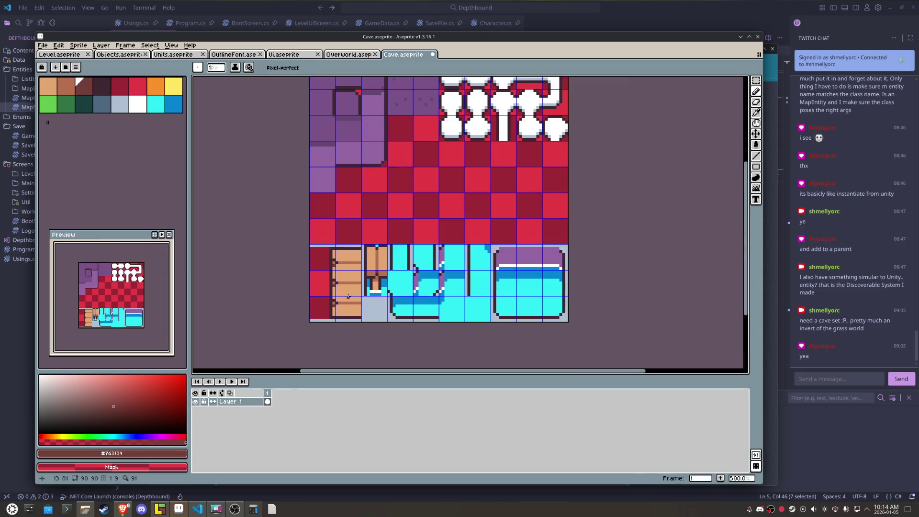
scroll(348, 297, "up", 3)
scroll(348, 296, "up", 1)
scroll(348, 296, "up", 1)
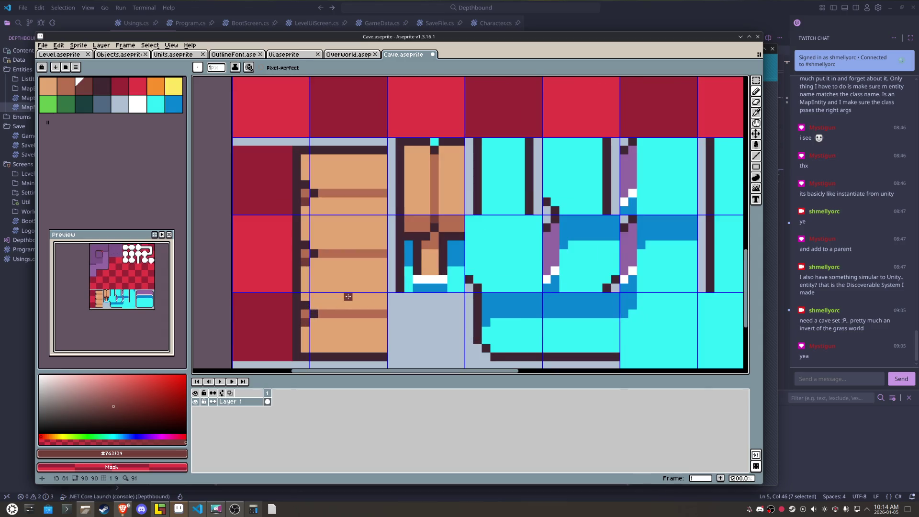
left_click(338, 252, "alt")
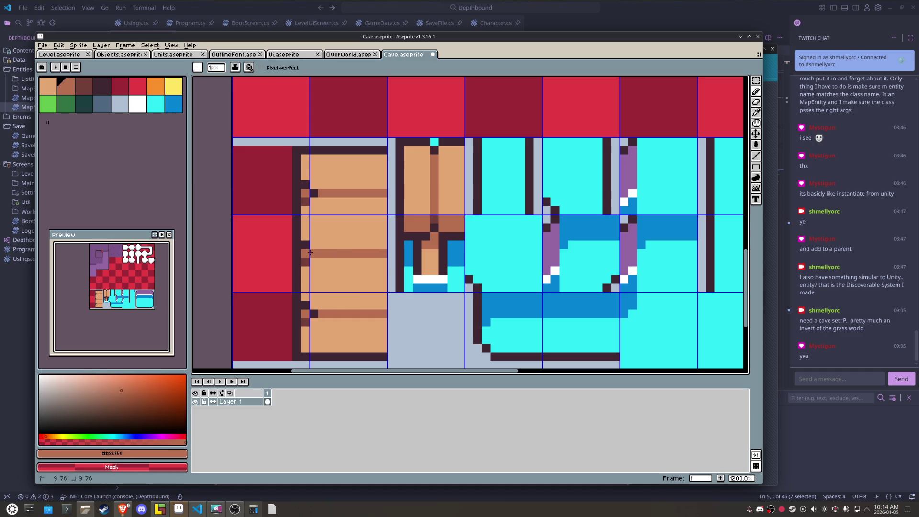
left_click(306, 249, "alt")
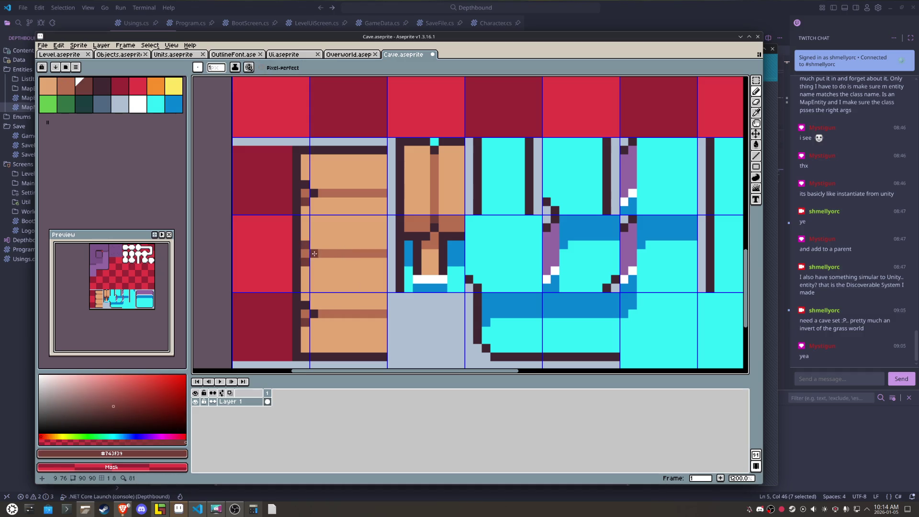
left_click(329, 252, "alt")
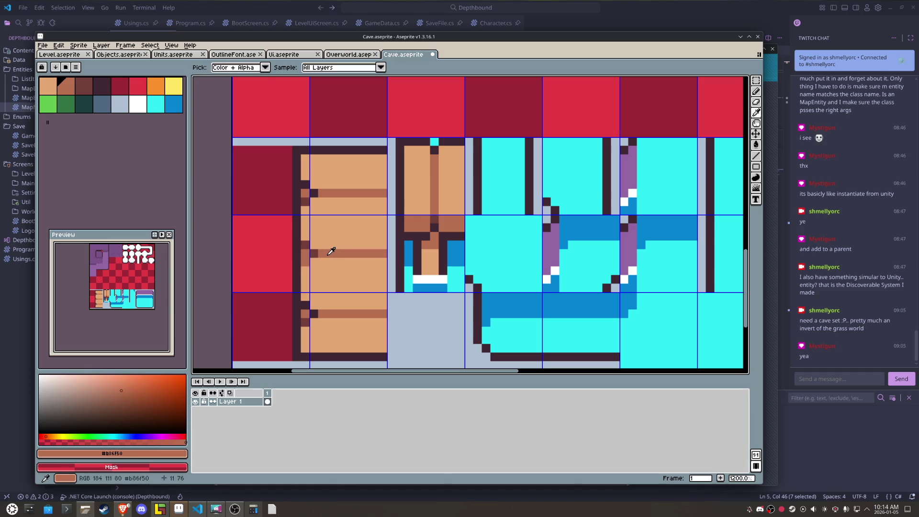
left_click(315, 251, "alt")
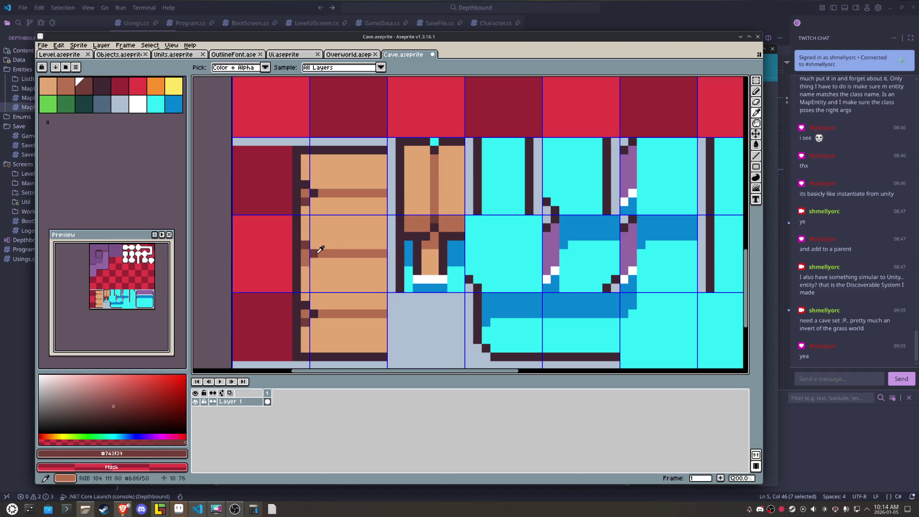
left_click(301, 260, "alt")
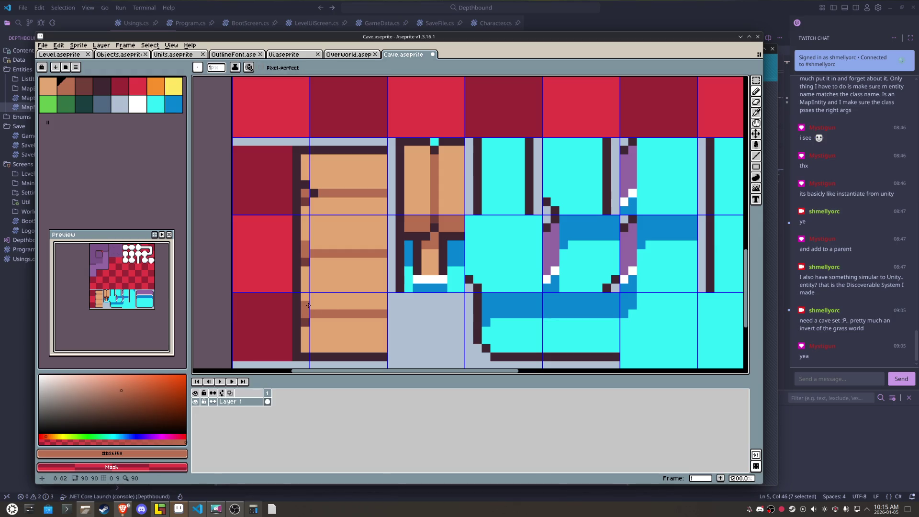
left_click(314, 193)
left_click(305, 185)
Step: Switch the drawing colour back to the dark outline #3f2832
left_click(299, 200, "alt")
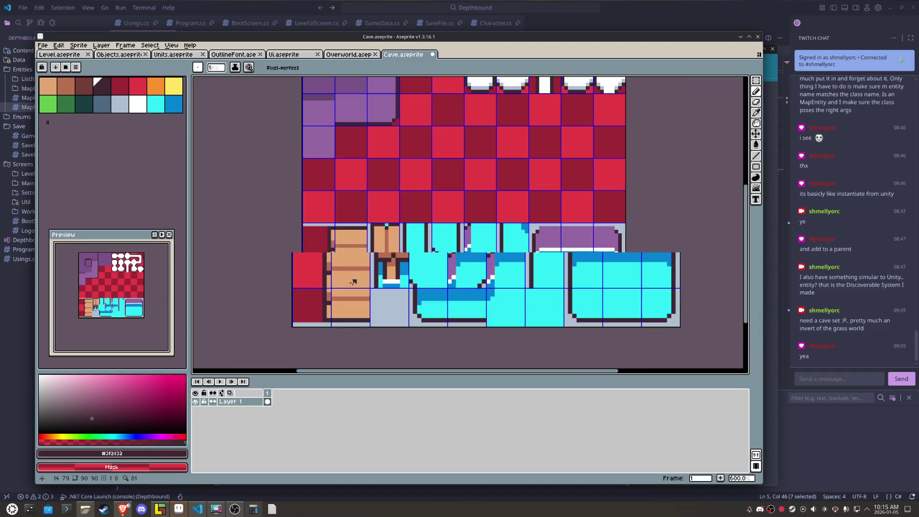
scroll(333, 301, "down", 4)
scroll(353, 281, "down", 1)
scroll(354, 281, "up", 4)
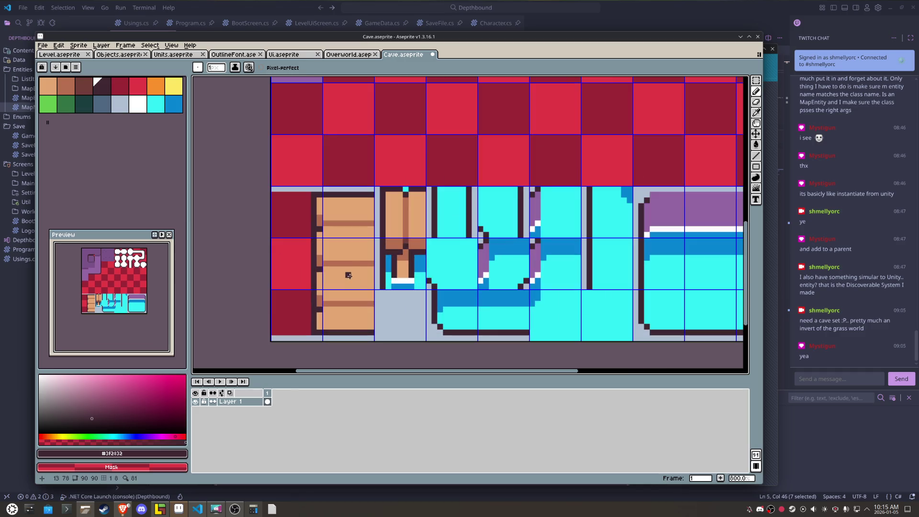
Step: Move the purple-and-white top strip onto the red tile left of the planks and patch its highlight
key("m")
mouse_move(685, 187)
left_mouse_down()
mouse_move(699, 235)
mouse_move(301, 221)
left_mouse_up()
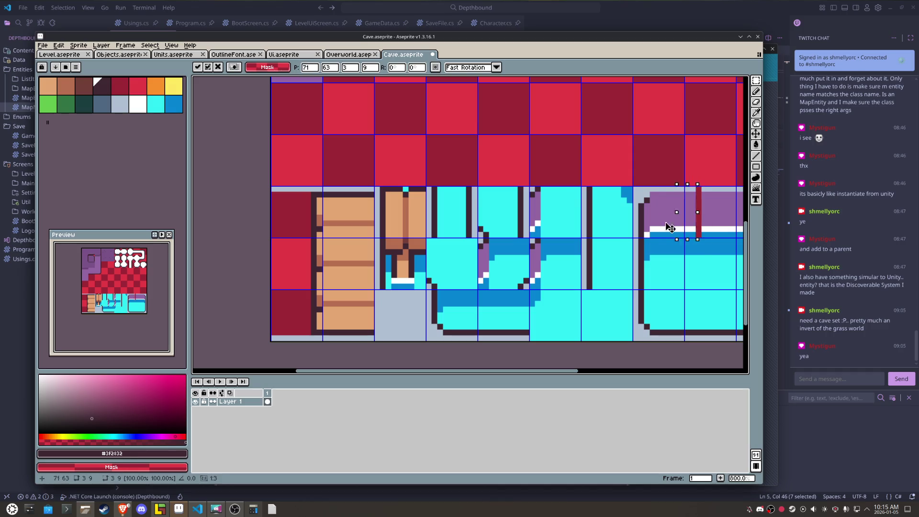
key("Right")
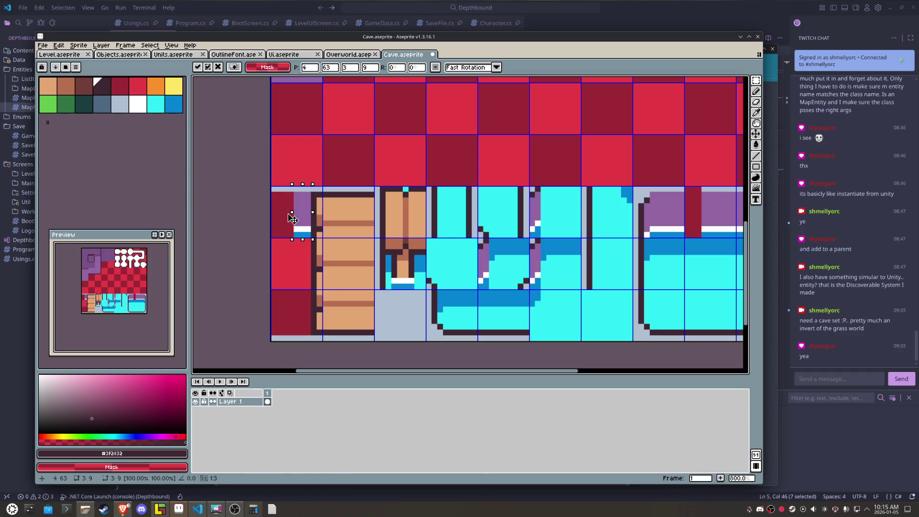
left_click_drag(293, 218, 280, 219)
key("Return")
scroll(299, 239, "up", 5)
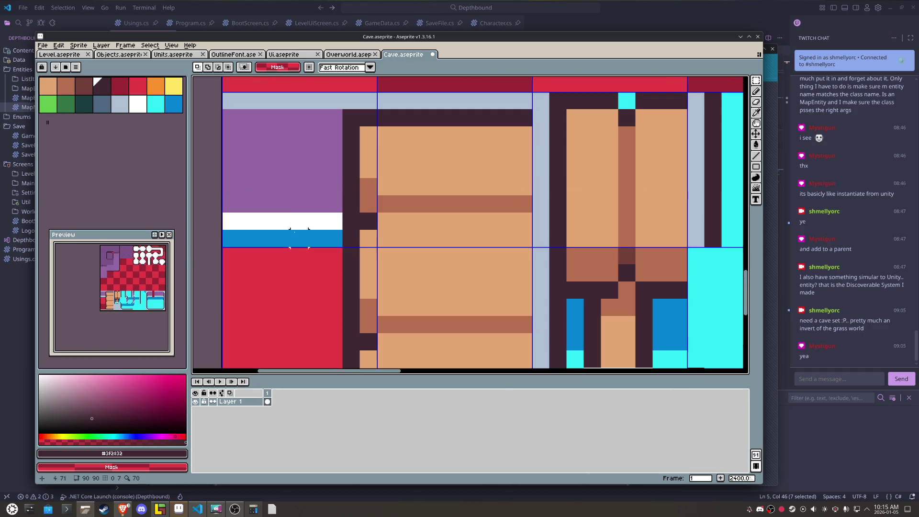
key("b")
left_click(323, 218, "alt")
left_click(350, 217)
Step: Fill the red tiles left of the planks with cyan water and outline their bottom dark
scroll(368, 278, "down", 5)
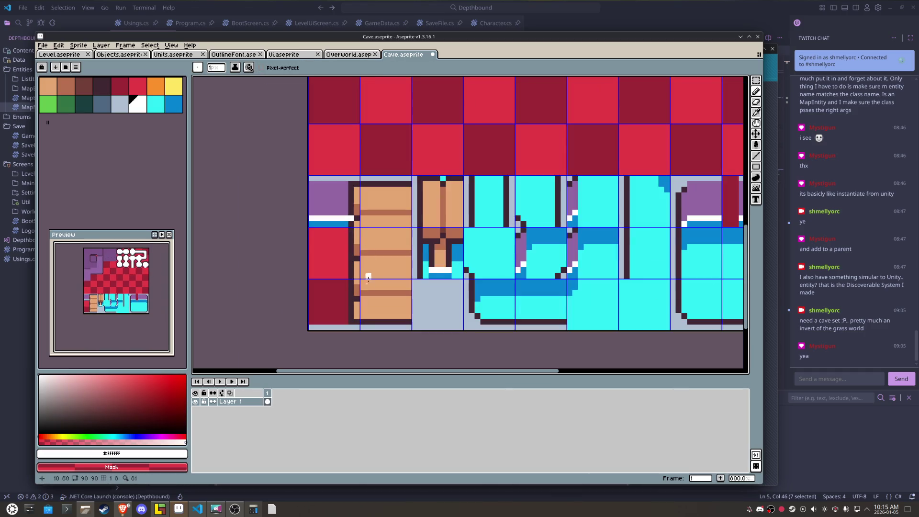
scroll(340, 287, "up", 3)
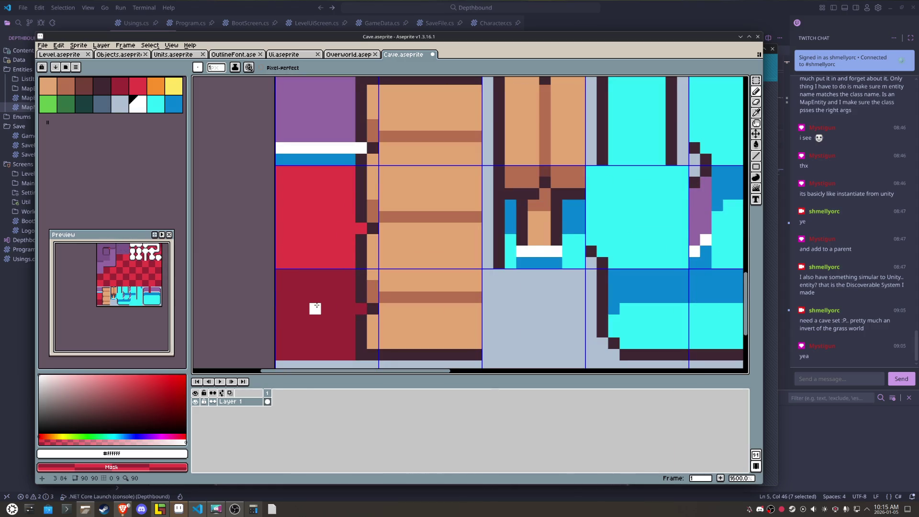
scroll(315, 306, "down", 3)
scroll(314, 307, "up", 1)
scroll(315, 307, "up", 1)
scroll(314, 306, "down", 1)
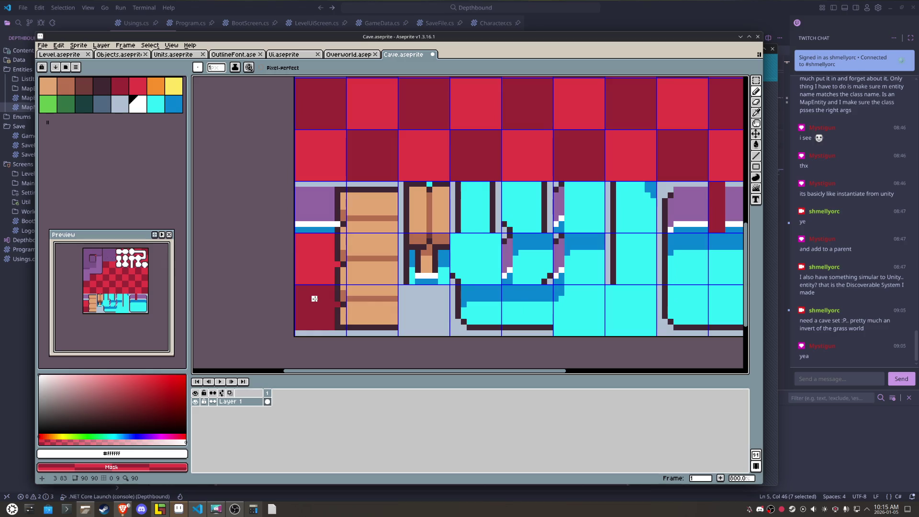
key("alt")
left_click(717, 268, "alt")
key("space")
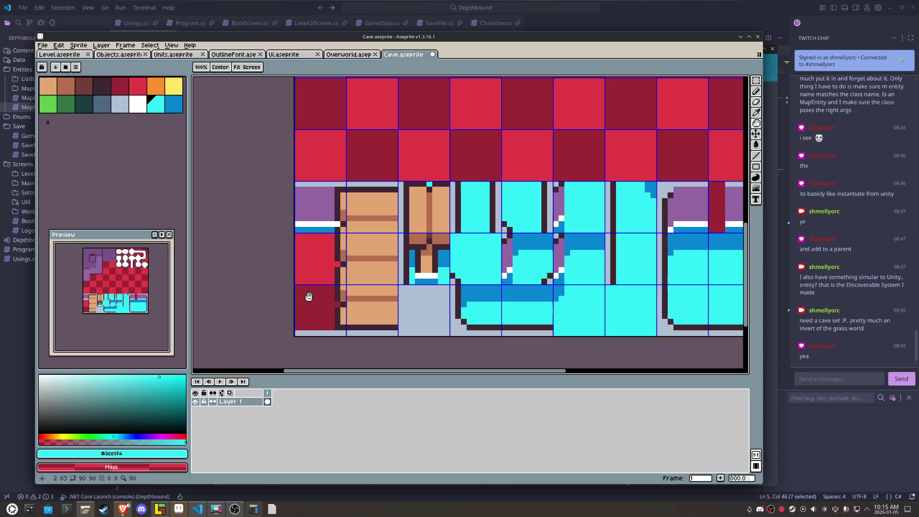
key("g")
key("b")
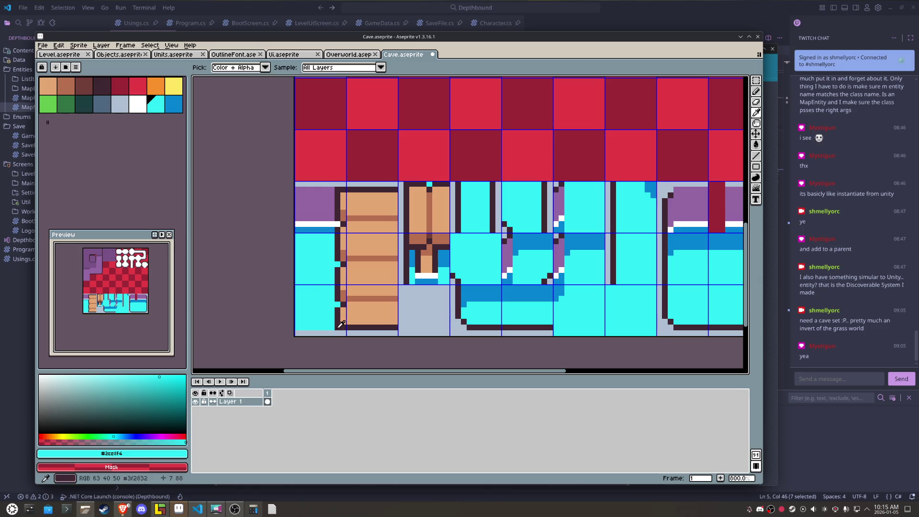
left_click(338, 319, "alt")
left_click_drag(336, 327, 299, 327)
Step: Save Cave.aseprite, export it to Cave.png, and pick a water tile from the reloaded tileset in LDtk
key("ctrl+s")
left_click(42, 46)
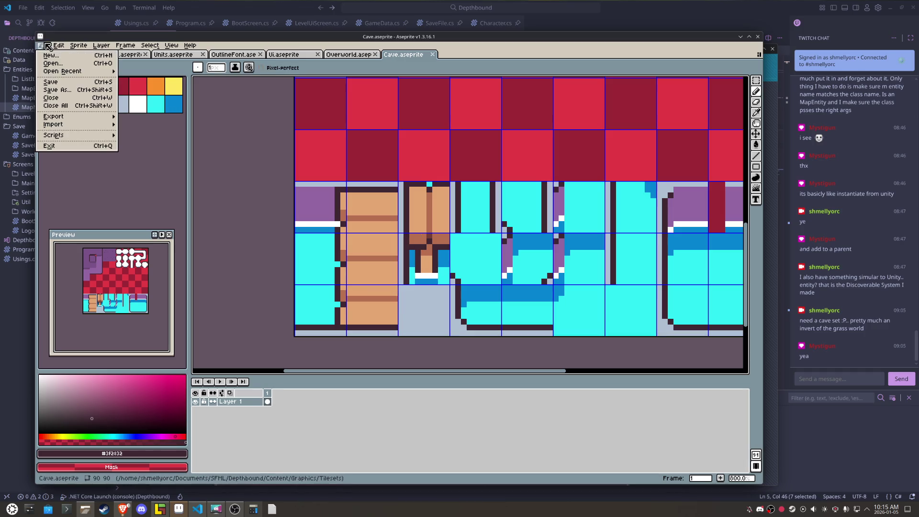
left_click(144, 125)
left_click(547, 337)
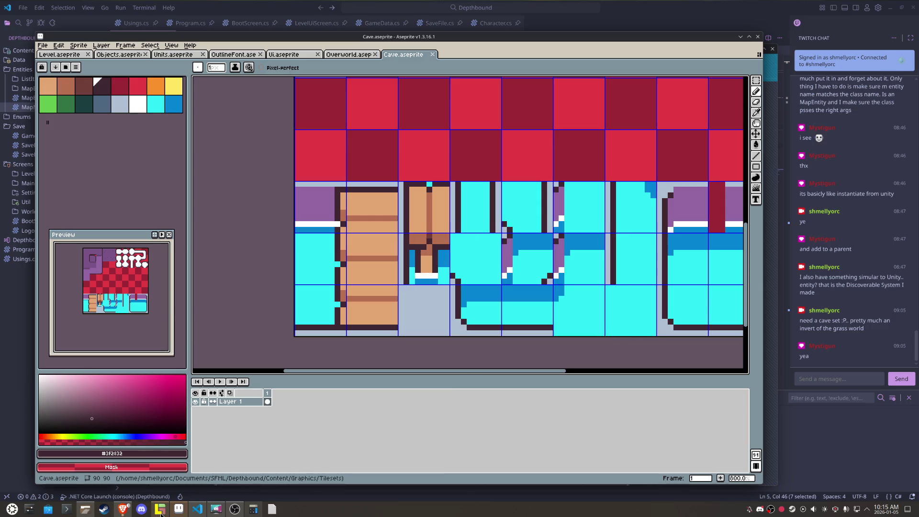
left_click(160, 510)
mouse_move(283, 344)
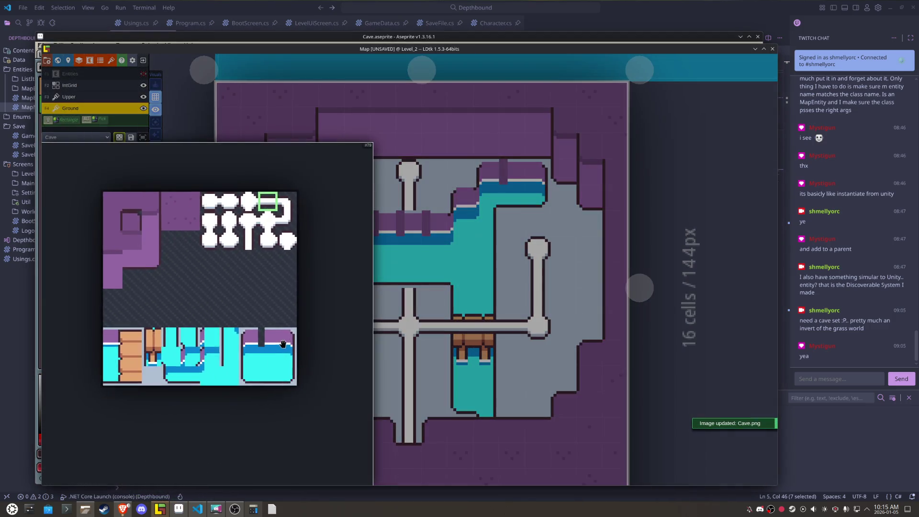
left_click(123, 344)
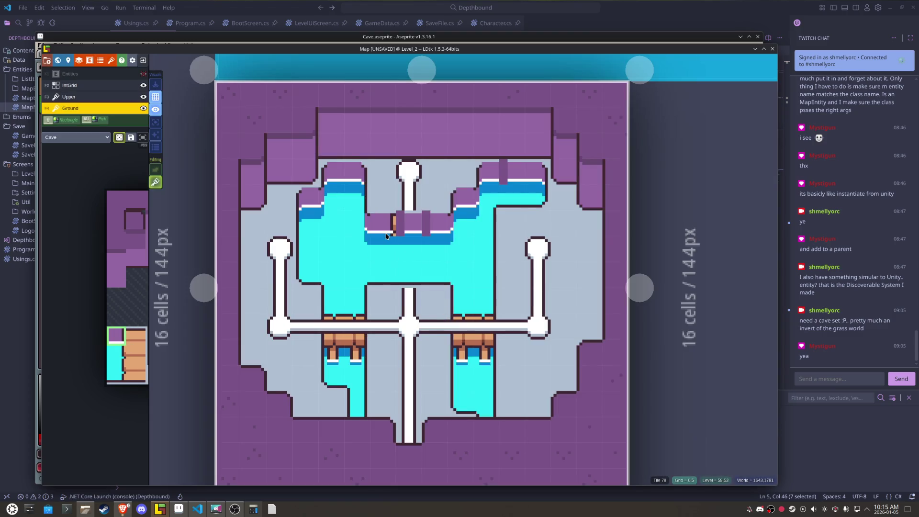
Step: Paint horizontally flipped water-edge tiles into the central cyan water
key("x")
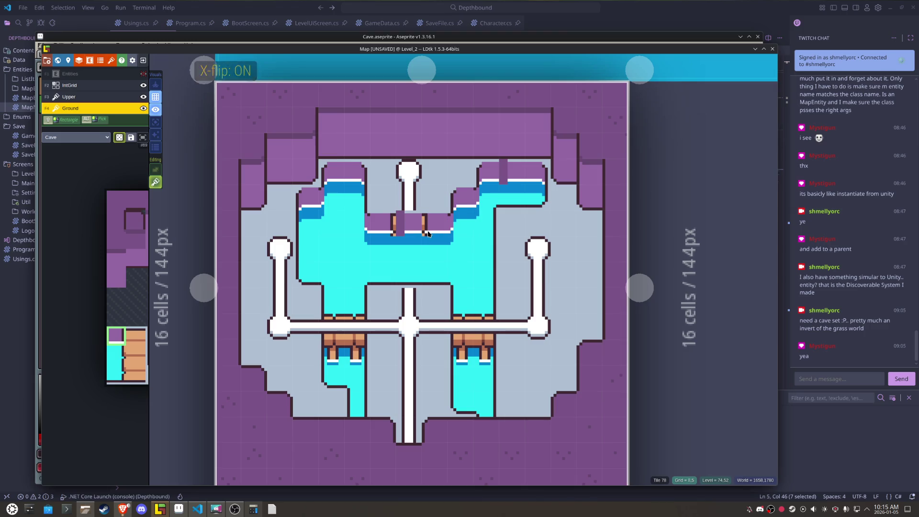
mouse_move(98, 314)
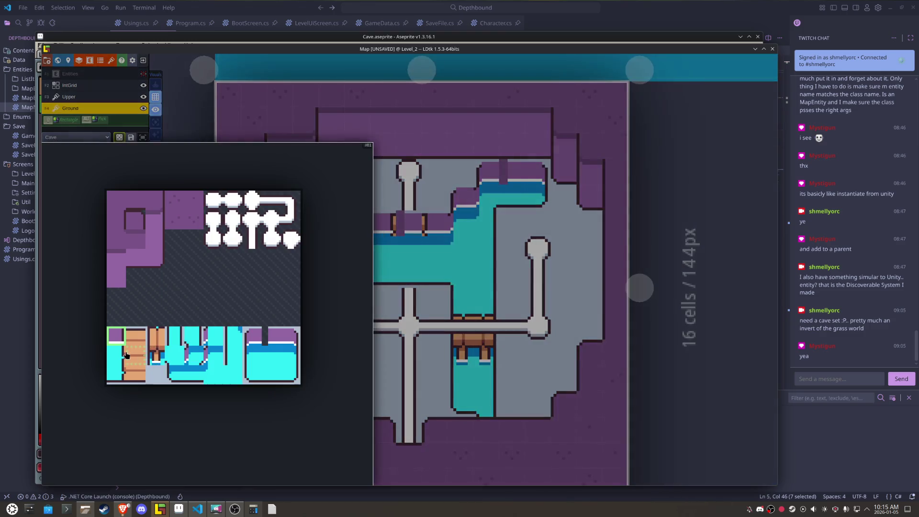
left_click(116, 355)
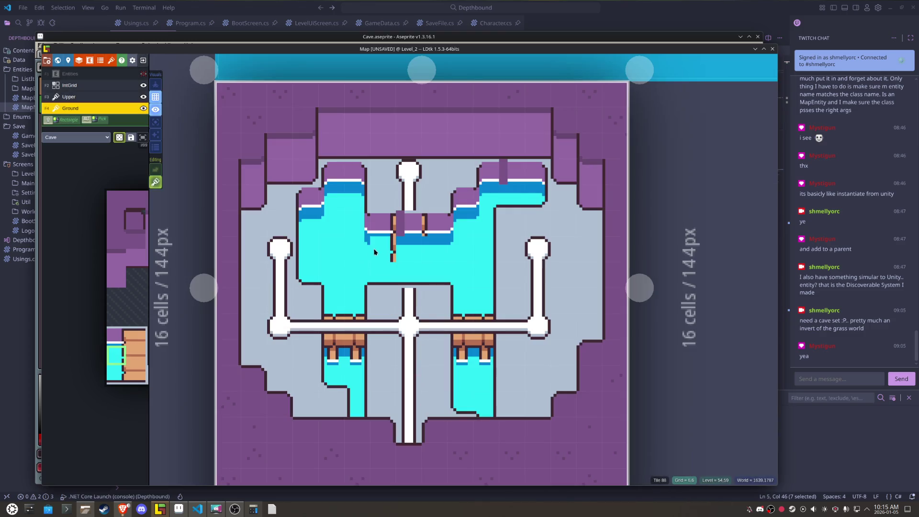
mouse_move(100, 362)
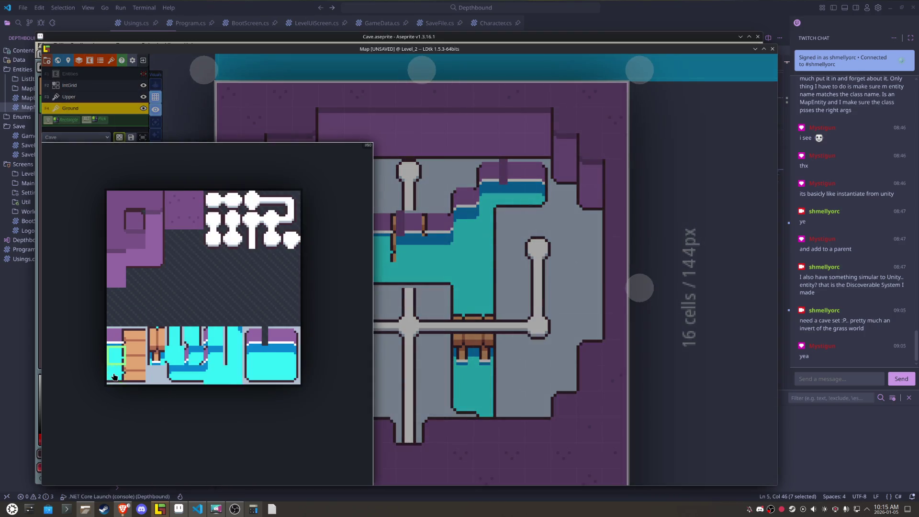
left_click(114, 377)
left_click(380, 269)
key("x")
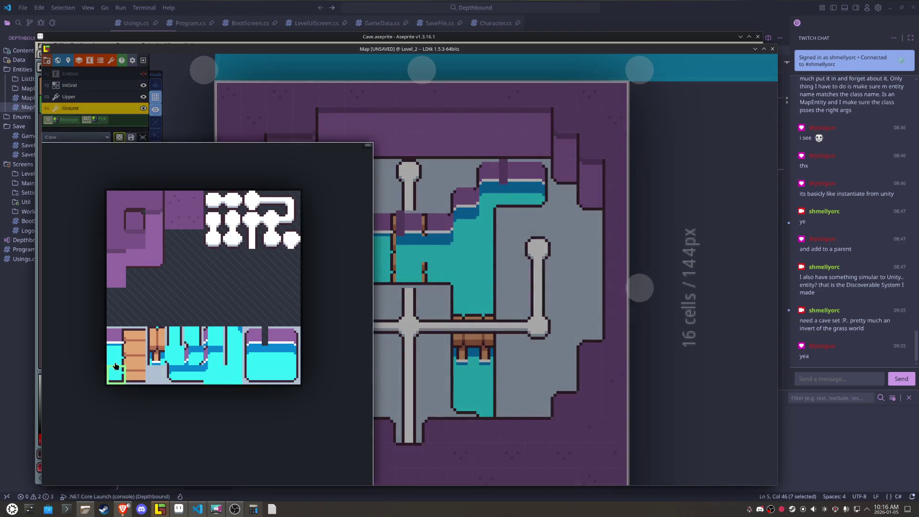
left_click(116, 363)
left_click(383, 275)
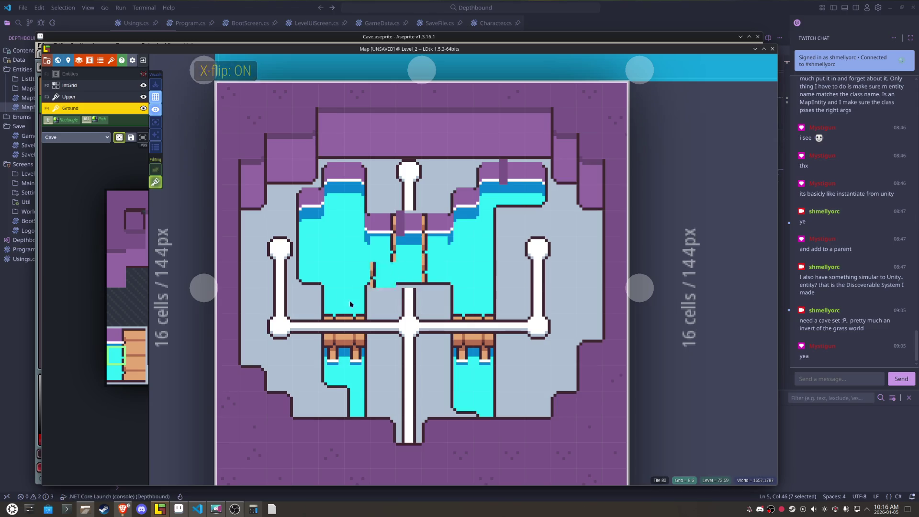
Step: Paint top and lower wooden plank tiles across the central water
left_click(134, 355)
left_click(409, 261)
left_click(137, 342)
left_click(408, 226)
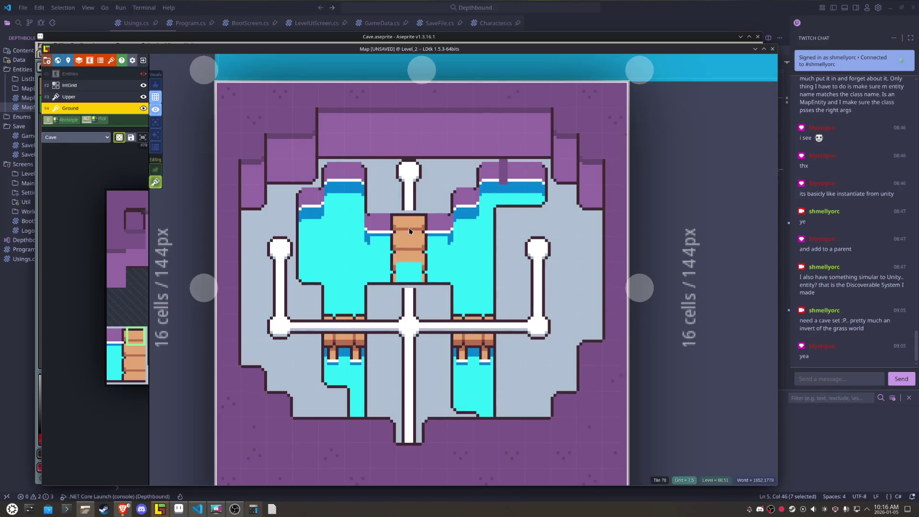
mouse_move(86, 335)
left_click(135, 374)
left_click(408, 272)
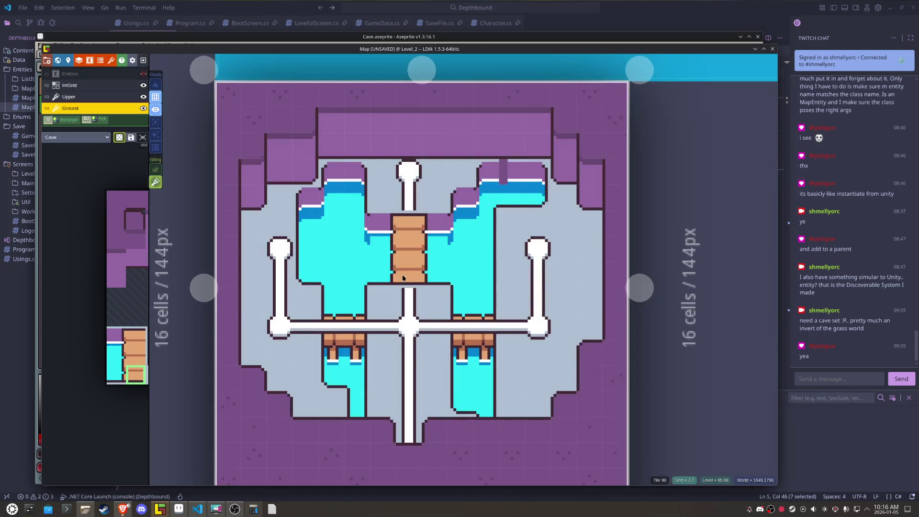
Step: Undo the ladder tiles and stamp the X-flipped tall plank block across the central water
mouse_move(129, 411)
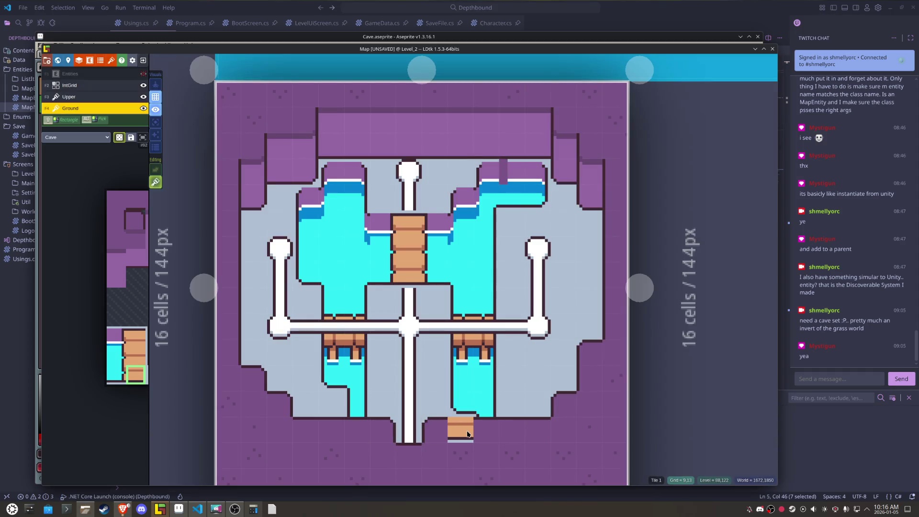
key("ctrl+z")
key("ctrl+z")
key("ctrl+z")
key("ctrl+z")
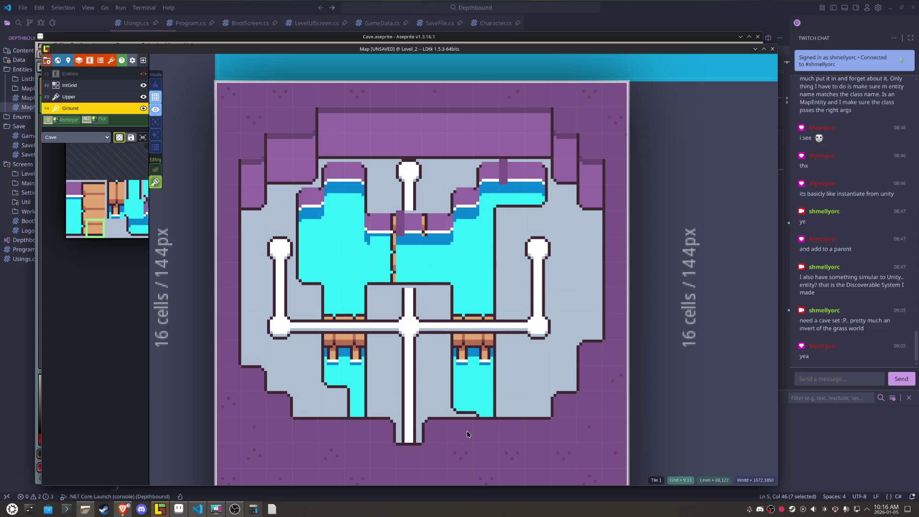
key("ctrl+z")
key("ctrl+z")
key("ctrl+z")
key("ctrl+z")
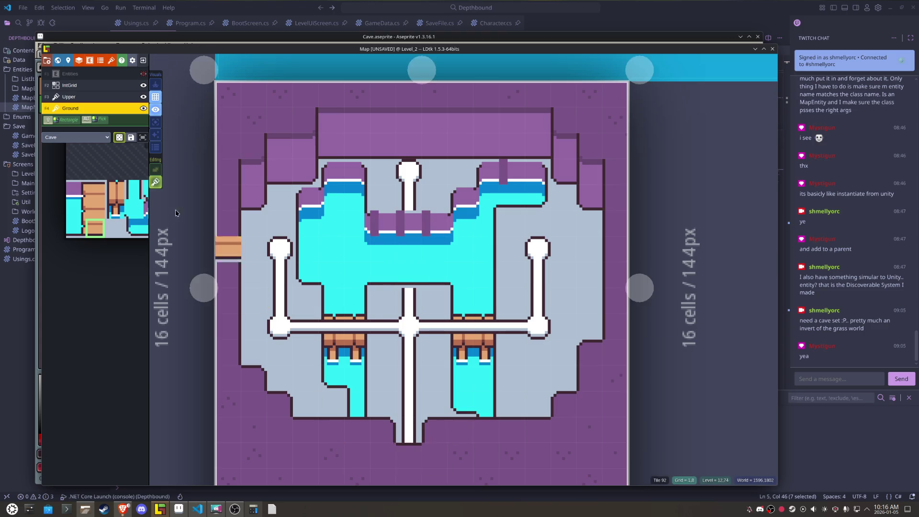
mouse_move(267, 285)
key("s")
left_click_drag(73, 232, 74, 185)
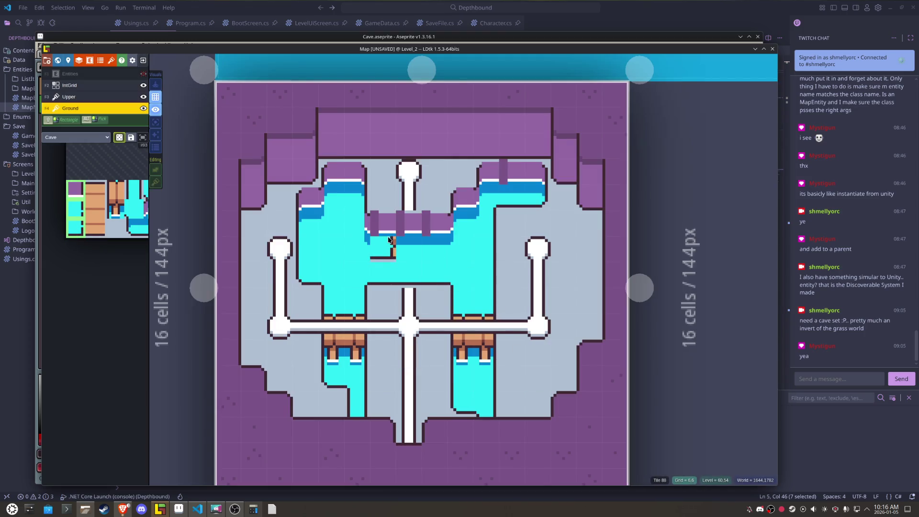
key("r")
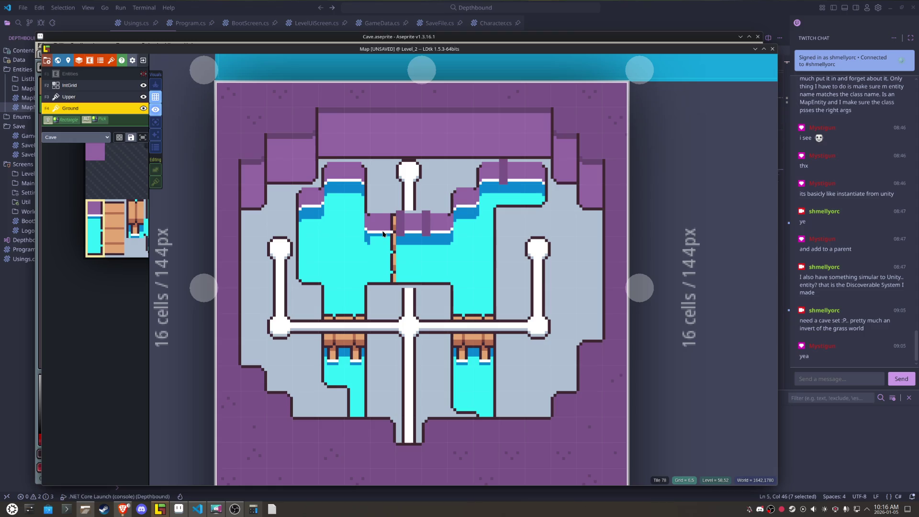
key("x")
left_click(397, 234)
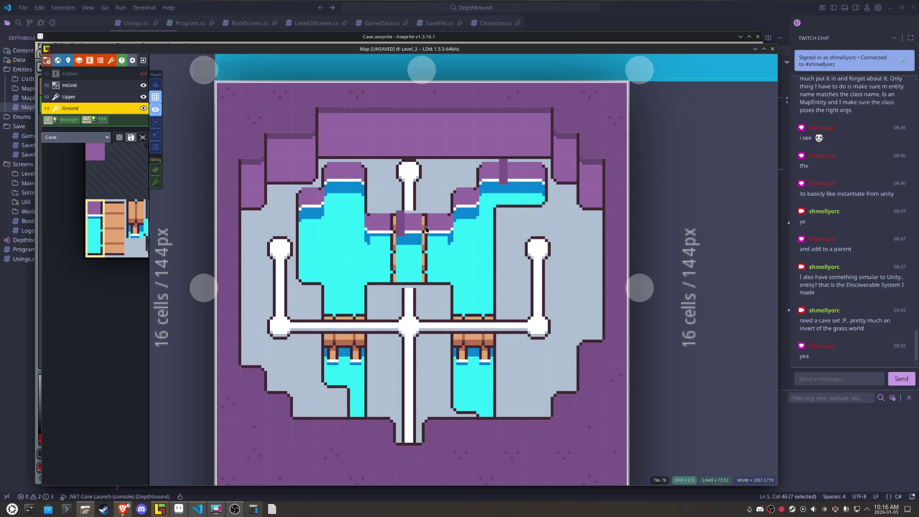
mouse_move(139, 235)
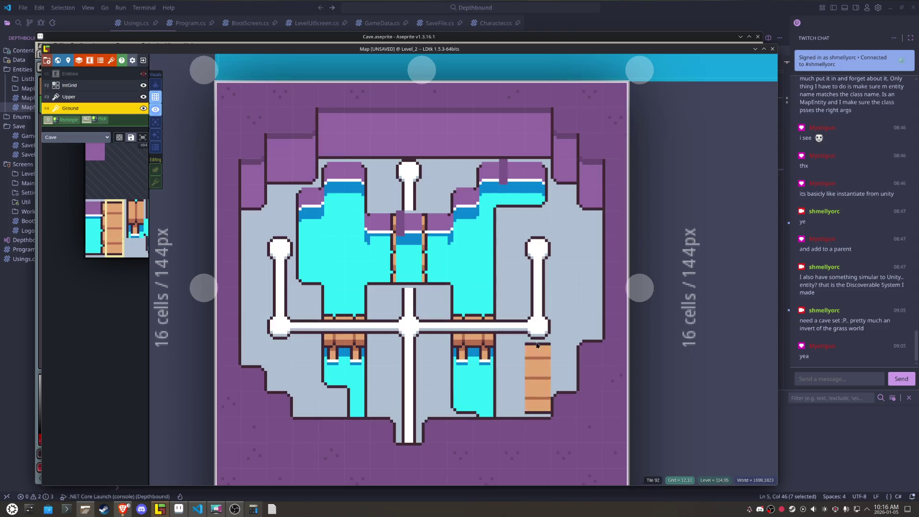
left_click(413, 230)
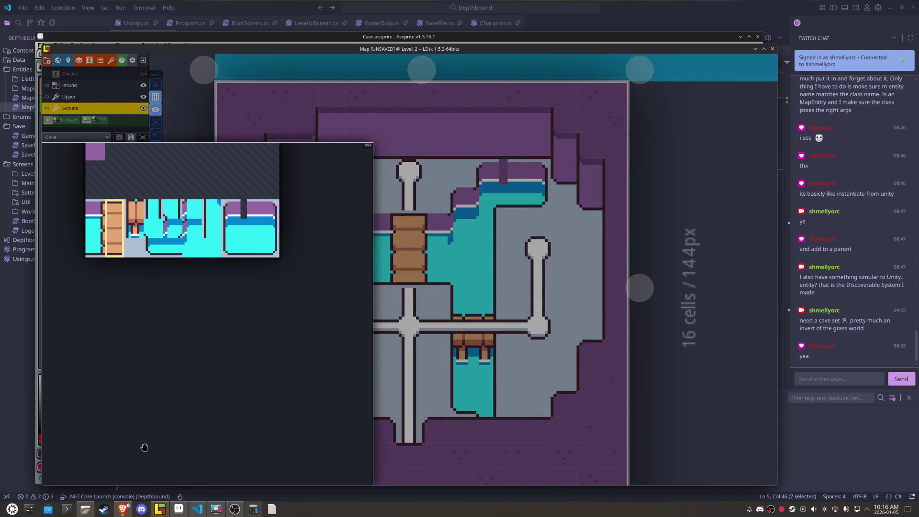
left_click(179, 509)
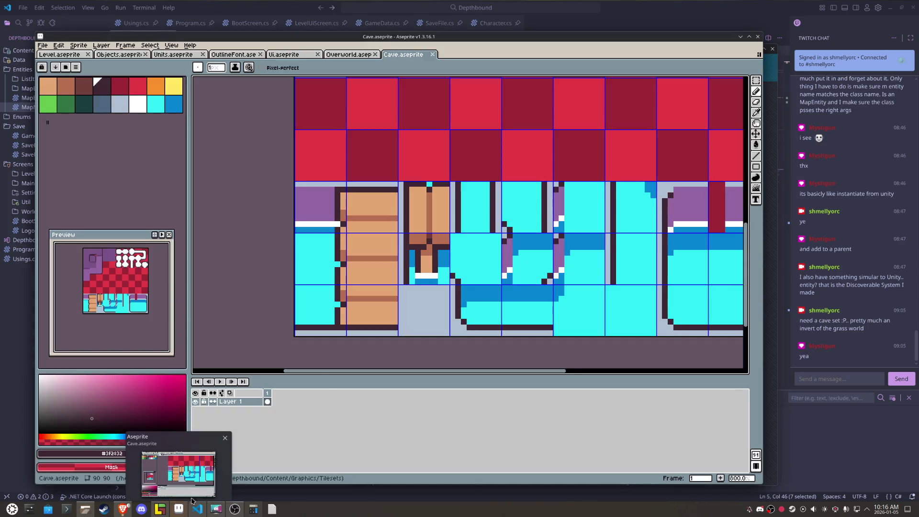
Step: Try marquee-stretching pixel strips on the water and purple tiles, cancel, and save Cave.aseprite
key("m")
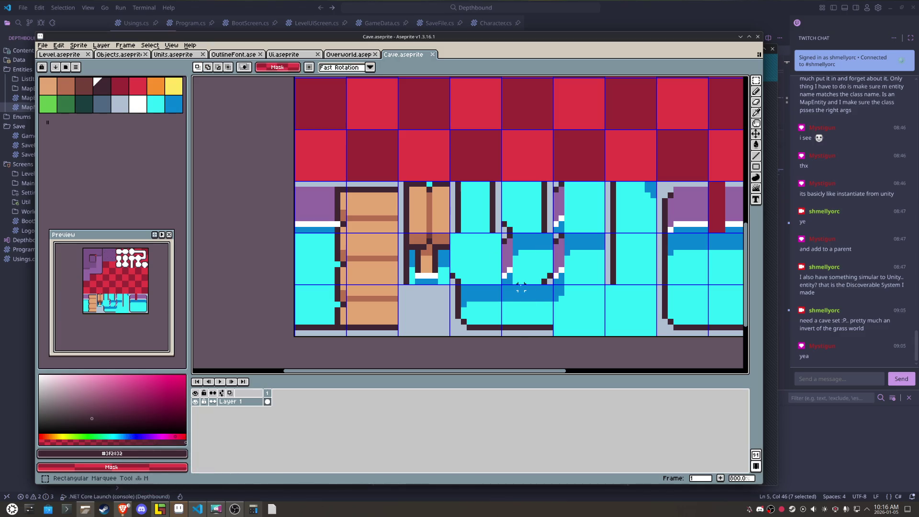
mouse_move(504, 288)
left_mouse_down()
mouse_move(519, 312)
mouse_move(307, 245)
left_mouse_up()
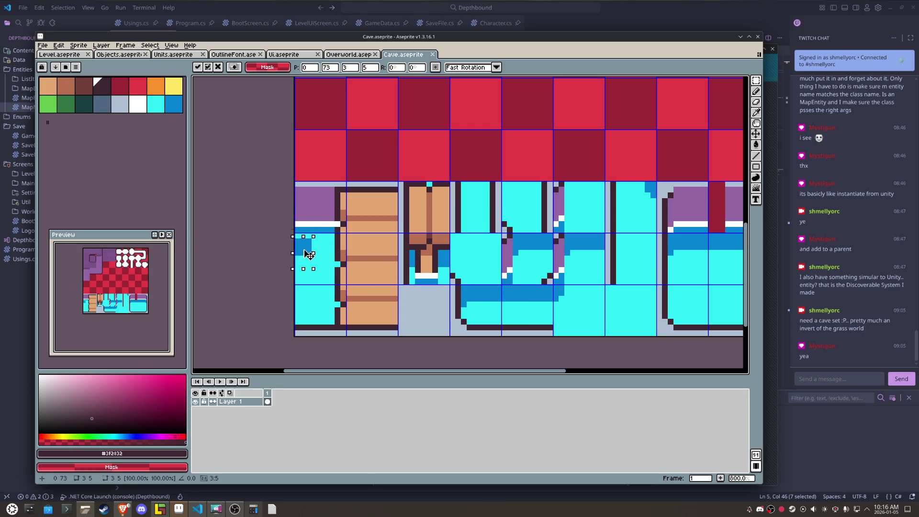
left_click_drag(314, 241, 338, 242)
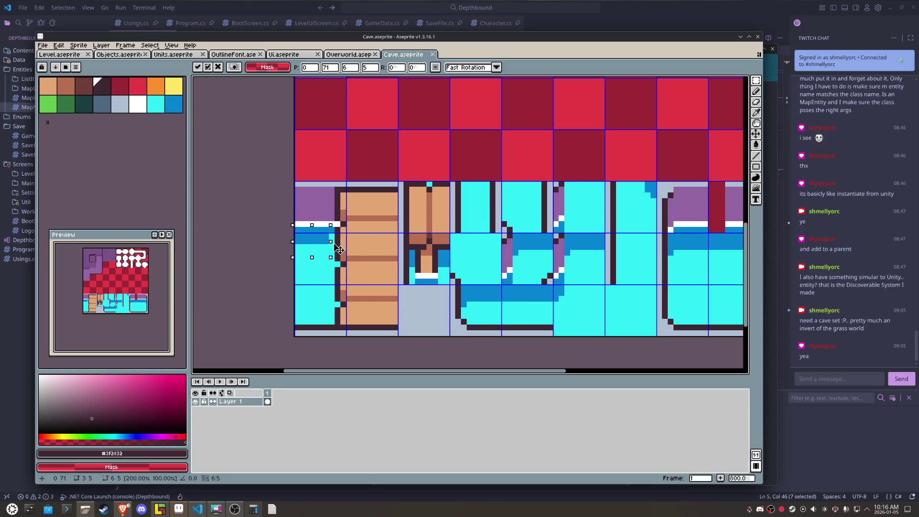
left_click_drag(693, 225, 554, 237)
left_click_drag(604, 196, 607, 270)
left_click_drag(606, 231, 572, 234)
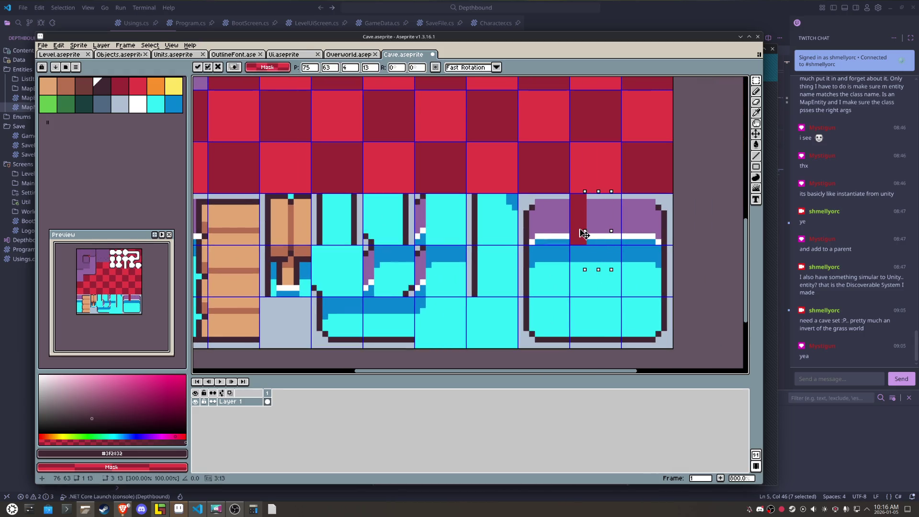
key("Escape")
key("ctrl+s")
Step: Export the tileset as Cave.png and check it in LDtk
left_click(43, 45)
mouse_move(77, 118)
left_click(132, 118)
left_click(557, 338)
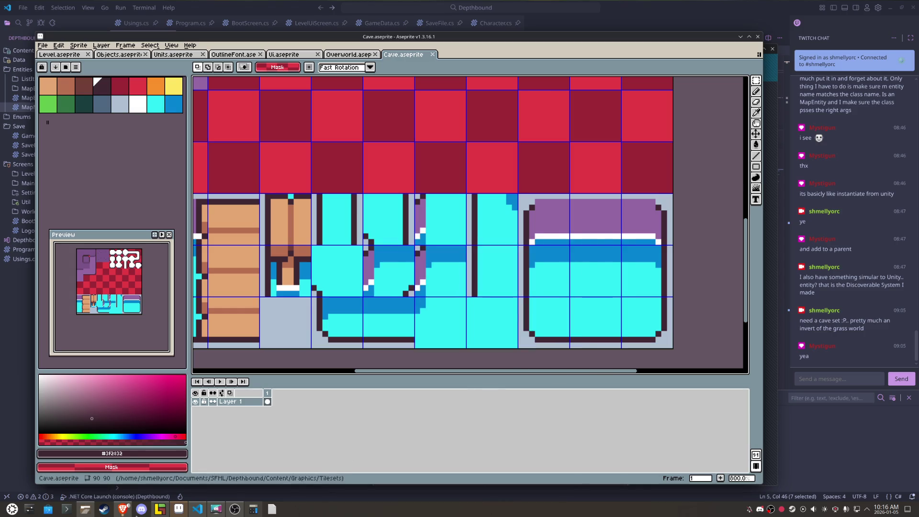
left_click(160, 509)
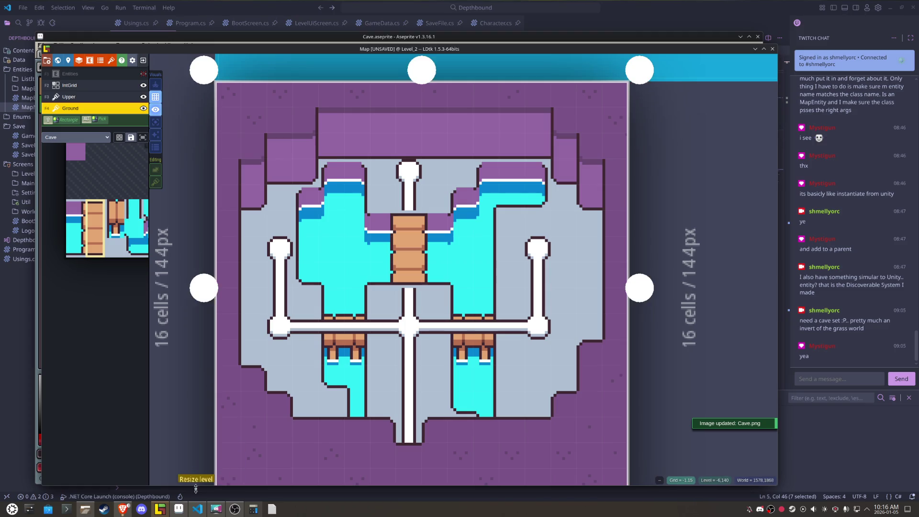
left_click(162, 513)
Step: Pencil a row of blue water pixels onto the tile and save the tileset
scroll(419, 247, "down", 2)
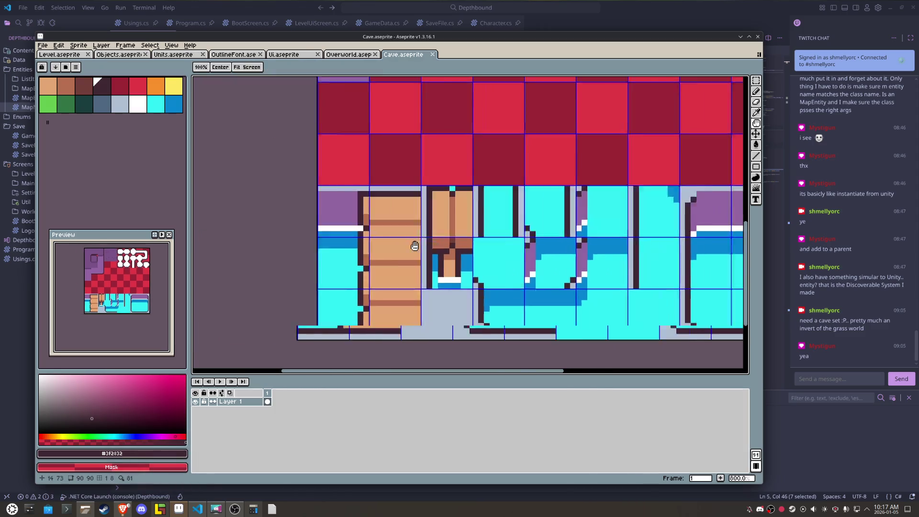
key("b")
left_click(419, 246, "alt")
left_click_drag(411, 252, 379, 253)
key("ctrl+s")
left_click(43, 45)
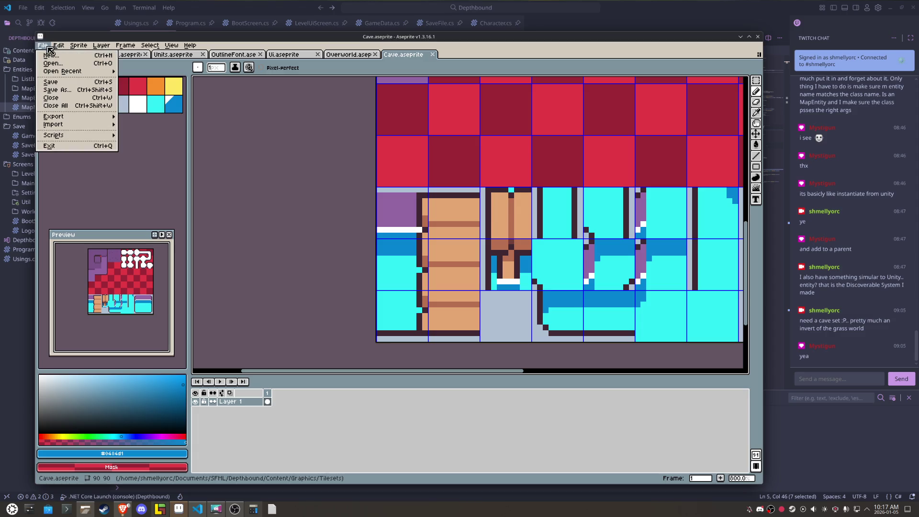
Step: Export the tileset to Cave.png via File > Export As
left_click(148, 117)
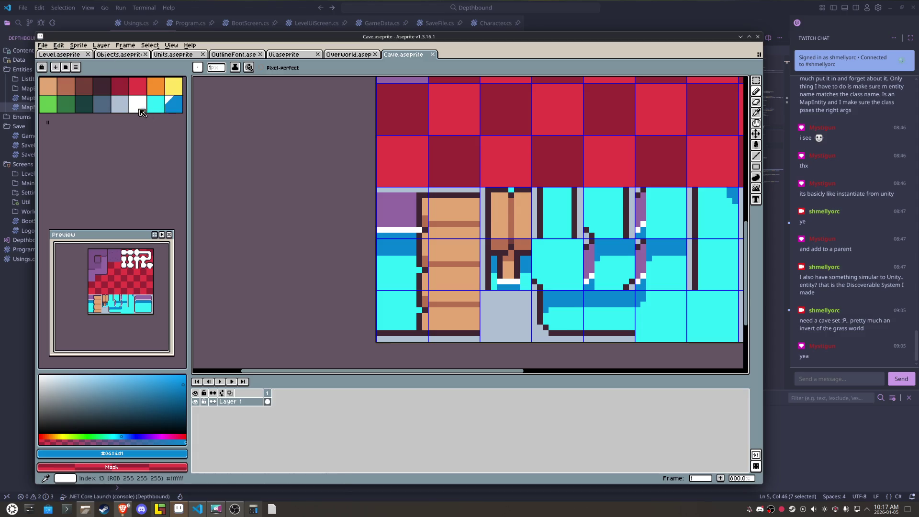
left_click(43, 45)
mouse_move(71, 115)
left_click(149, 118)
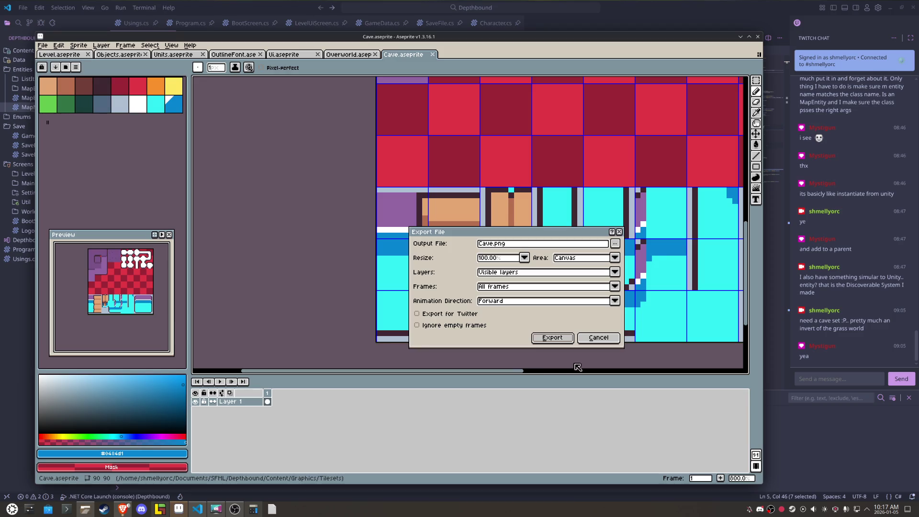
left_click(553, 338)
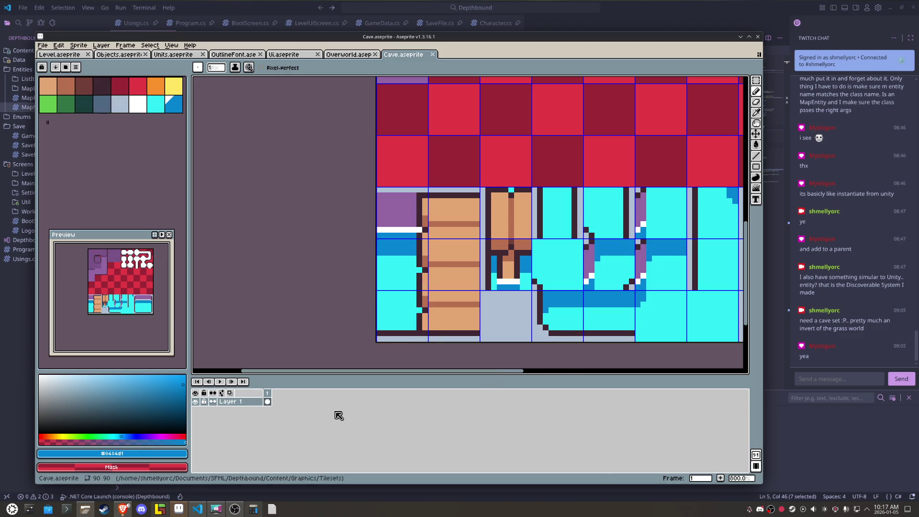
Step: Redraw the plank tile's top row dark with a tan row beneath, and save
key("i")
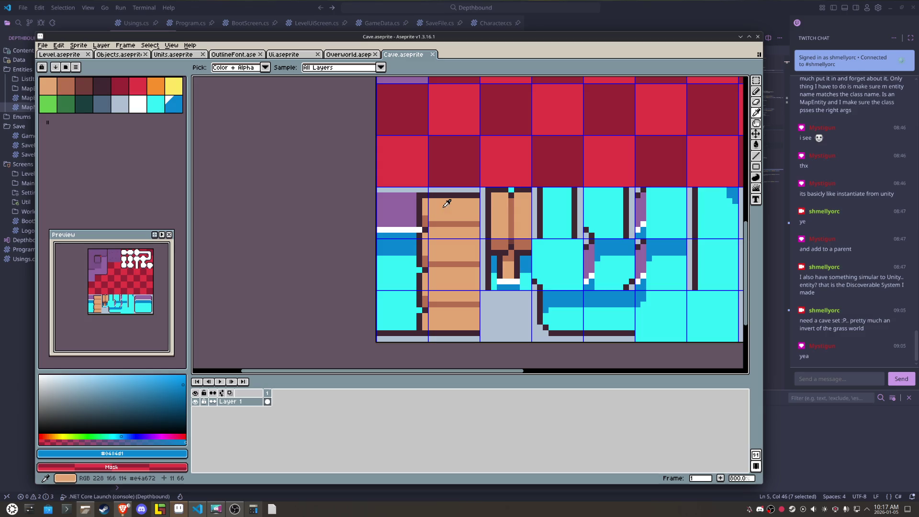
left_click(443, 197)
scroll(441, 194, "up", 1)
left_click_drag(408, 187, 515, 186)
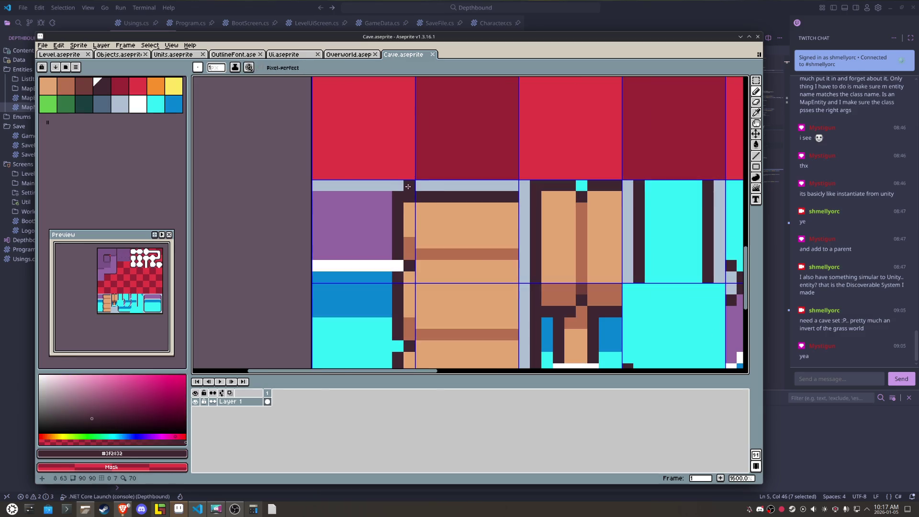
left_click(451, 211, "alt")
left_click_drag(409, 197, 515, 197)
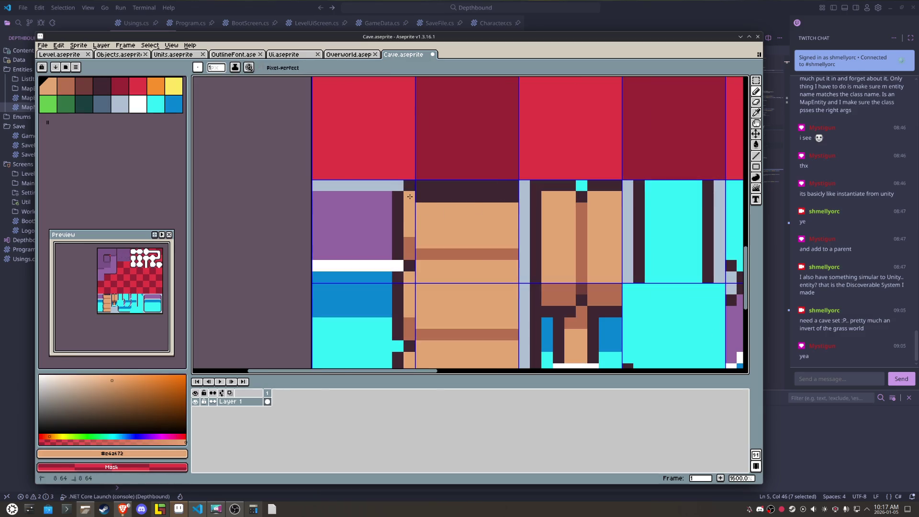
key("ctrl+s")
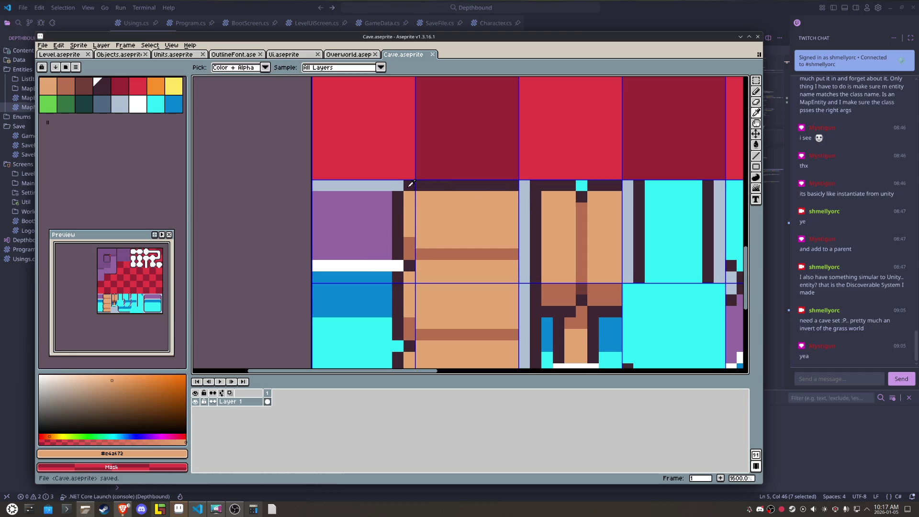
Step: Touch up the plank tile's edge and corner pixels in dark brown and save
left_click(383, 204, "alt")
left_click(395, 195)
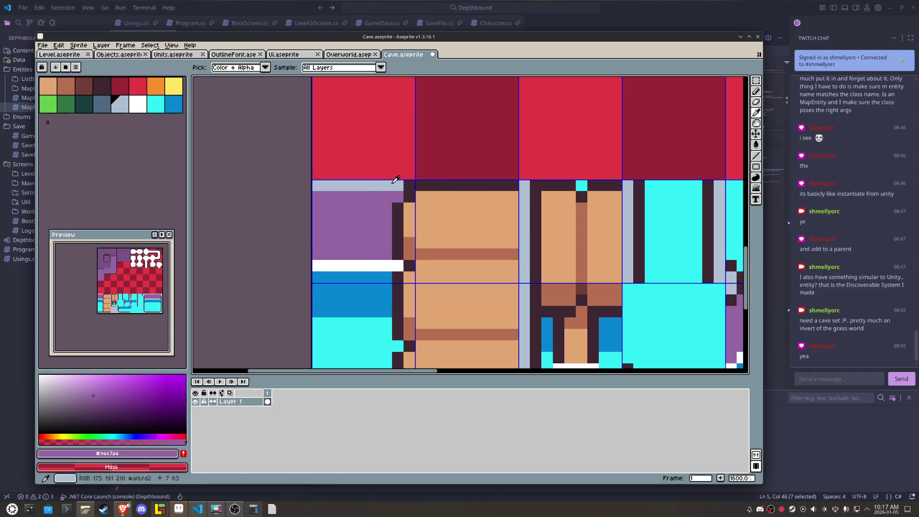
left_click(396, 185, "alt")
left_click(410, 185)
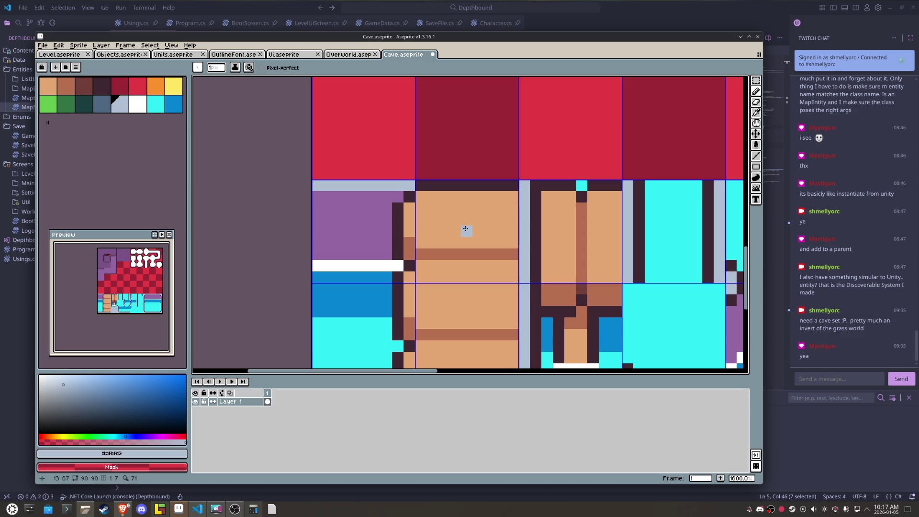
left_click(398, 208, "alt")
left_click(397, 197)
left_click(409, 186)
left_click(409, 208, "alt")
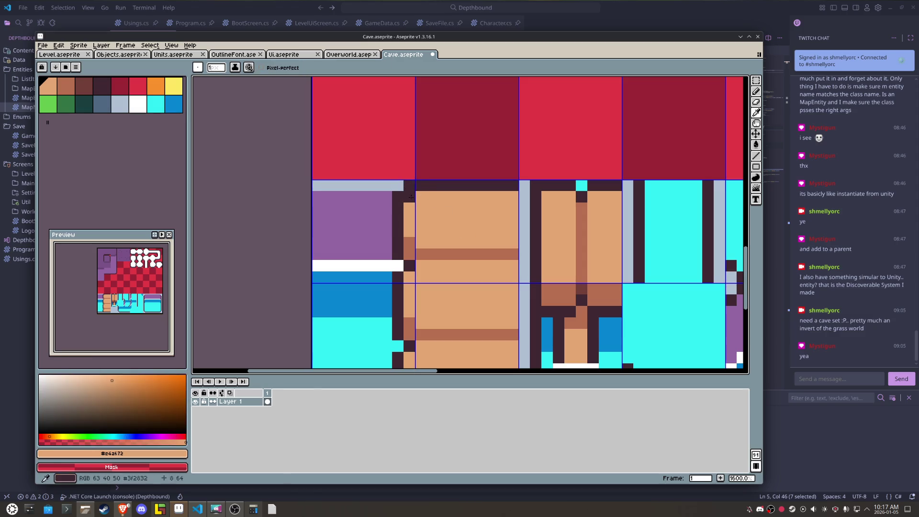
key("ctrl+s")
Step: Re-export Cave.png and view the updated tileset in LDtk
left_click(43, 45)
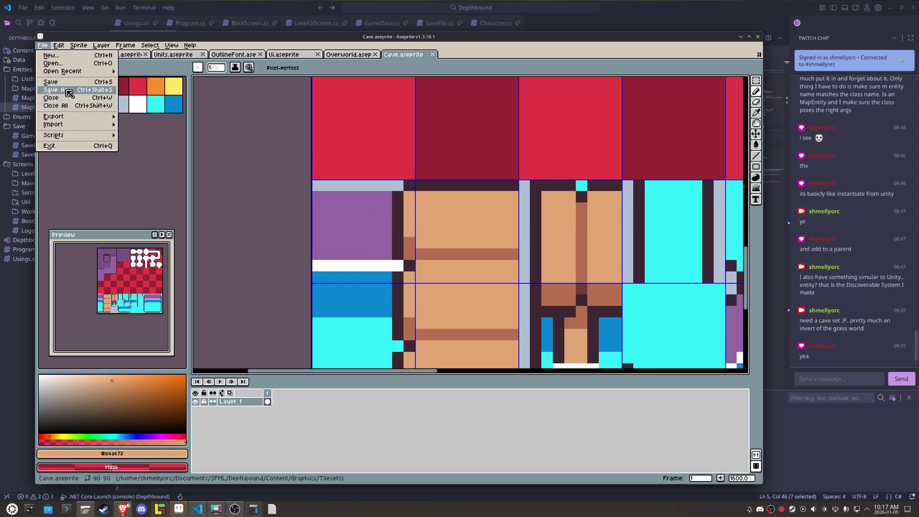
mouse_move(74, 117)
left_click(134, 120)
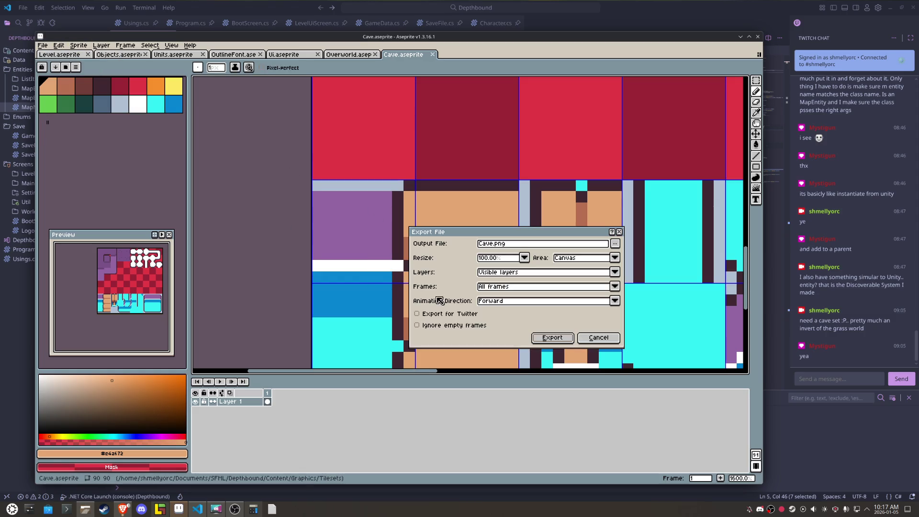
left_click(564, 340)
left_click(158, 508)
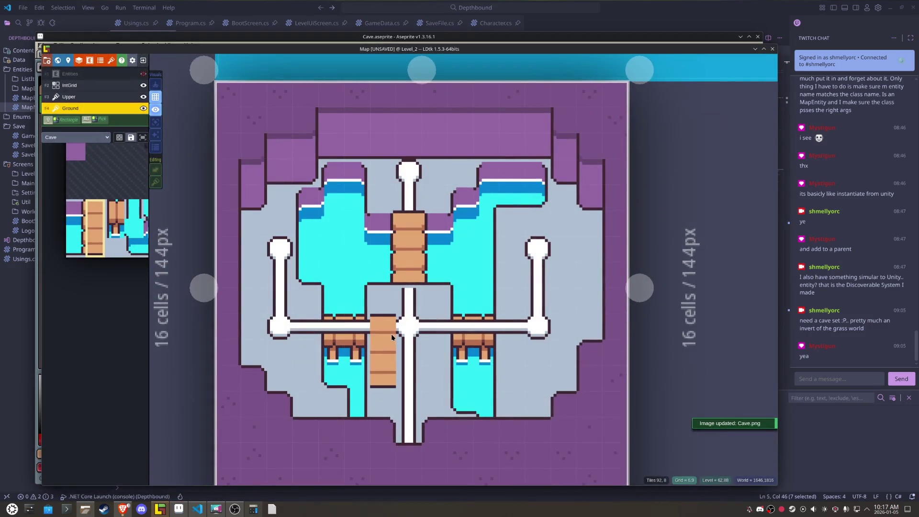
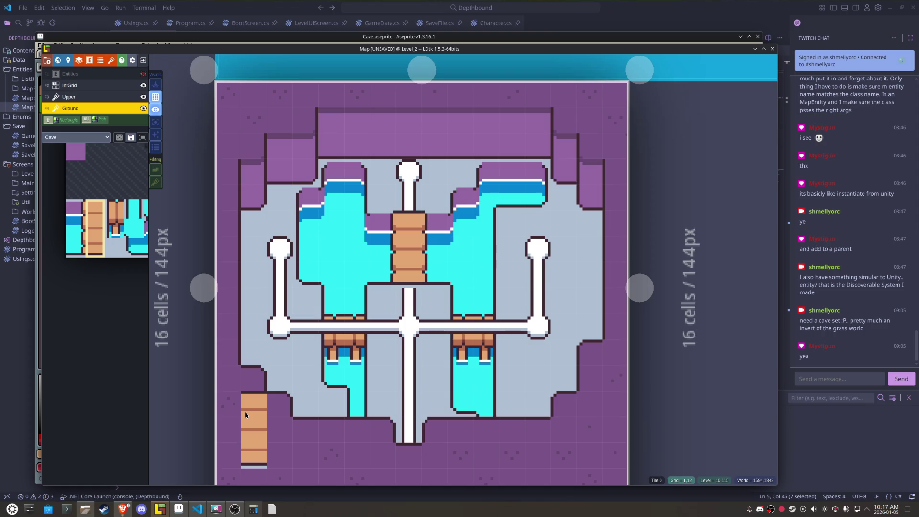
Step: Minimize LDtk's Level_2 window so the Cave.aseprite tileset comes forward
mouse_move(163, 513)
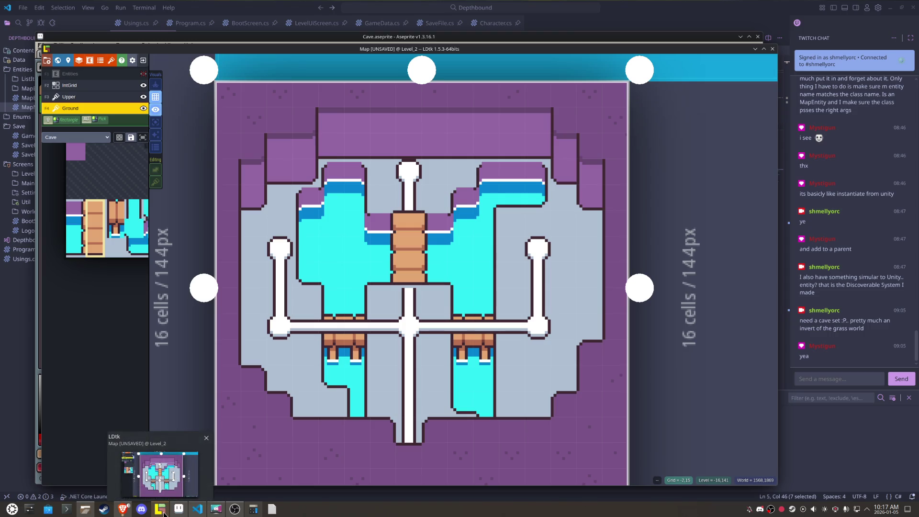
left_click(164, 514)
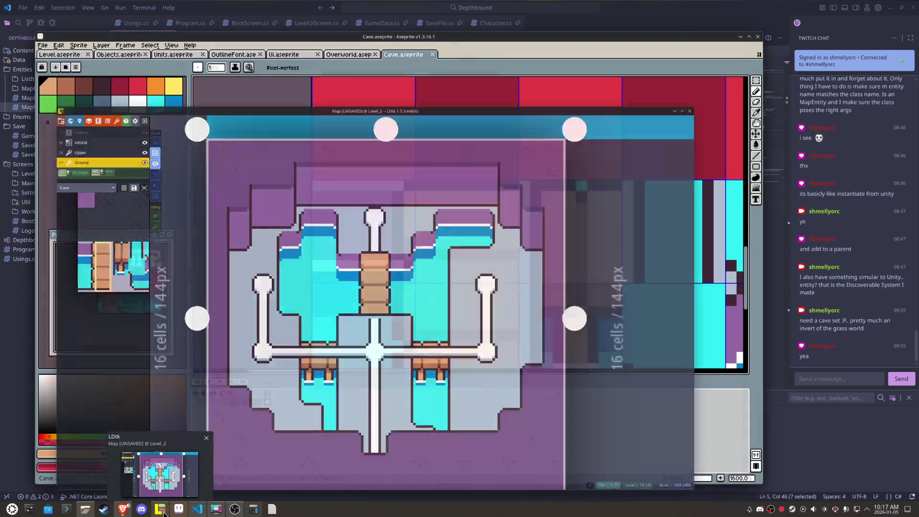
Step: Paint a dark outline, a purple row and a light-blue top row on the plank tile
left_click(406, 203, "alt")
left_click(410, 208)
left_click(513, 207, "shift")
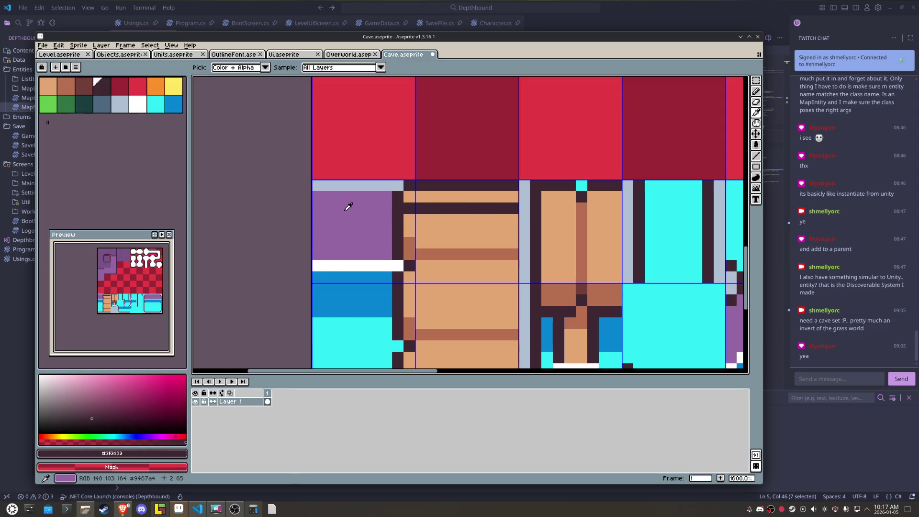
left_click(377, 202, "alt")
left_click_drag(383, 197, 511, 199)
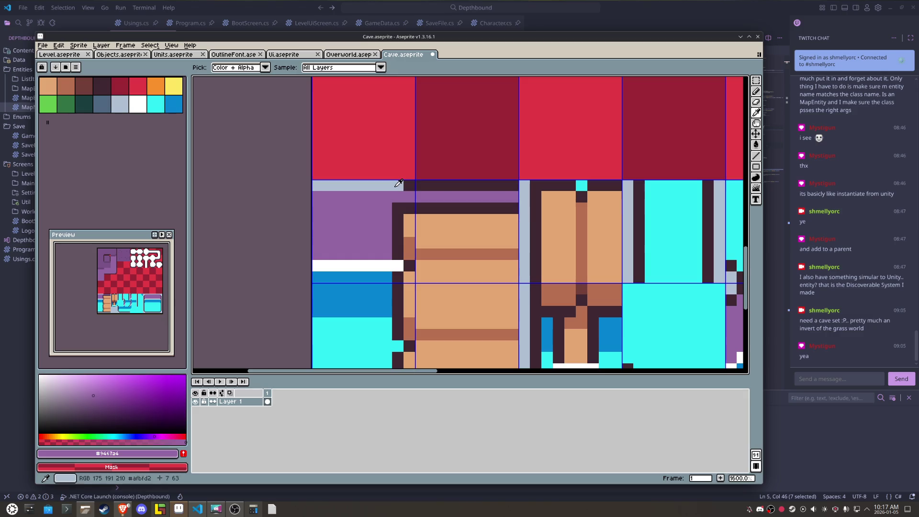
left_click(398, 185, "alt")
left_click_drag(410, 185, 513, 185)
left_click(352, 196)
key("ctrl+z")
Step: Repaint the plank tile's outline row tan, keeping one dark pixel at its end
left_click(343, 202, "alt")
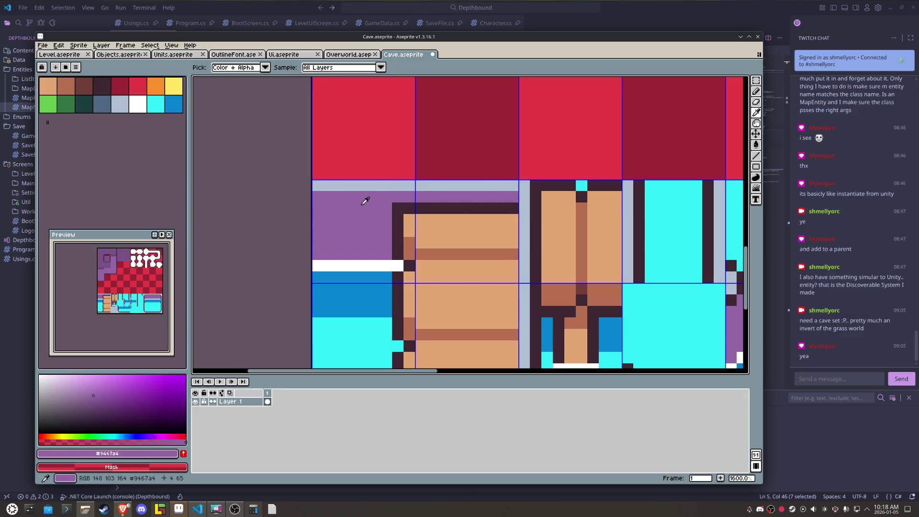
left_click(398, 208)
left_click(421, 217, "alt")
left_click_drag(409, 208, 513, 208)
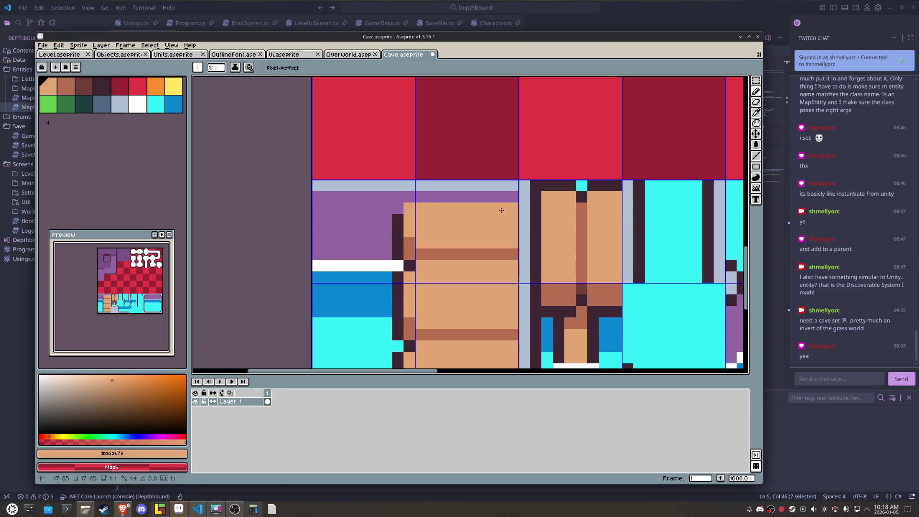
left_click(401, 219, "alt")
left_click(398, 208)
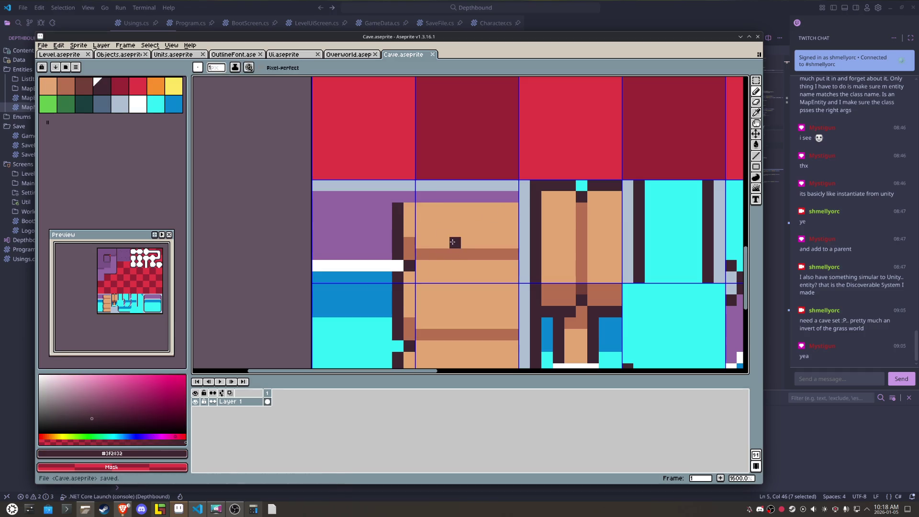
Step: Export the tileset over the existing Cave.png and bring LDtk back to the front
left_click(42, 45)
mouse_move(106, 118)
left_click(139, 117)
left_click(552, 337)
key("Return")
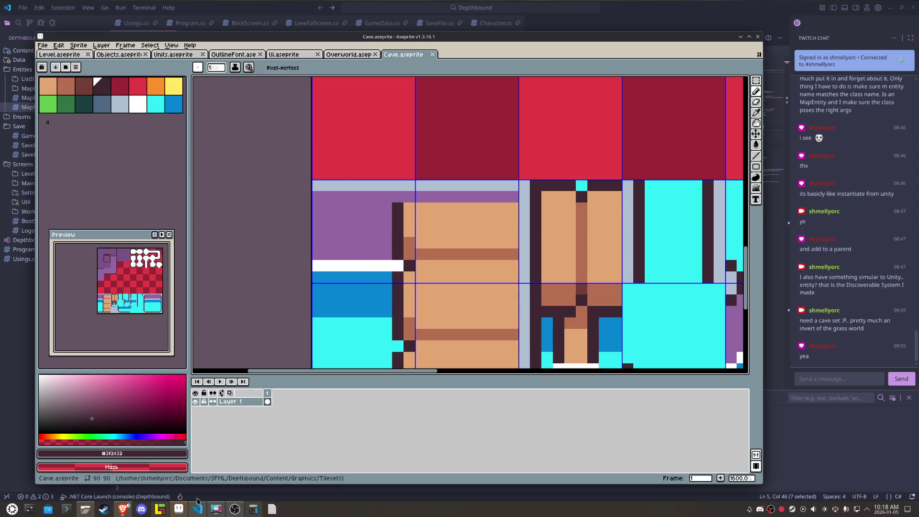
left_click(159, 509)
mouse_move(112, 326)
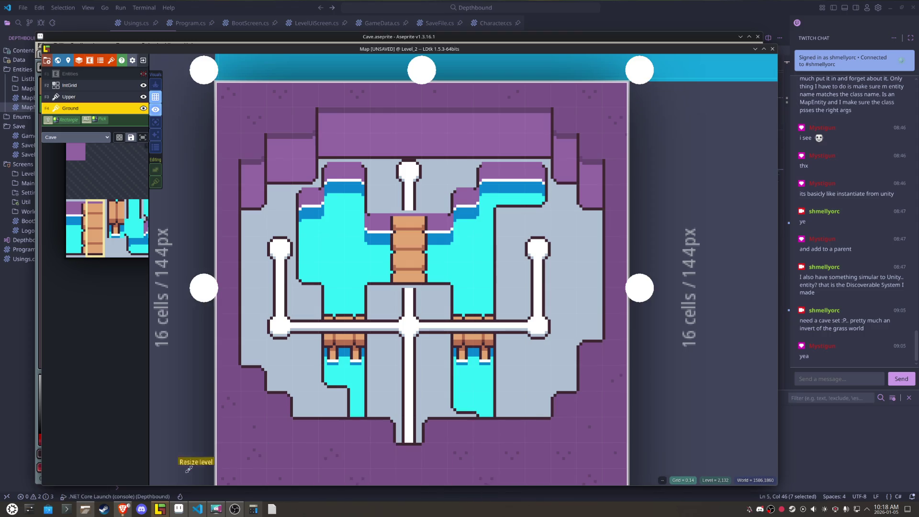
Step: Switch back to Cave.aseprite in Aseprite and zoom the canvas view
left_click(178, 508)
scroll(431, 215, "down", 3)
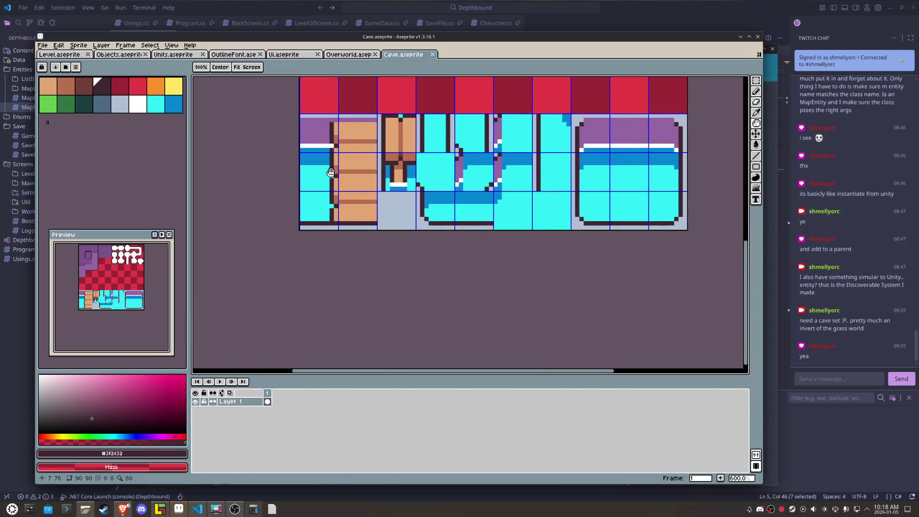
Step: Recolour the stray dark pixel in the water tile with the sampled cyan
scroll(454, 234, "up", 2)
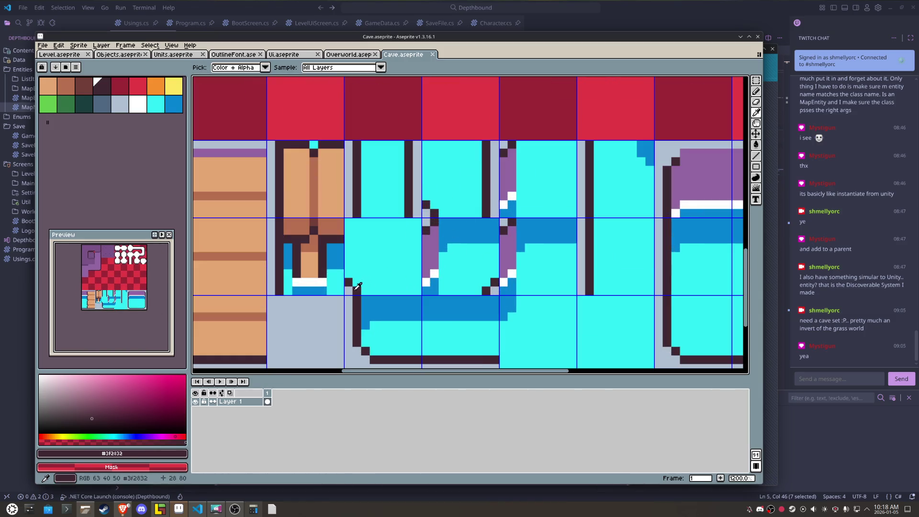
left_click(369, 278, "alt")
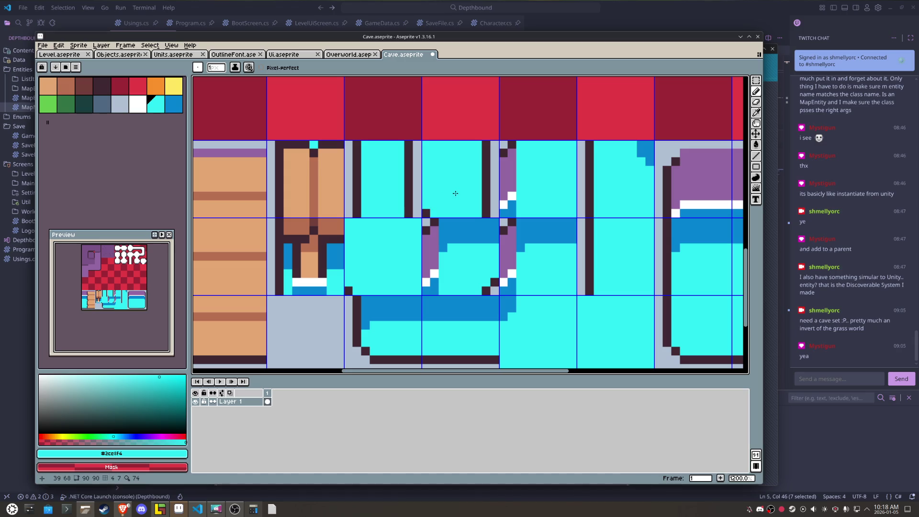
left_click(491, 287, "alt")
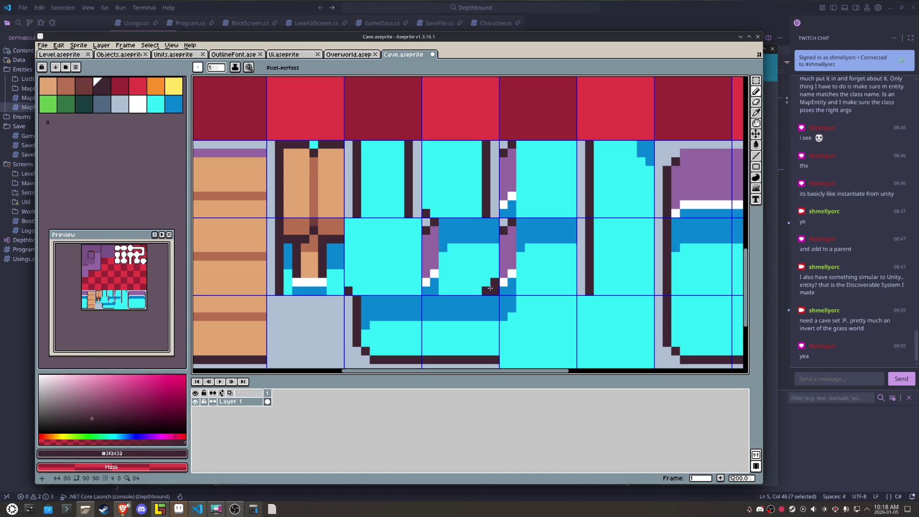
left_click(482, 283, "alt")
left_click(496, 279)
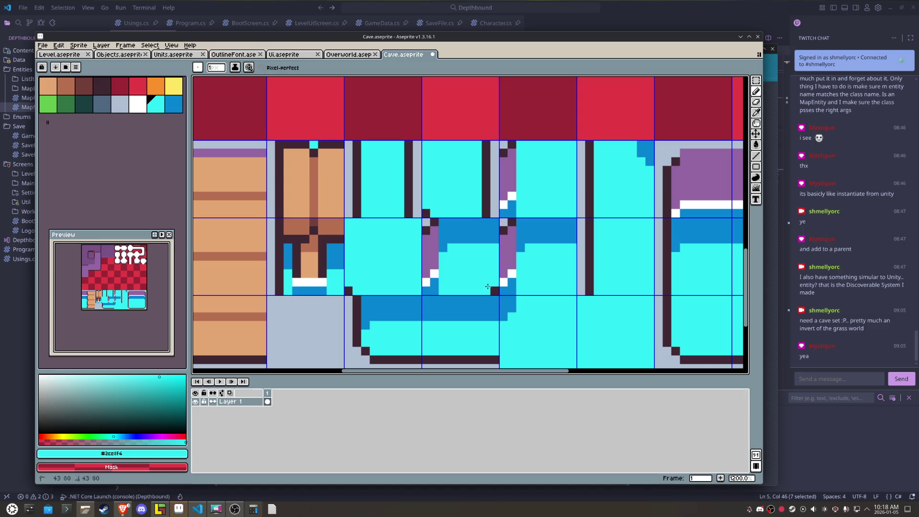
Step: Re-export the tileset over Cave.png and return to LDtk
left_click(42, 45)
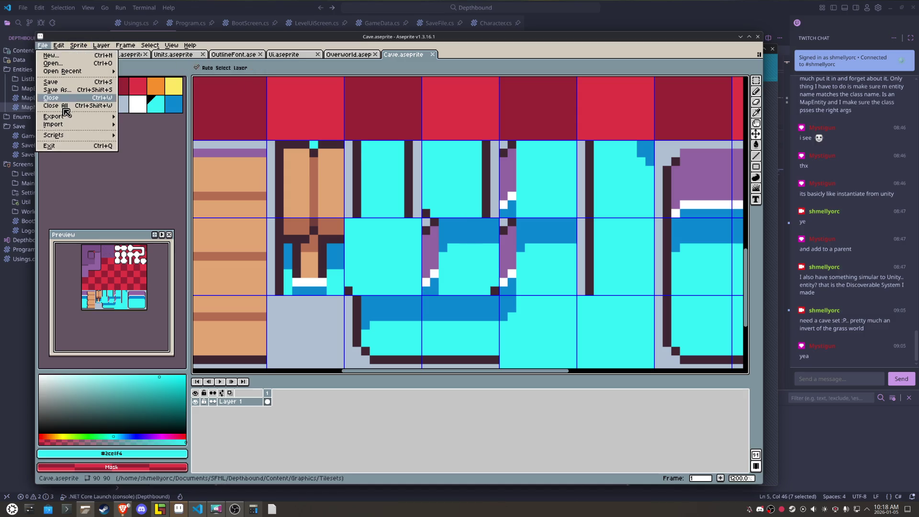
mouse_move(54, 117)
left_click(144, 118)
left_click(551, 340)
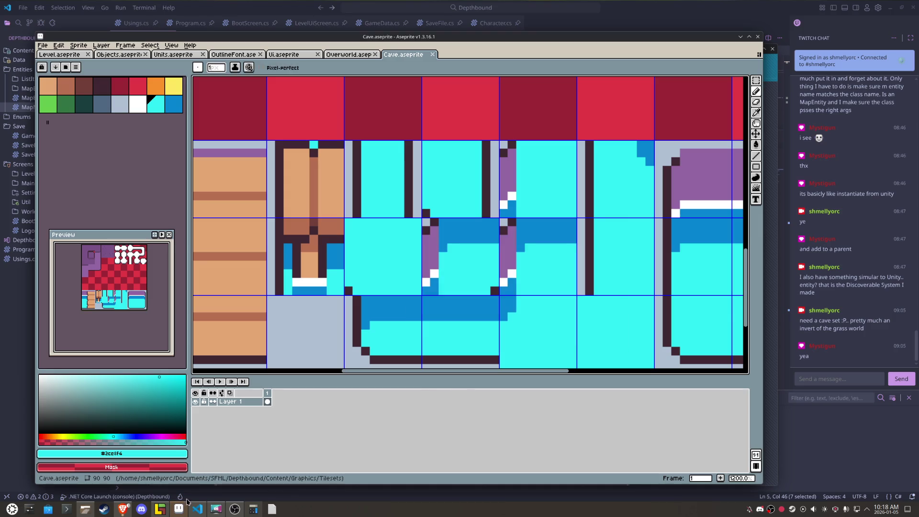
left_click(159, 509)
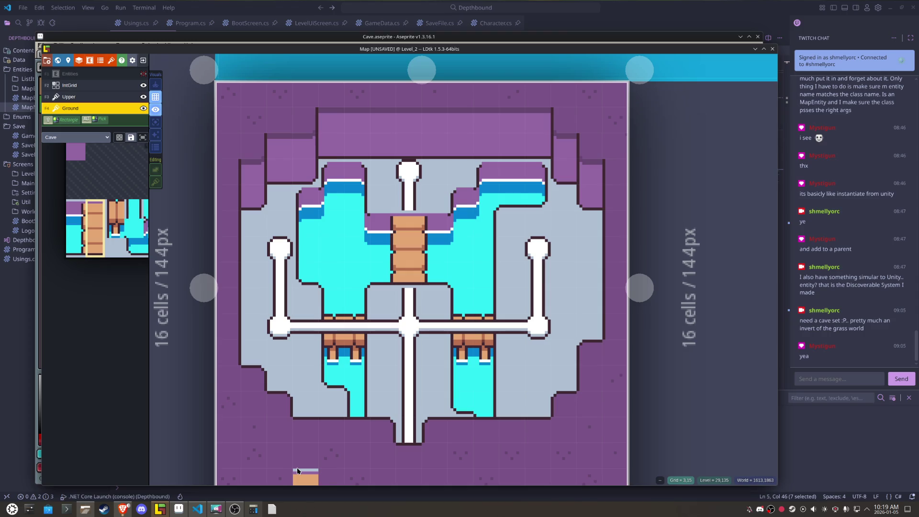
Step: Turn on tile stacking and paint the white pole tiles down through the central bridge
key("s")
mouse_move(120, 225)
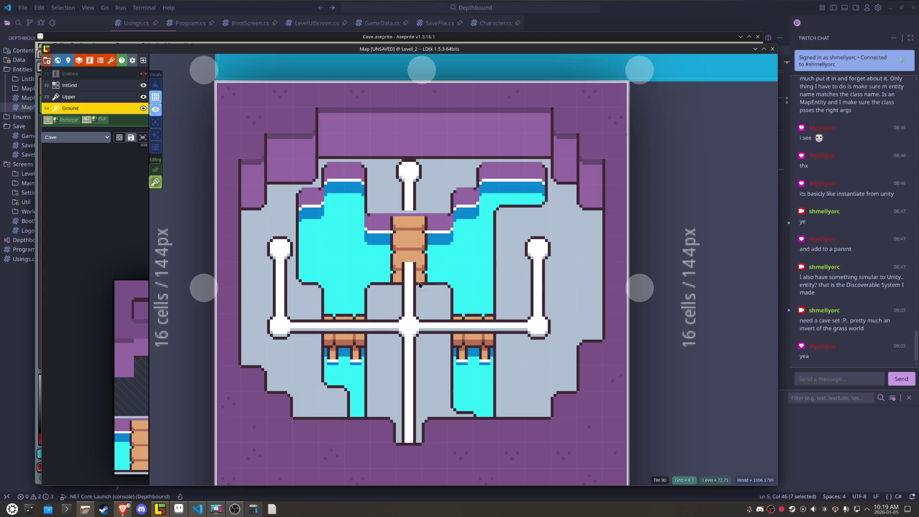
left_click_drag(419, 285, 413, 218)
Step: Save the Map project and pan and zoom the level view
key("ctrl+s")
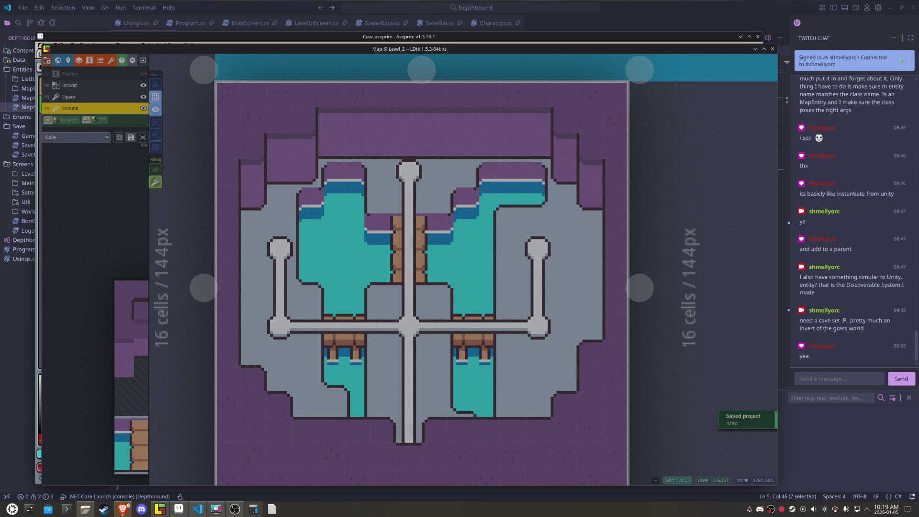
left_click(591, 426)
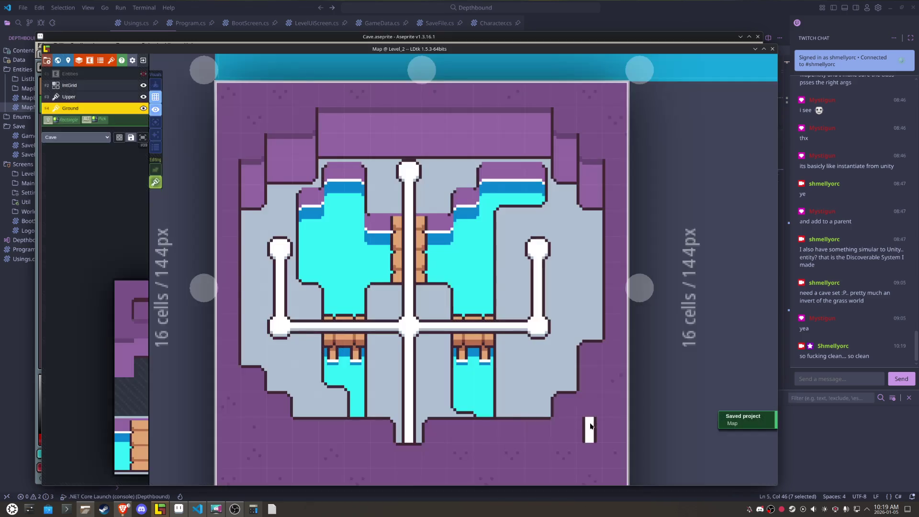
left_click_drag(590, 426, 507, 420)
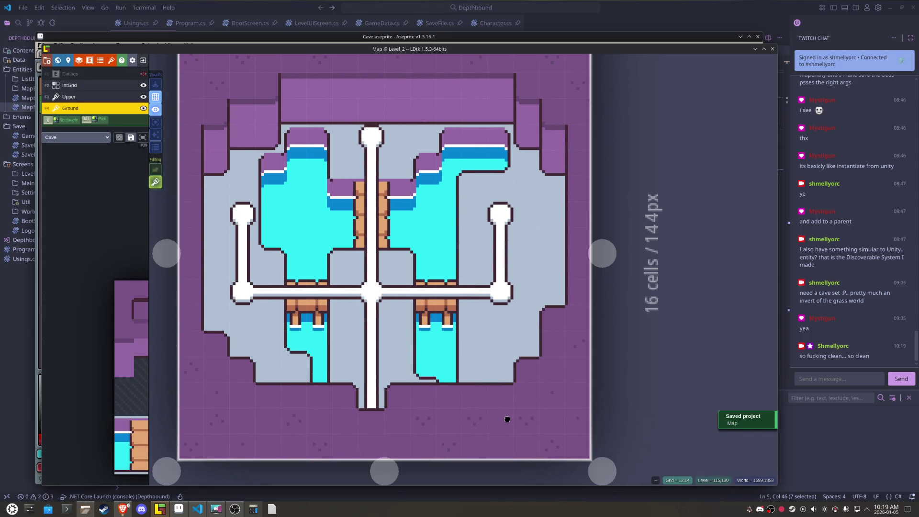
scroll(508, 419, "down", 1)
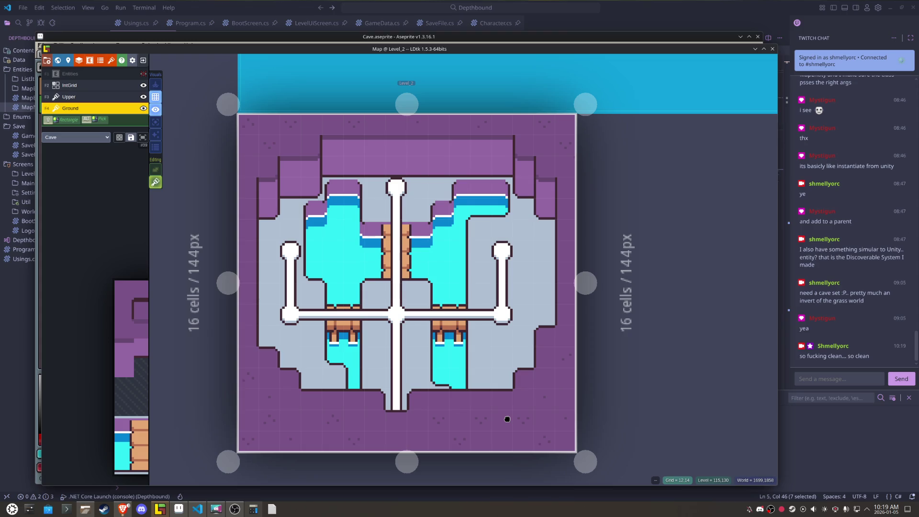
mouse_move(127, 336)
left_click(126, 331)
scroll(484, 407, "up", 3)
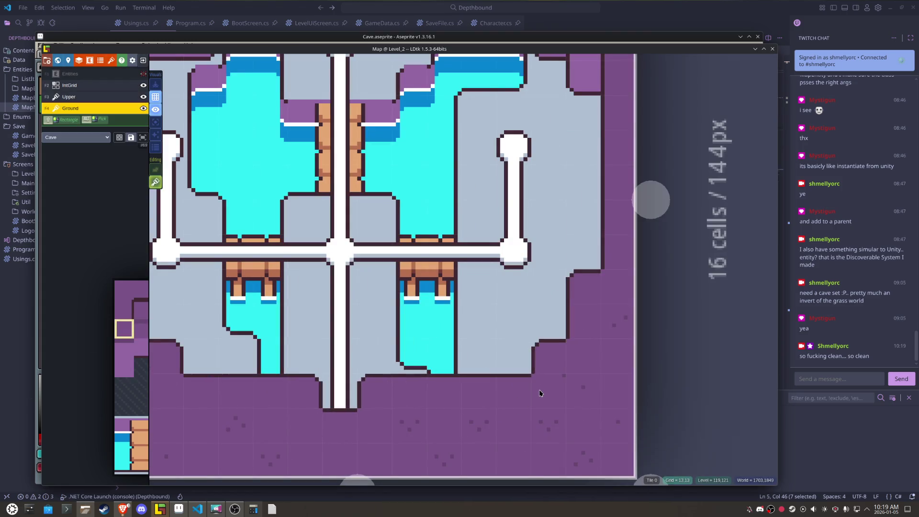
key("x")
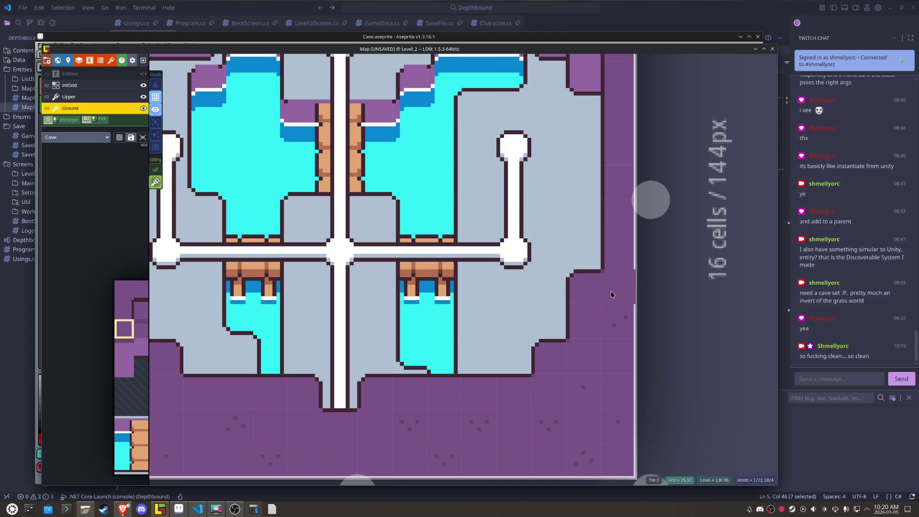
mouse_move(127, 336)
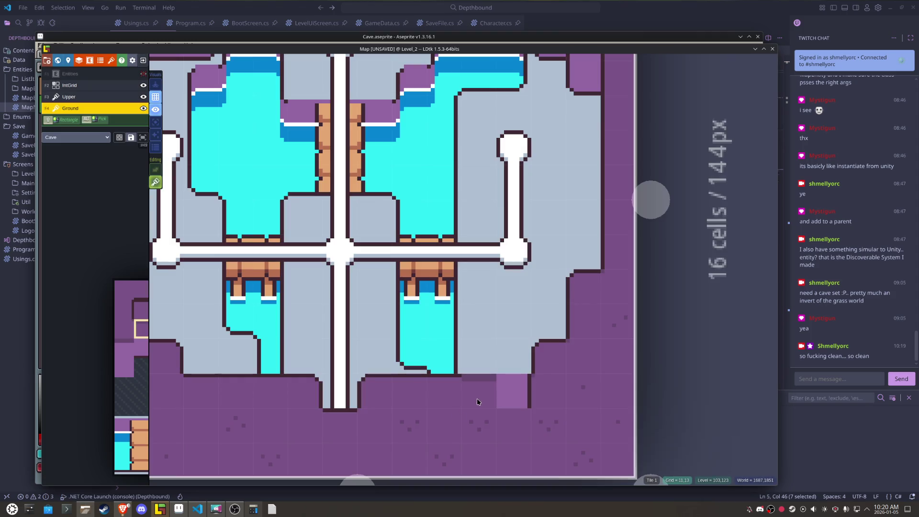
mouse_move(96, 129)
left_click(124, 348)
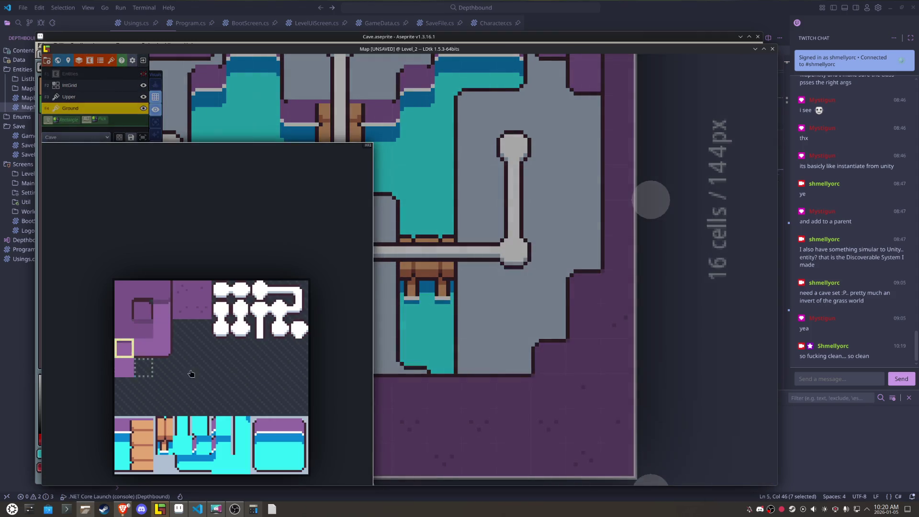
scroll(508, 405, "up", 2)
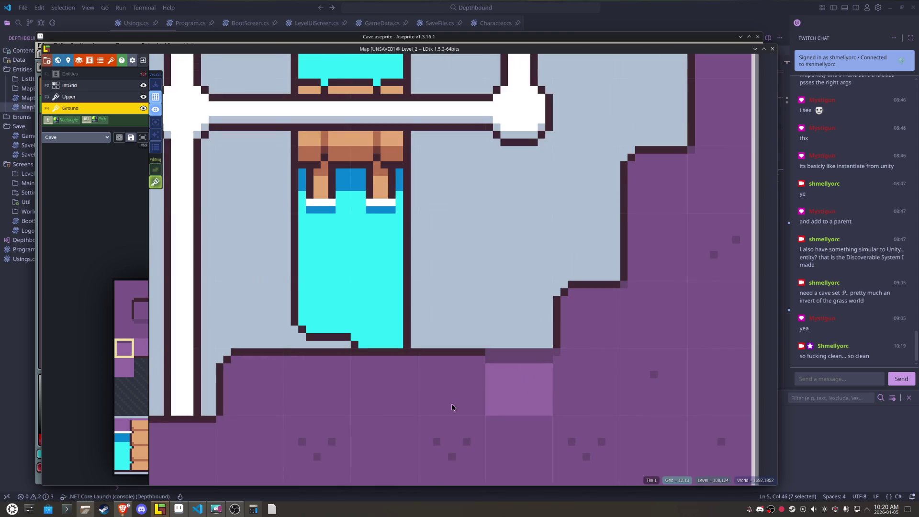
mouse_move(151, 341)
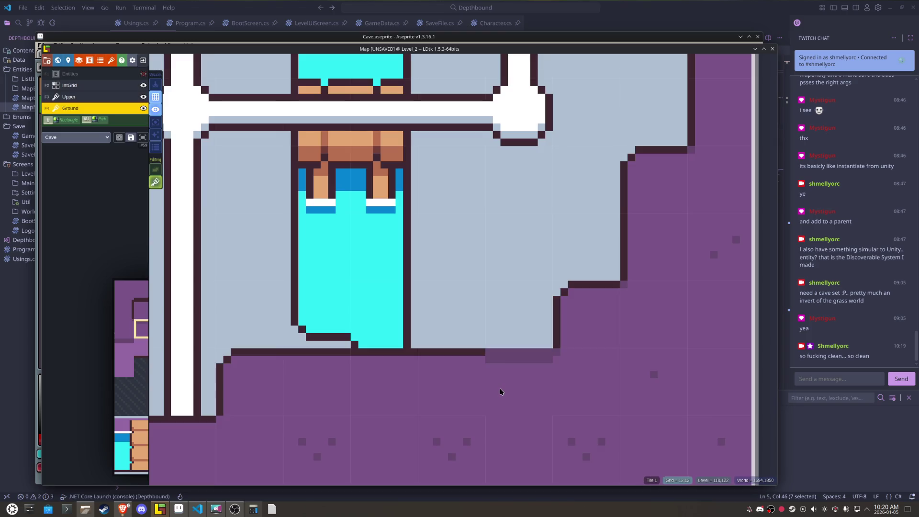
left_click_drag(500, 392, 324, 382)
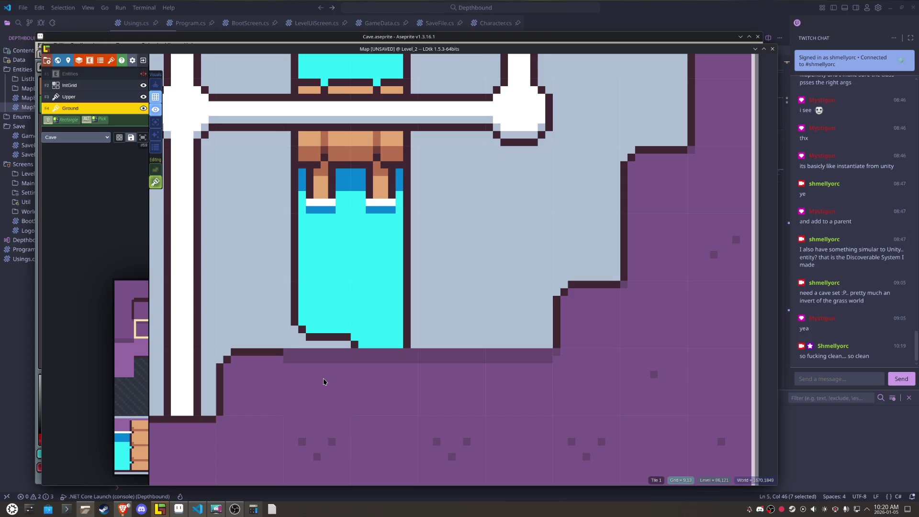
scroll(324, 382, "down", 2)
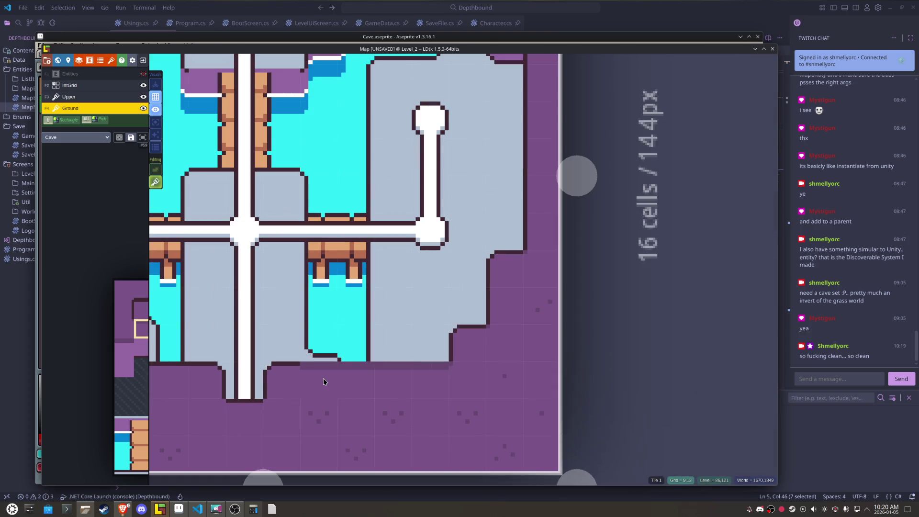
scroll(323, 382, "up", 2)
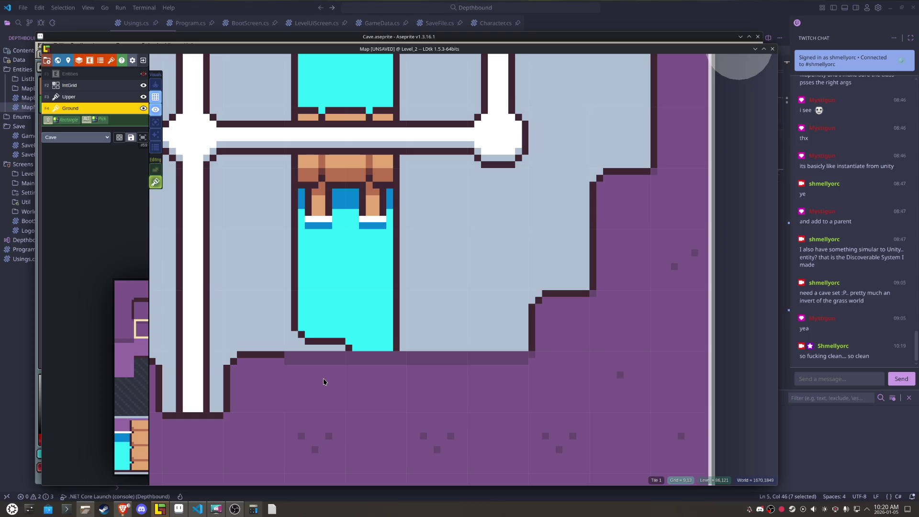
scroll(324, 382, "up", 1)
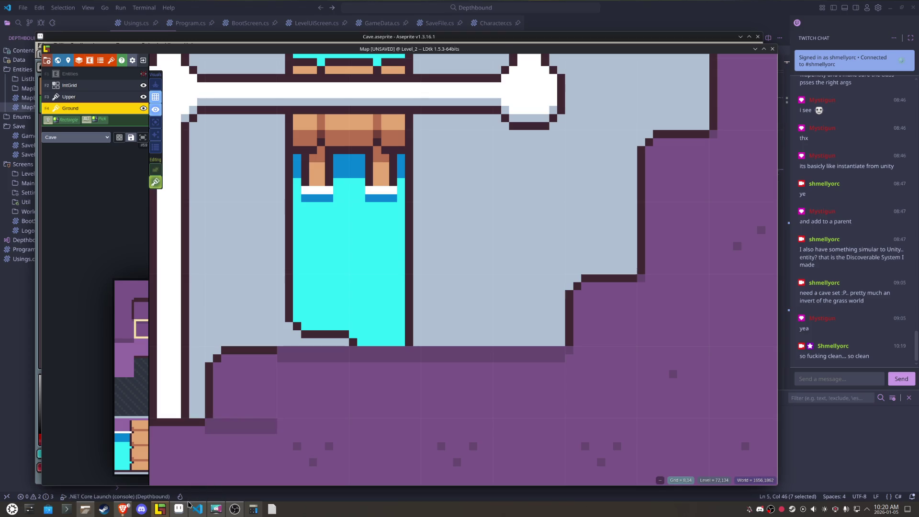
mouse_move(182, 514)
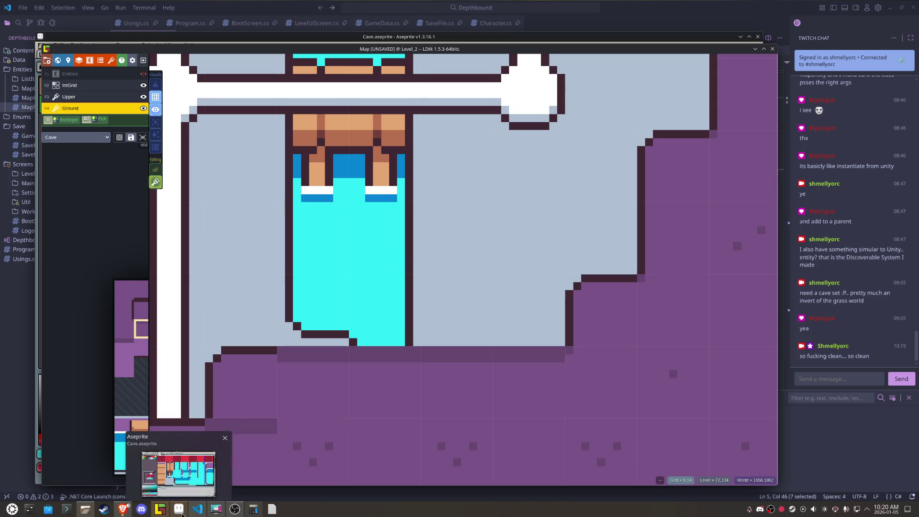
left_click(182, 513)
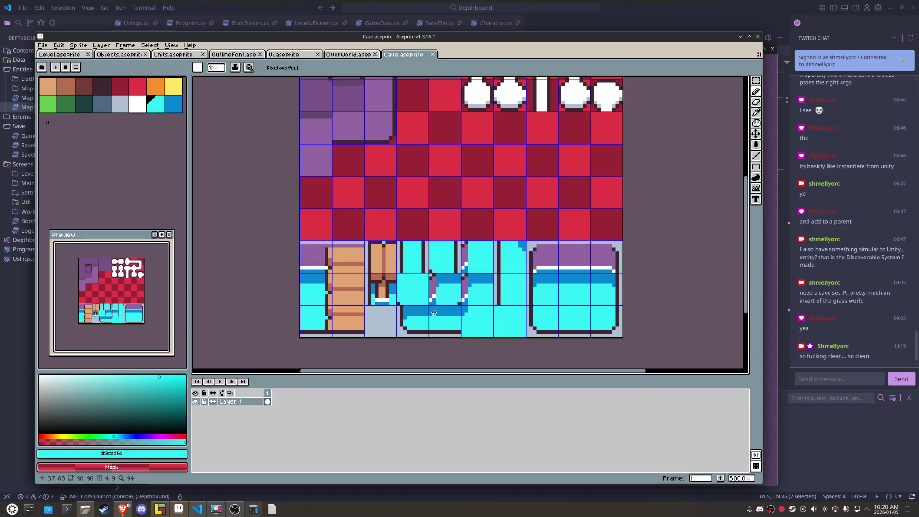
Step: Draw a dark outline along the inset square's bottom edge and save Cave.aseprite
scroll(508, 318, "up", 1)
scroll(417, 219, "up", 1)
scroll(373, 197, "up", 3)
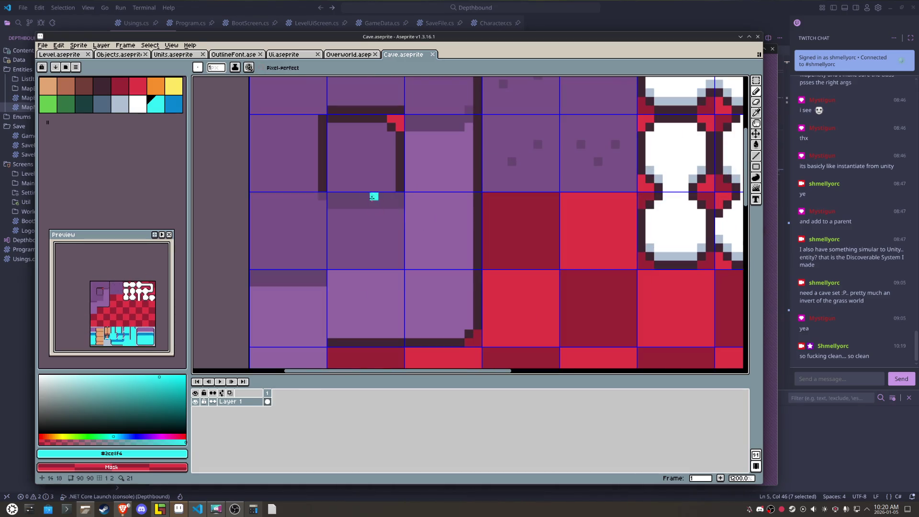
left_click(325, 182, "alt")
left_click_drag(333, 198, 397, 193)
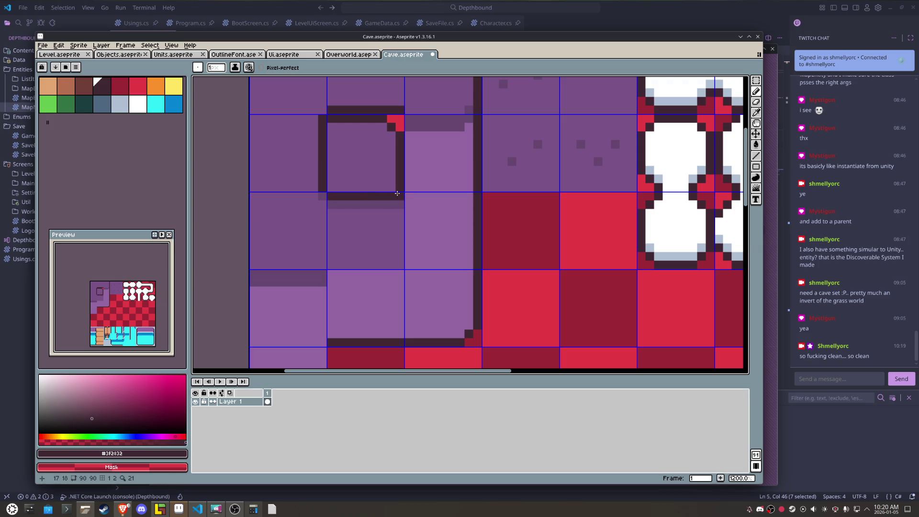
key("ctrl+s")
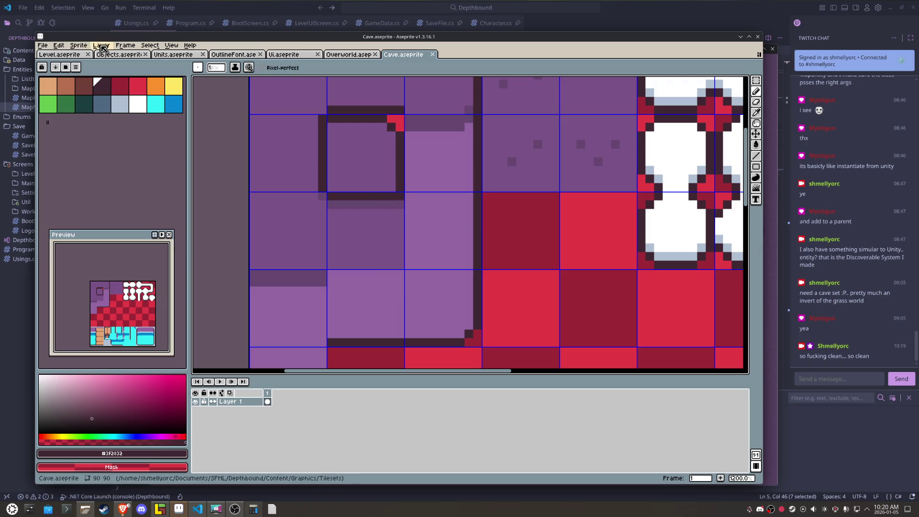
Step: Export the tileset to Cave.png and switch to the cave level in LDtk
left_click(43, 45)
mouse_move(96, 117)
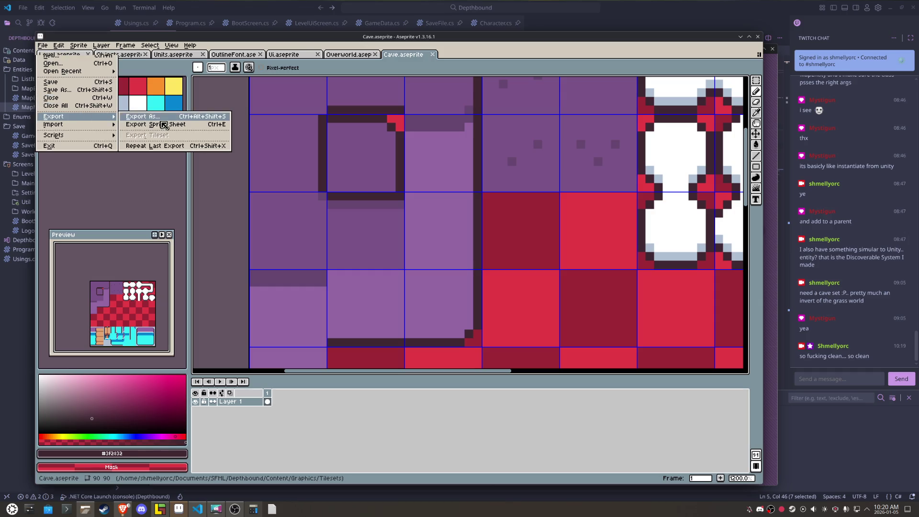
left_click(165, 125)
left_click(551, 338)
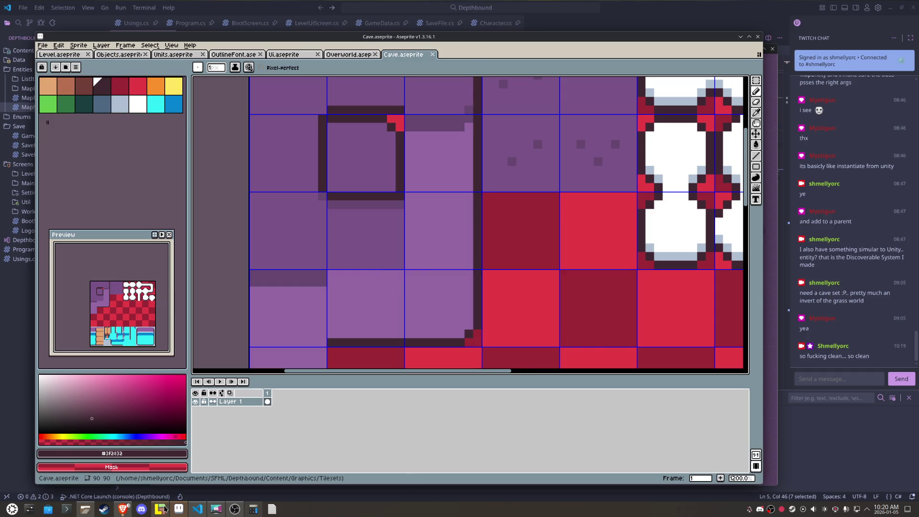
left_click(162, 509)
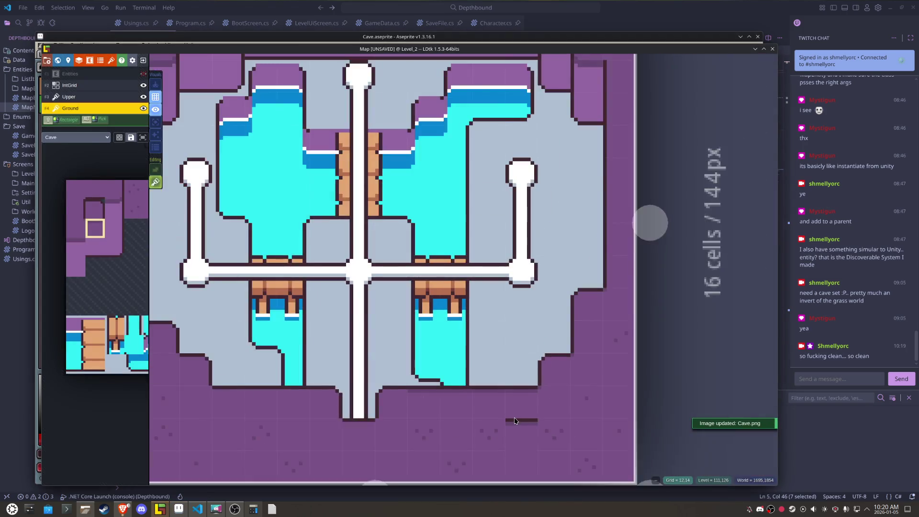
Step: Zoom out over the refreshed level, then return to Aseprite and pick purple #664771
scroll(515, 421, "down", 1)
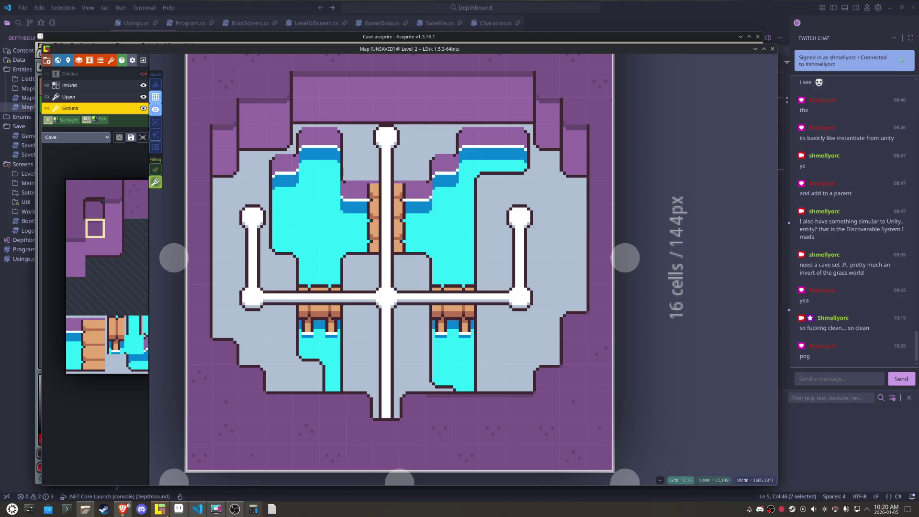
left_click(161, 509)
key("i")
left_click(344, 201)
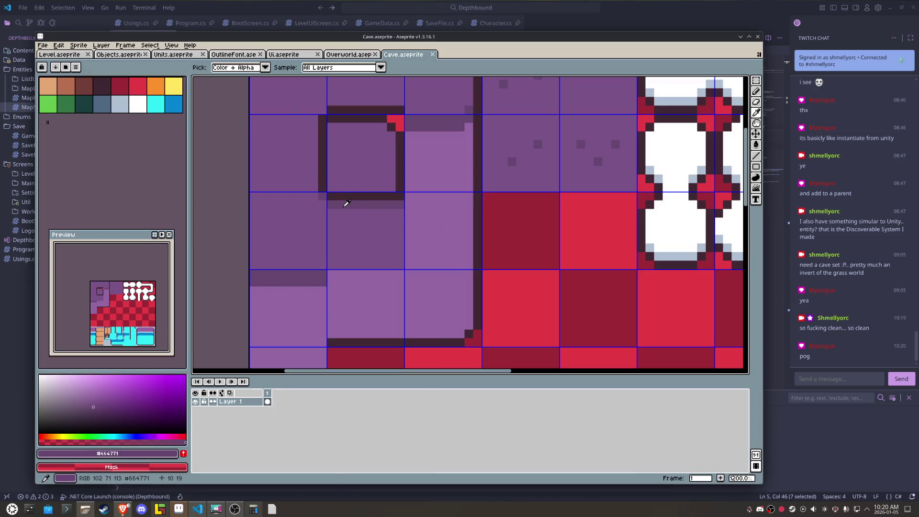
Step: Fill the cell below-left of the square with lighter purple #7a5487
key("b")
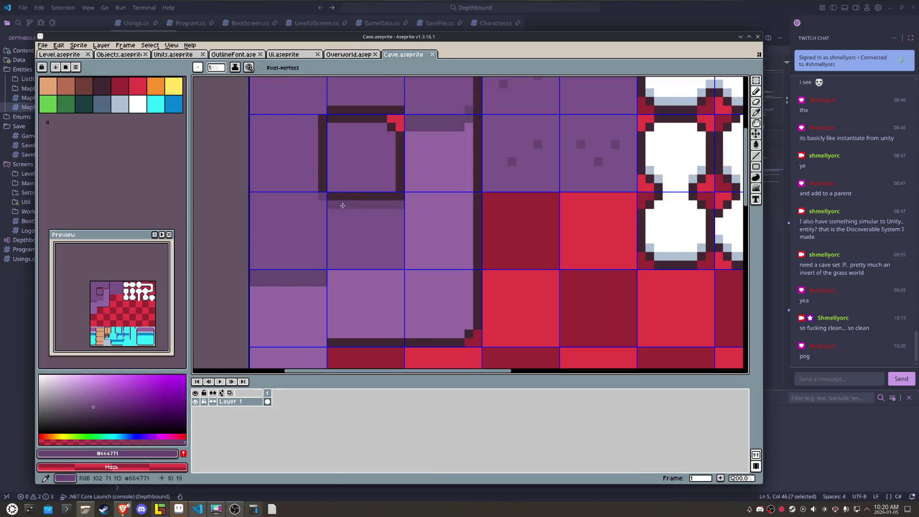
key("m")
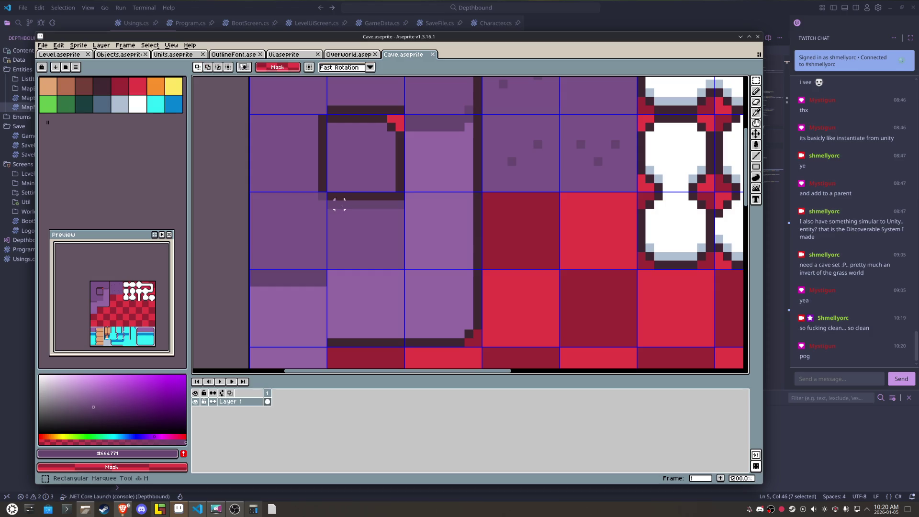
left_click_drag(340, 212, 303, 220)
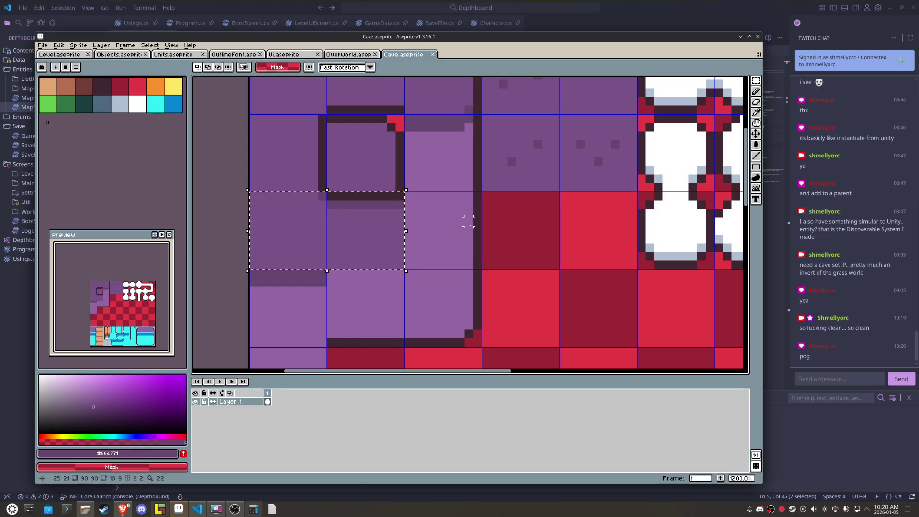
left_click(340, 195)
left_click_drag(303, 209, 308, 216)
key("Delete")
left_click(355, 225, "alt")
key("g")
left_click(302, 225)
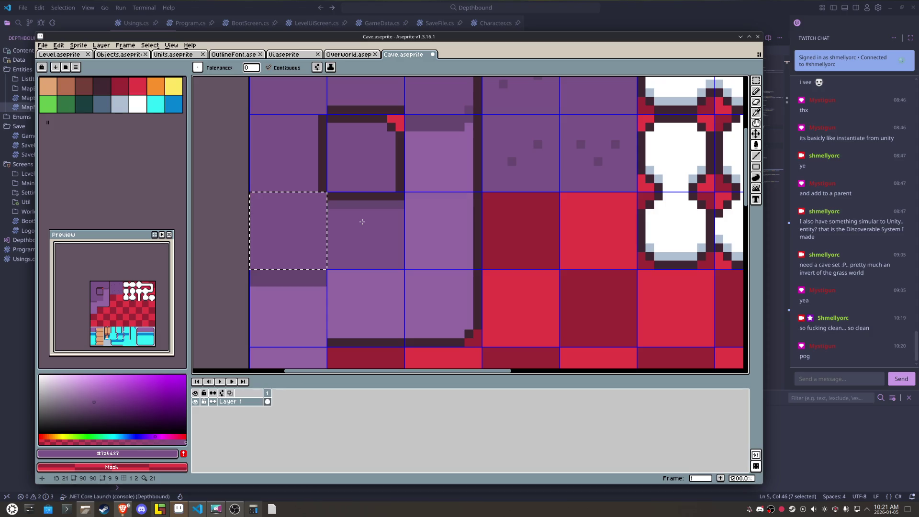
Step: Fill the shadow cell directly below the square with purple, deselect and save
key("m")
left_click_drag(365, 222, 366, 218)
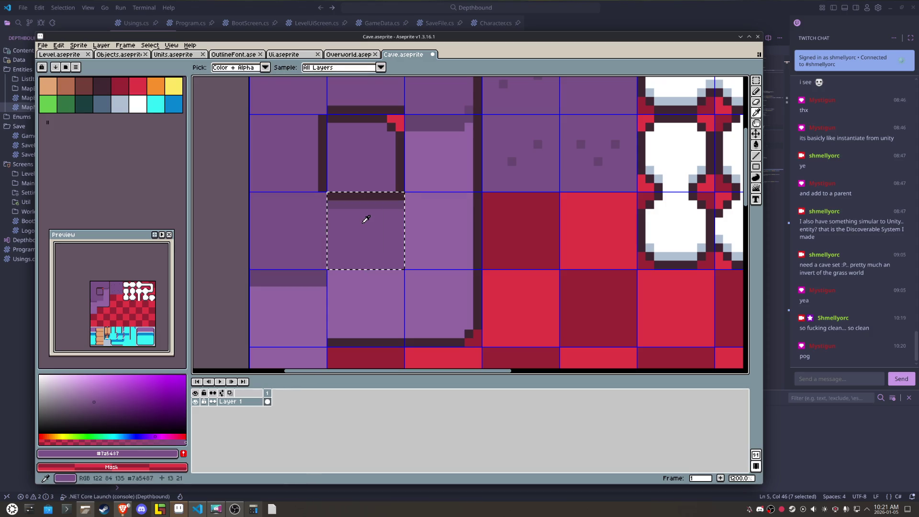
key("g")
left_click(366, 205)
key("m")
key("ctrl+d")
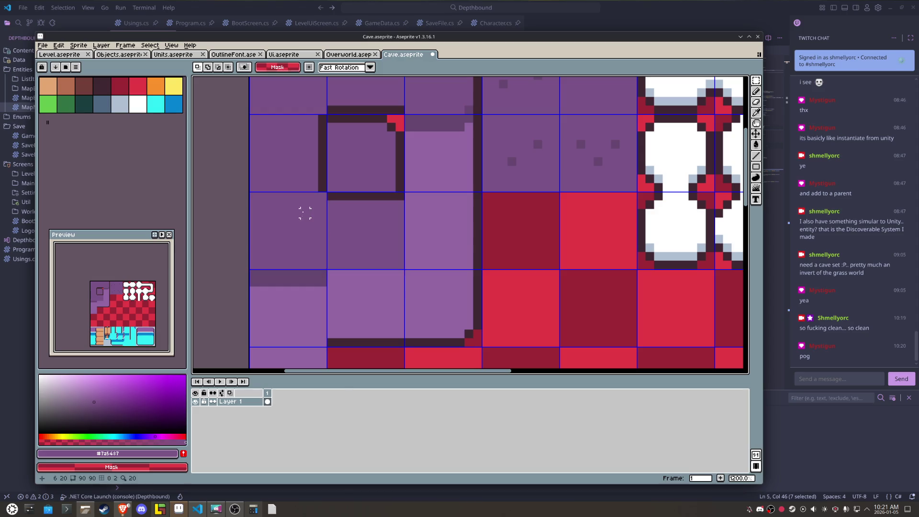
key("ctrl+s")
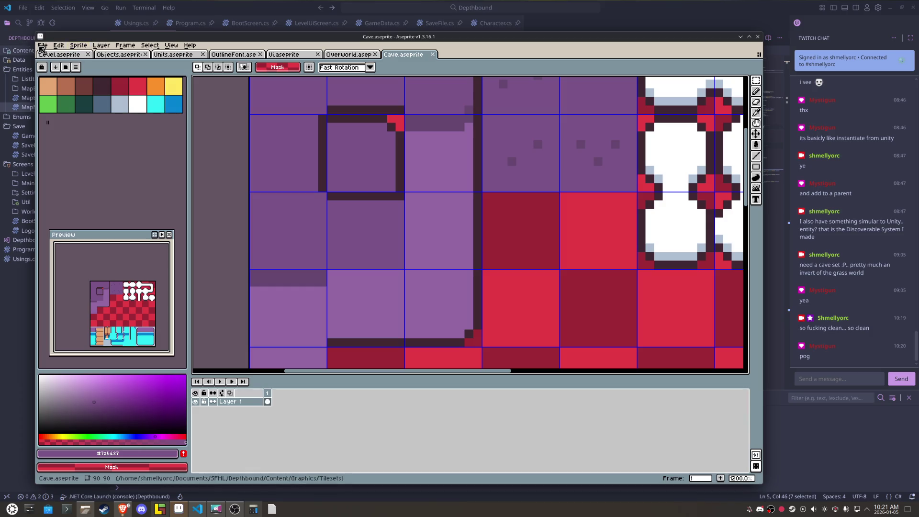
Step: Export the tileset as Cave.png and switch to the cave level in LDtk
left_click(42, 45)
mouse_move(86, 118)
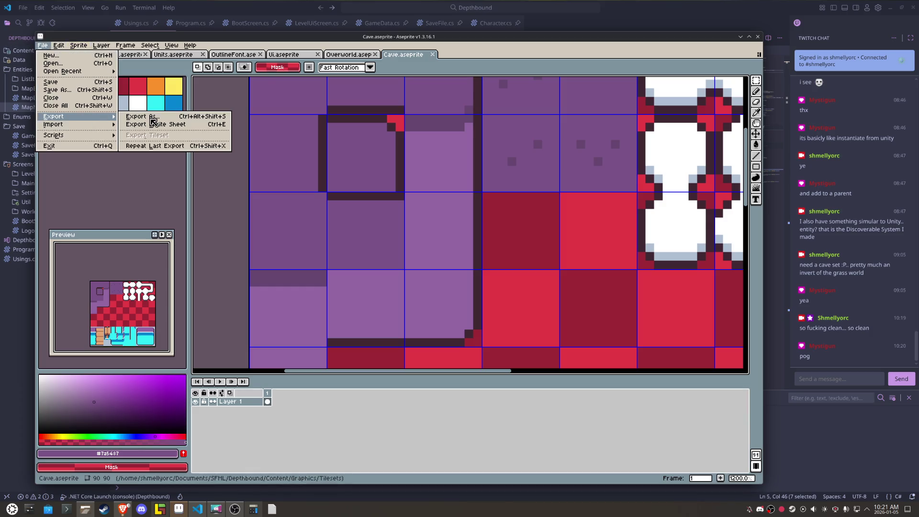
left_click(153, 121)
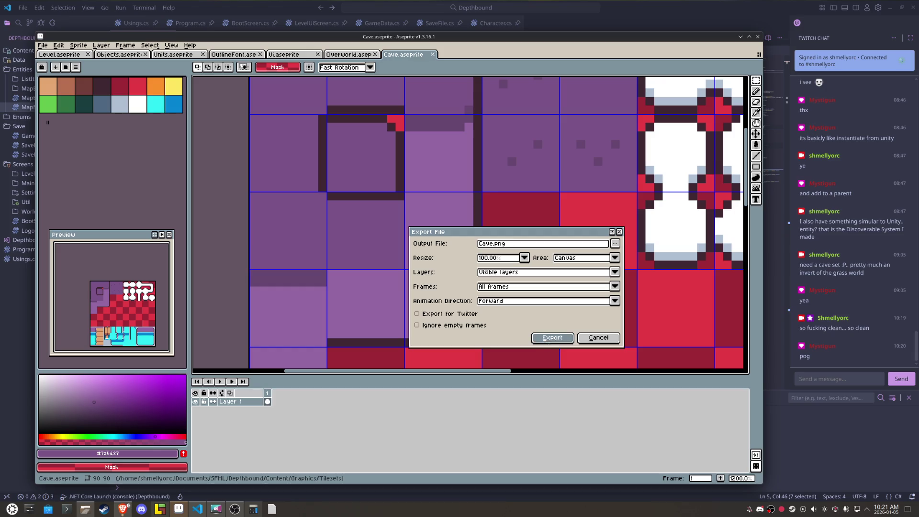
left_click(550, 335)
left_click(161, 513)
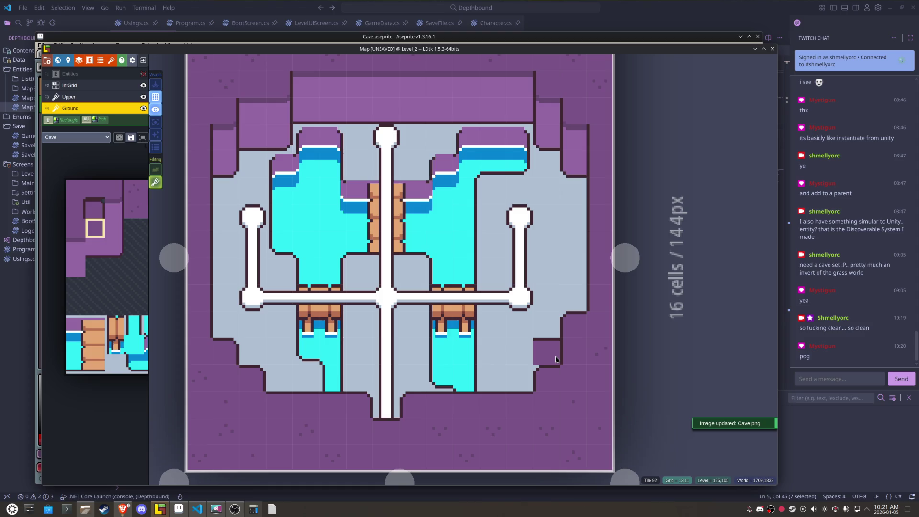
Step: Turn the wall notch into grey floor, save, and show only the Upper layer
left_click(557, 357)
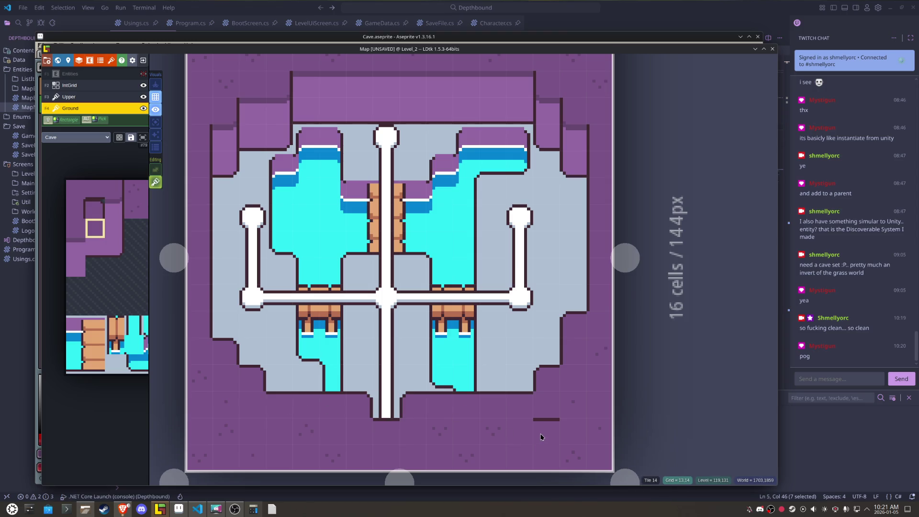
key("ctrl+s")
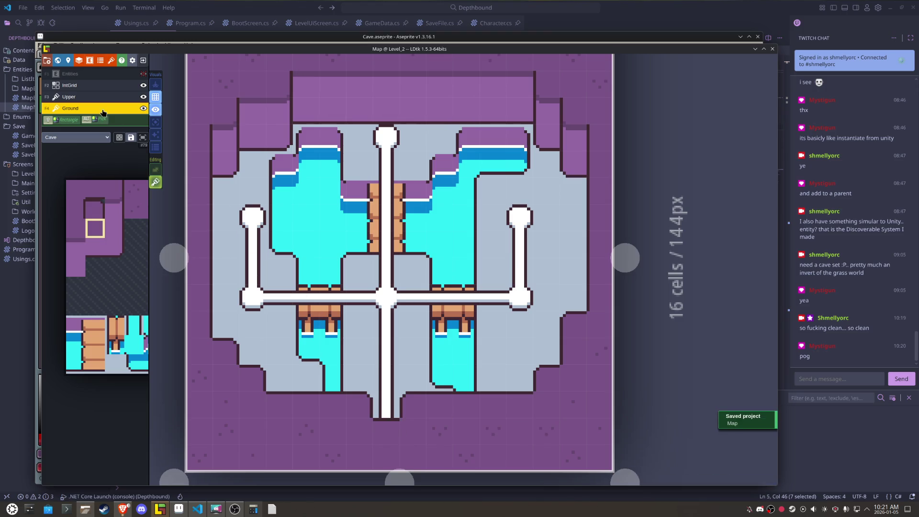
left_click(155, 123)
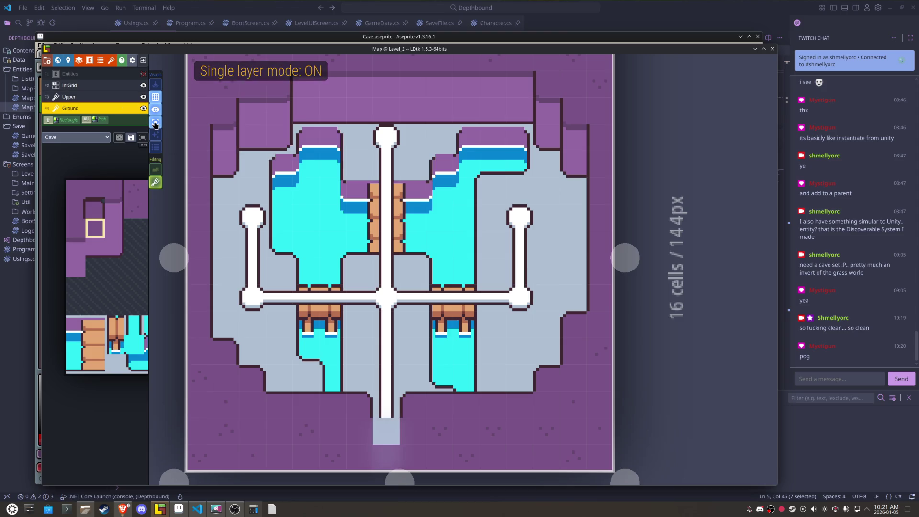
left_click(75, 101)
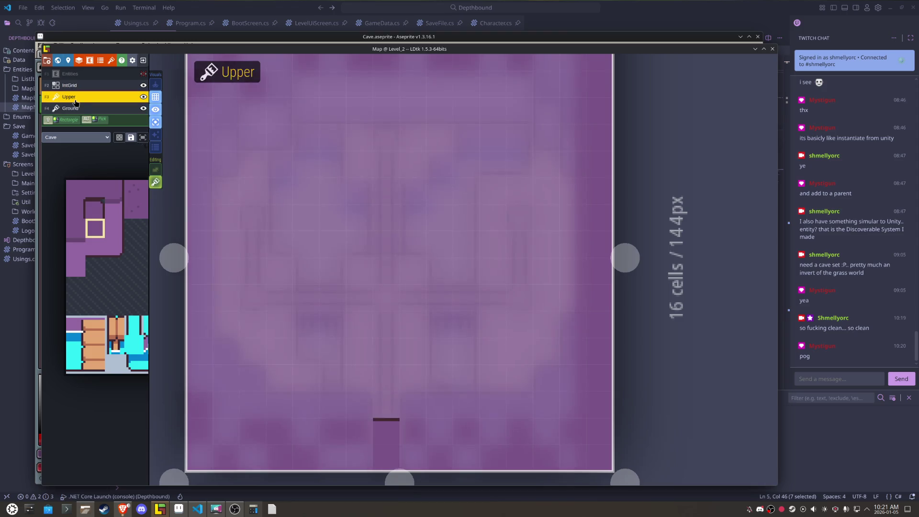
Step: Save the Map project again and toggle between the Ground and Upper layers
mouse_move(128, 250)
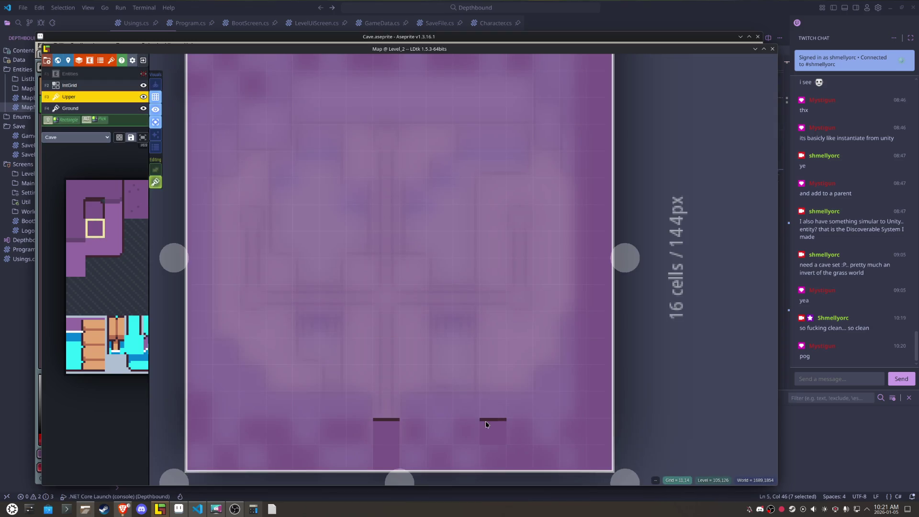
key("ctrl+s")
left_click(67, 108)
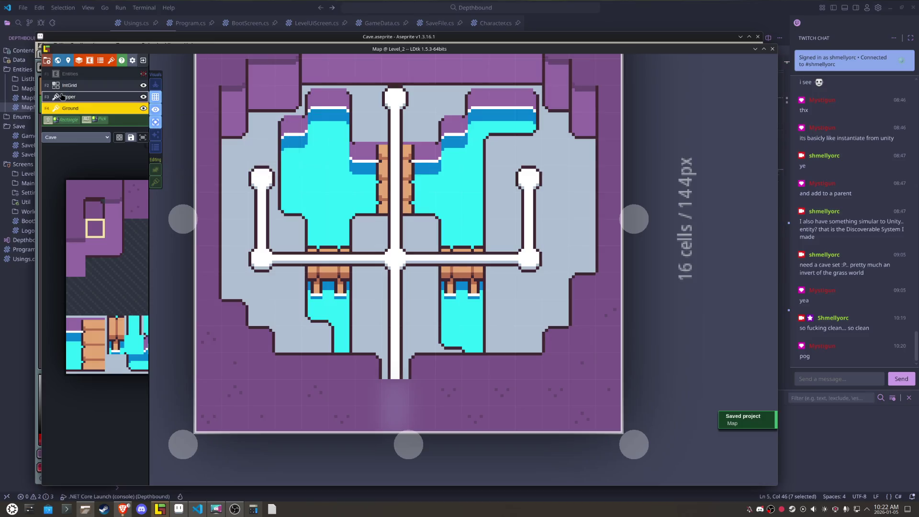
left_click(61, 97)
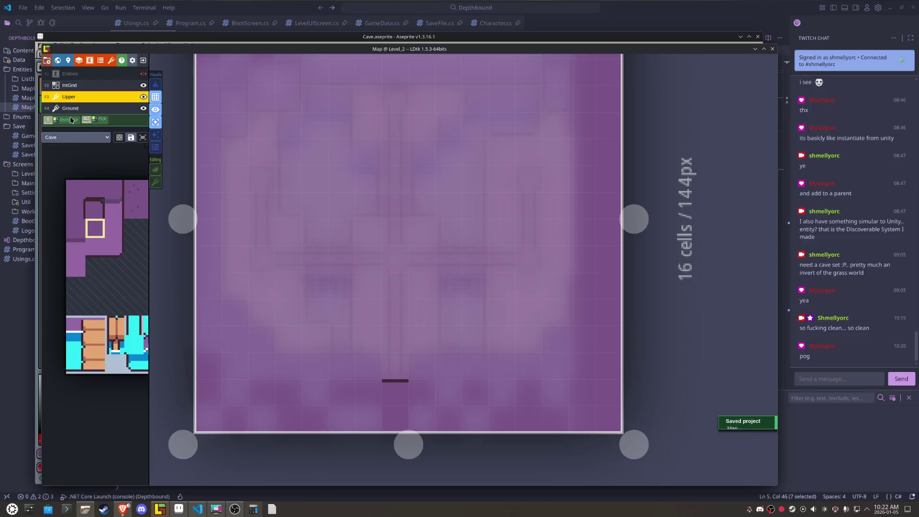
left_click(73, 111)
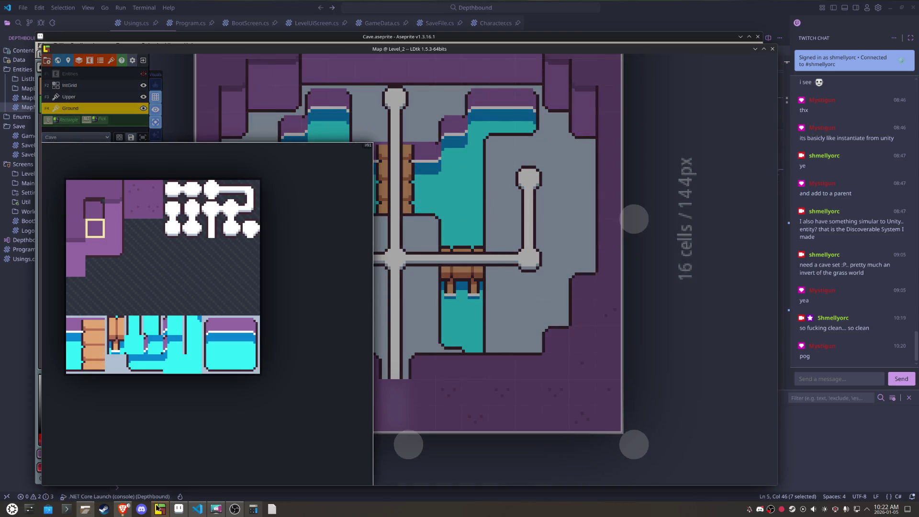
Step: Select the small plants tile and the statue below it in Overworld.aseprite
key("alt+Tab")
scroll(332, 299, "down", 3)
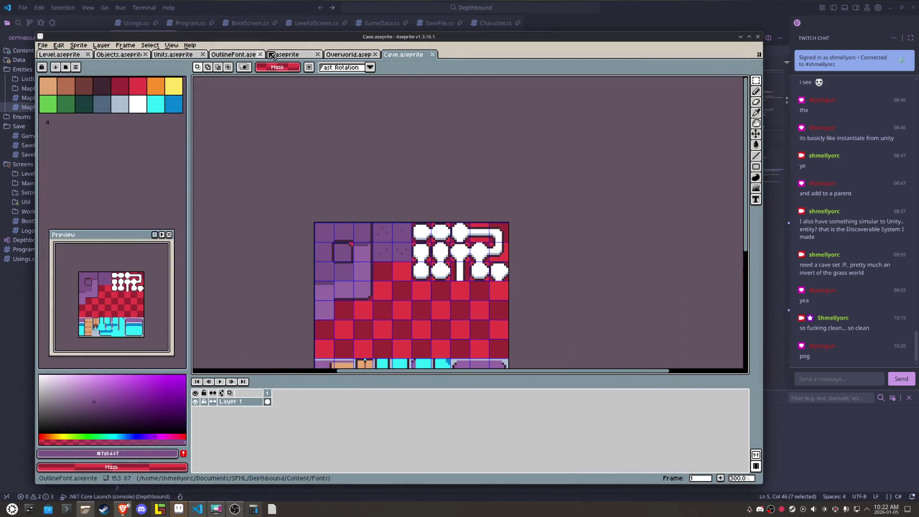
left_click(345, 54)
left_click(368, 226)
scroll(369, 226, "up", 2)
left_click(382, 267, "shift")
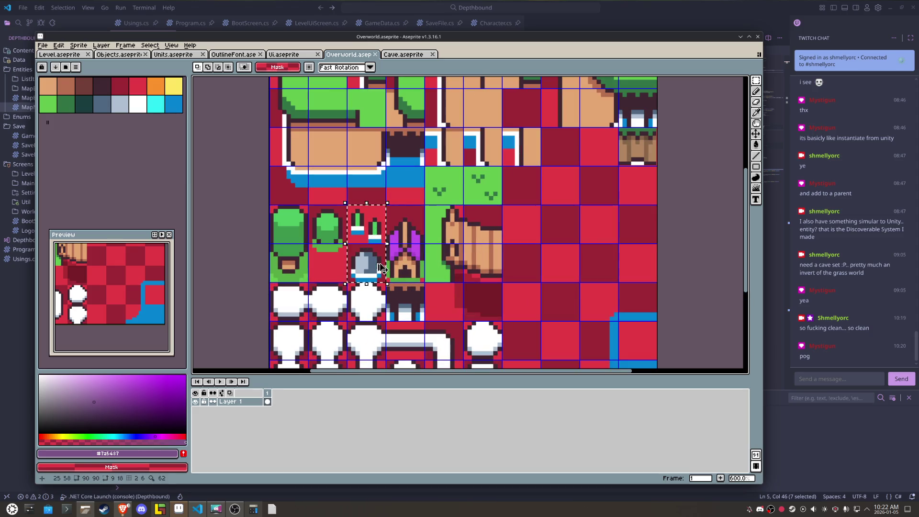
Step: Paste the plant and statue into Cave.aseprite and nudge the statue beside the plants
left_click(404, 55)
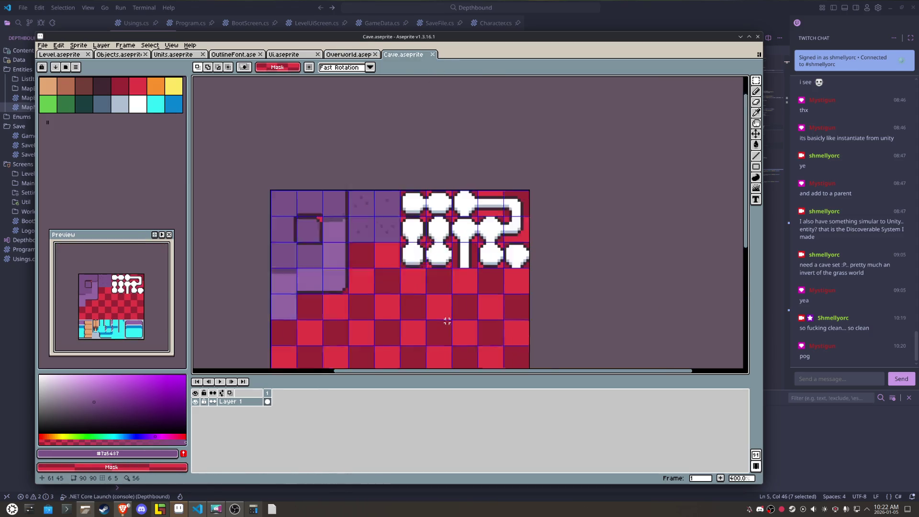
scroll(426, 311, "up", 1)
key("ctrl+v")
mouse_move(310, 339)
left_mouse_down()
mouse_move(394, 316)
mouse_move(340, 243)
left_mouse_up()
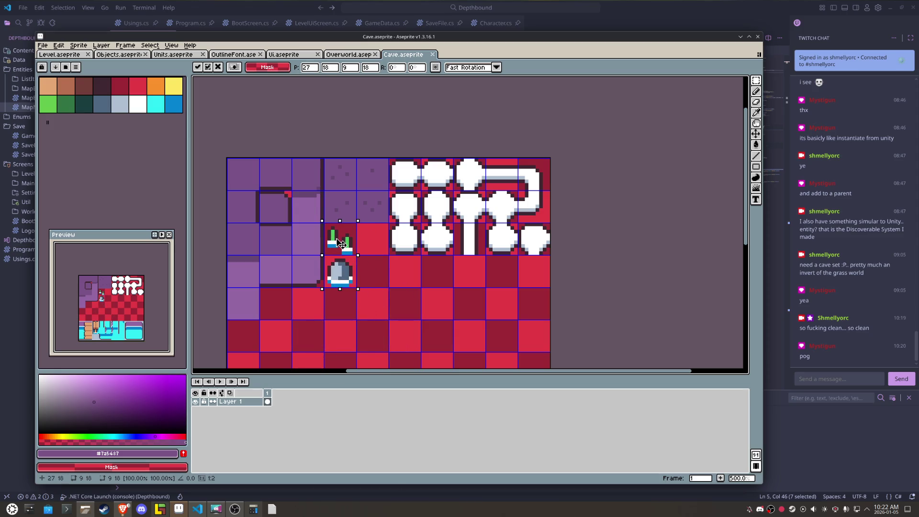
scroll(341, 243, "up", 5)
scroll(349, 277, "down", 3)
key("Return")
left_click(347, 285)
key("shift+Right")
key("shift+Up")
Step: Save Cave.aseprite, export it to Cave.png, and return to LDtk
key("ctrl+s")
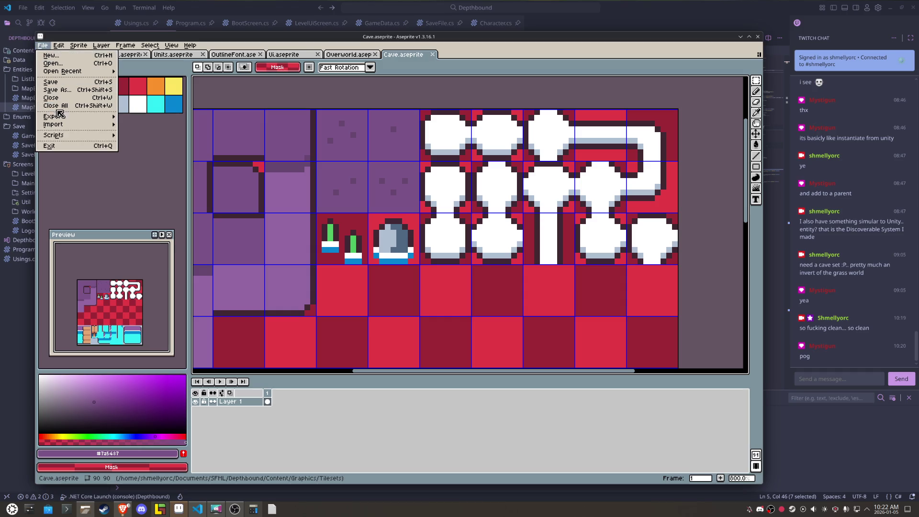
mouse_move(54, 116)
left_click(144, 120)
left_click(557, 338)
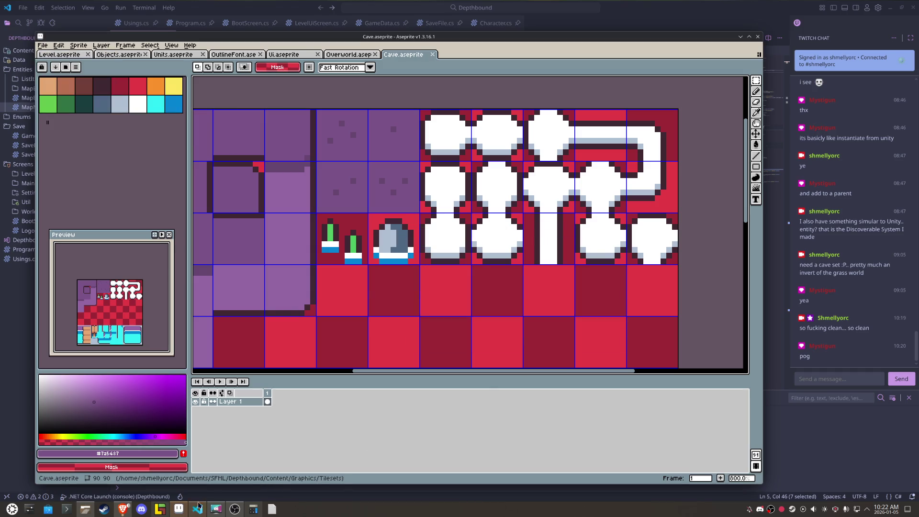
left_click(160, 509)
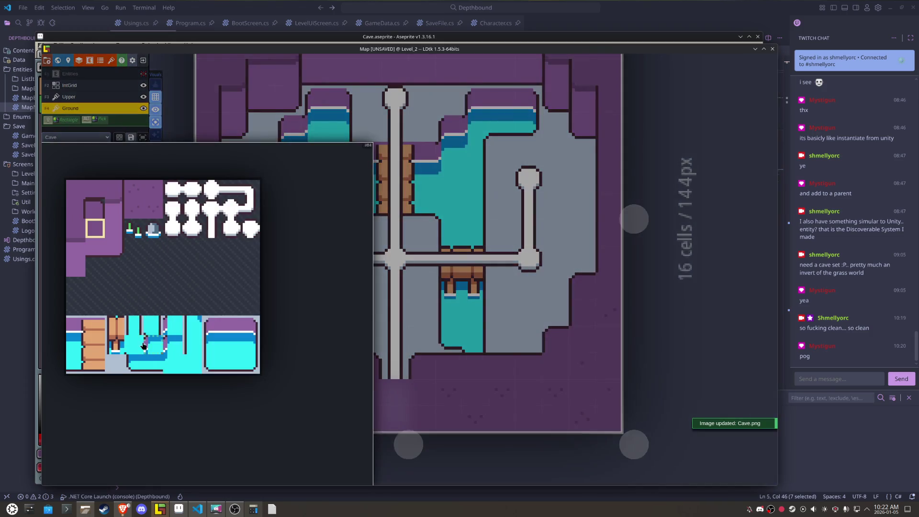
Step: Paint the new unmirrored plant tile, with tile stacking on, onto the cave's left floor
left_click(133, 228)
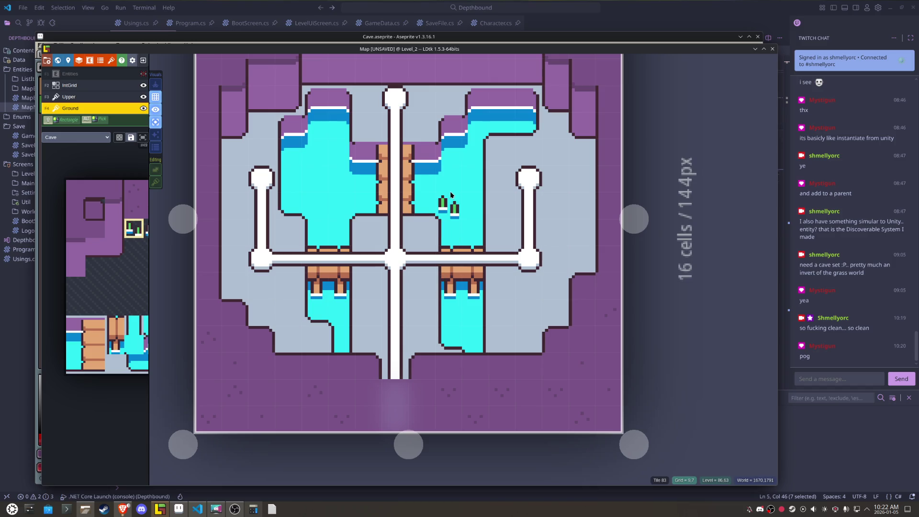
key("x")
key("x")
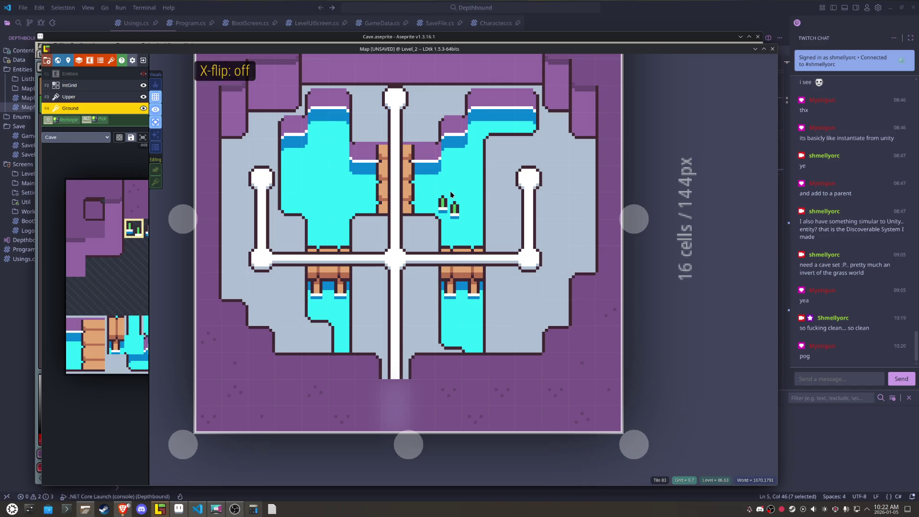
key("t")
left_click(450, 191)
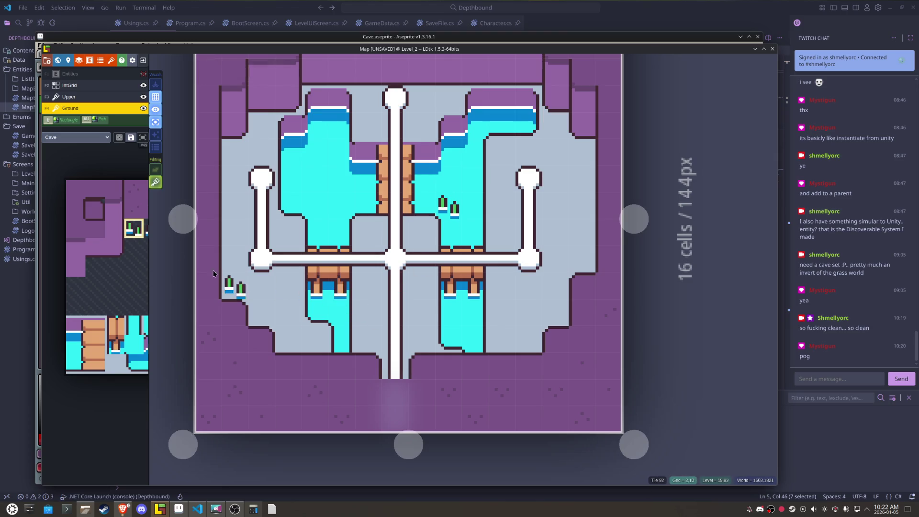
Step: Place the gray statue tile in the left pool and switch back to the plant tile
key("space")
left_click(143, 225)
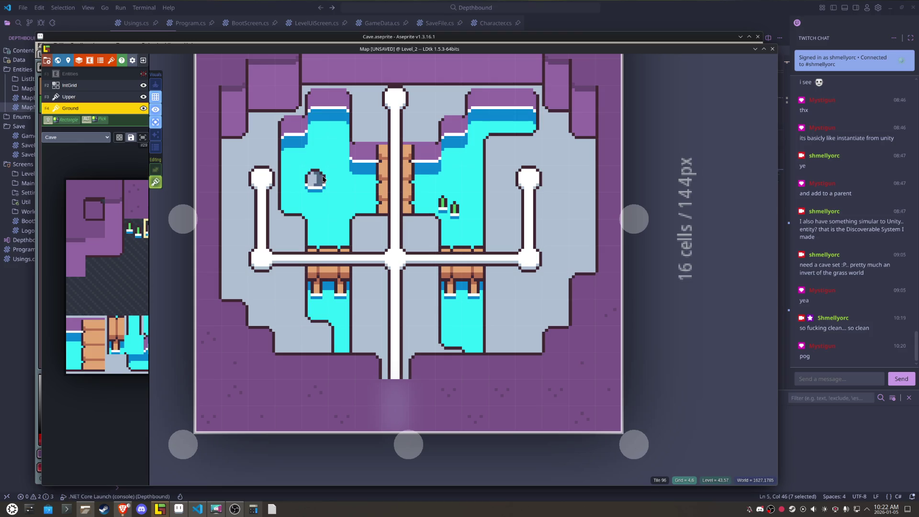
mouse_move(150, 290)
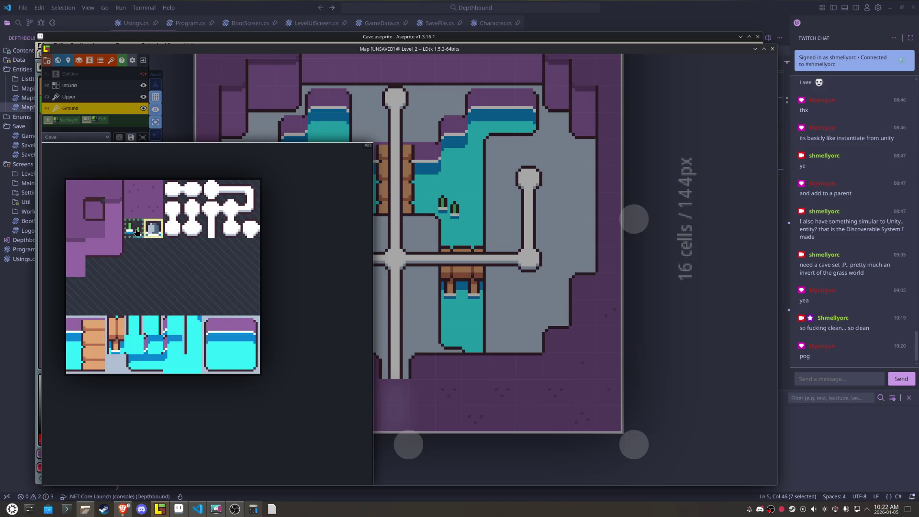
left_click(134, 229)
key("x")
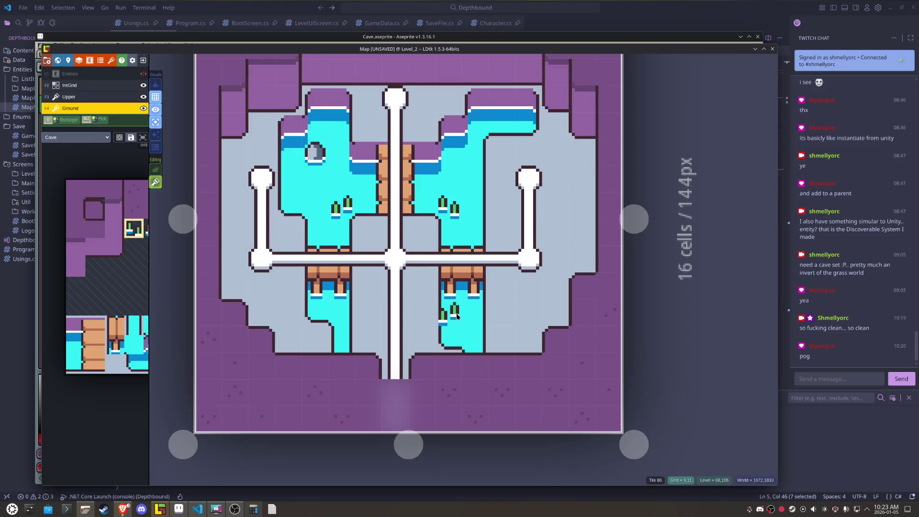
key("x")
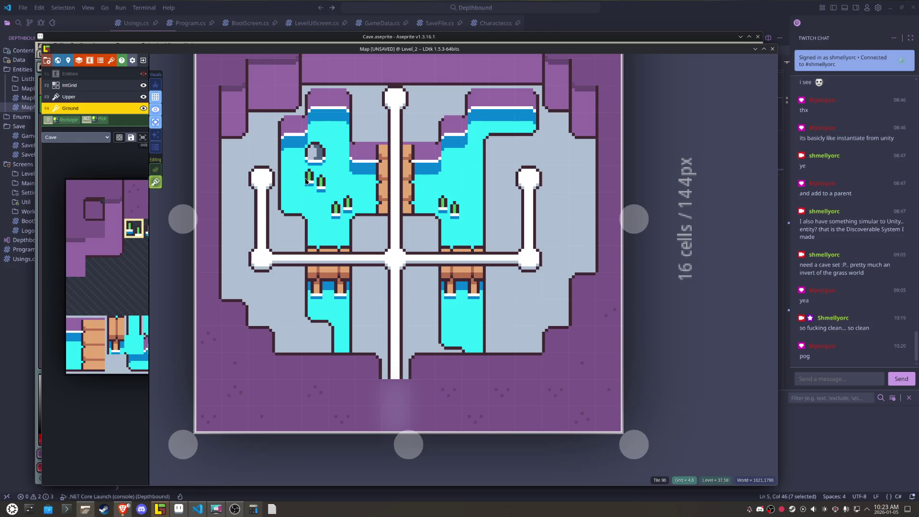
Step: Save the Map project with Ctrl+S
key("ctrl+s")
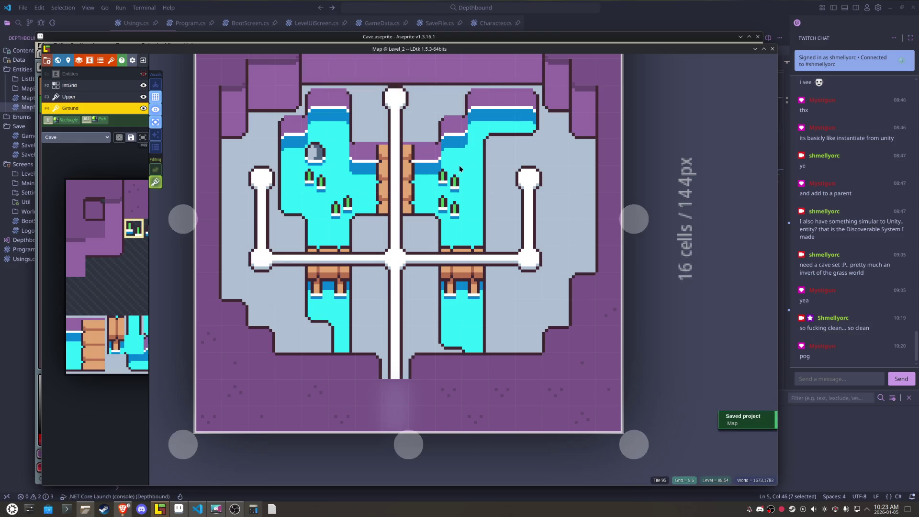
key("x")
key("x")
key("x")
key("x")
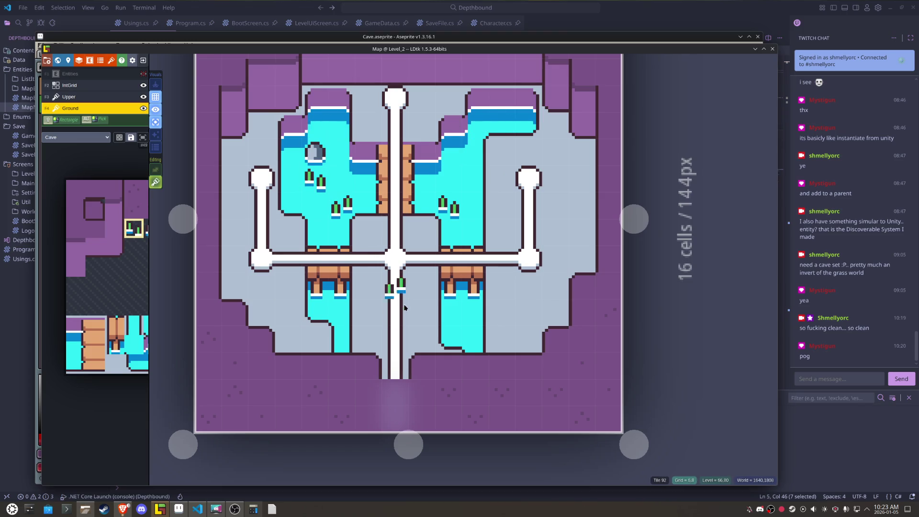
key("ctrl+s")
scroll(519, 400, "down", 3)
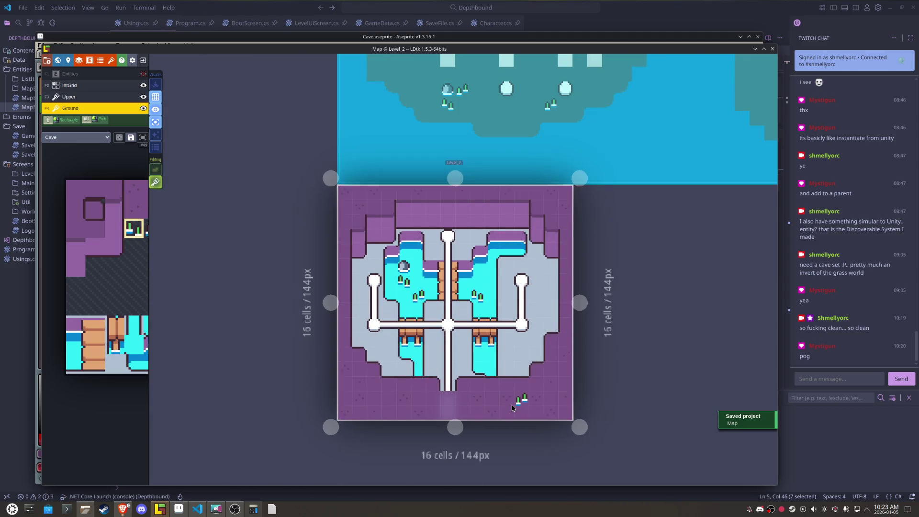
scroll(512, 407, "up", 2)
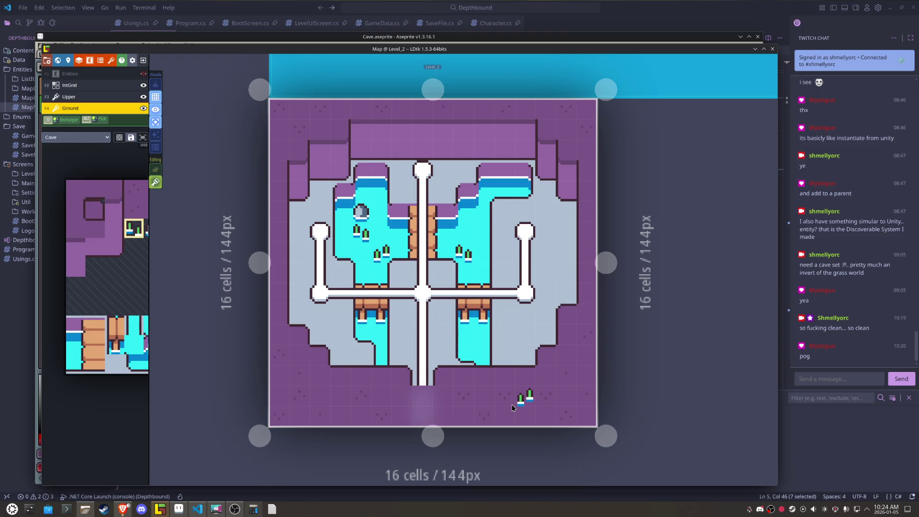
scroll(445, 230, "up", 2)
left_click(445, 229)
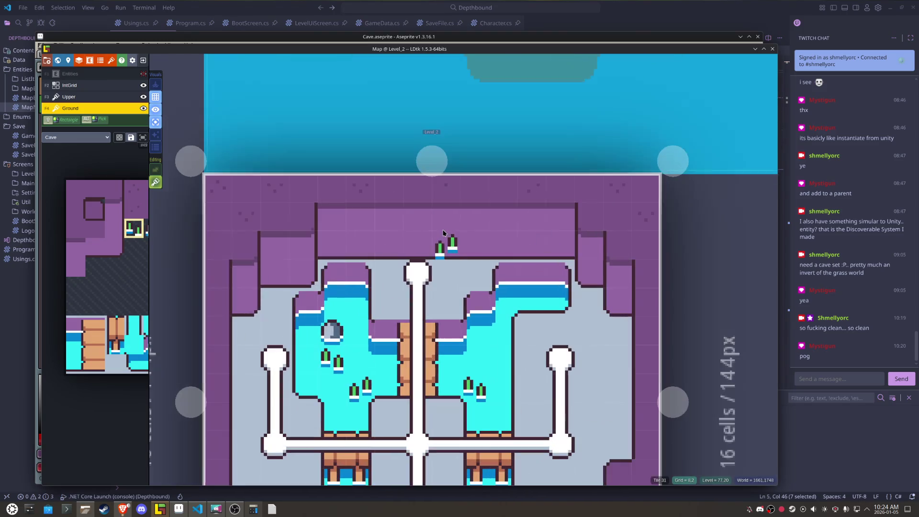
Step: Erase a block of the top purple plateau and paint a mirrored purple edge tile there
left_click_drag(446, 229, 391, 236)
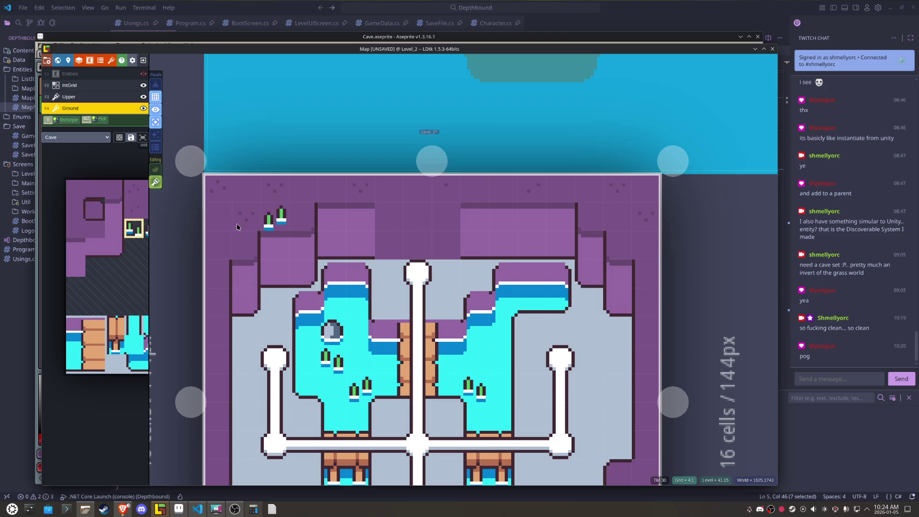
key("space")
left_click(114, 247)
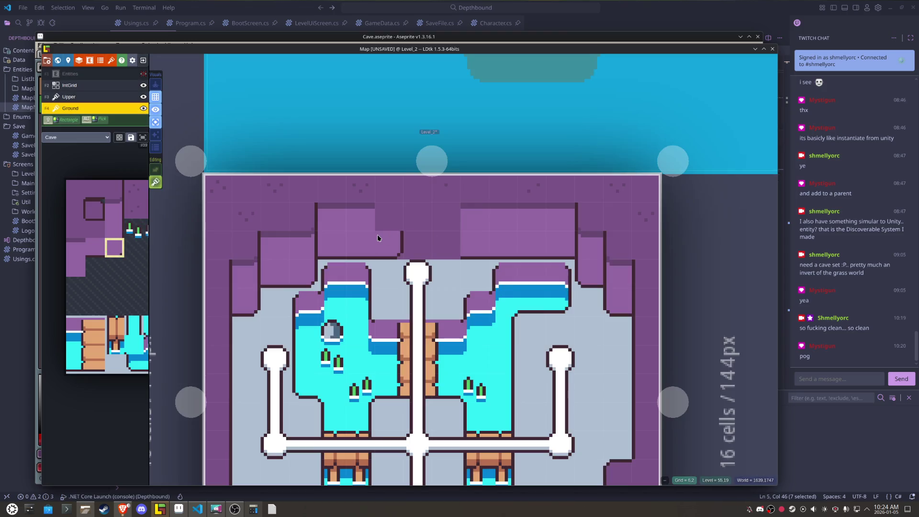
key("x")
left_click(437, 236)
Step: With tile stacking off, paint the higher wall tile in the plateau's top row
key("t")
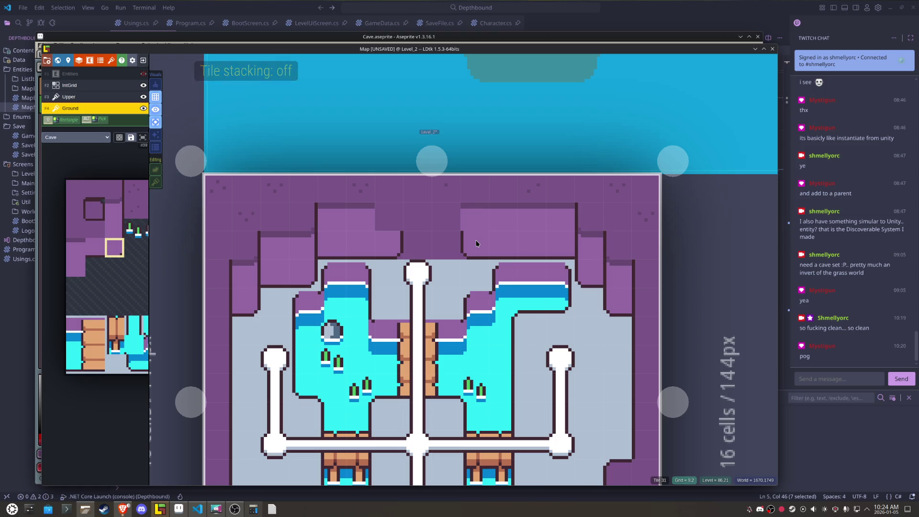
key("x")
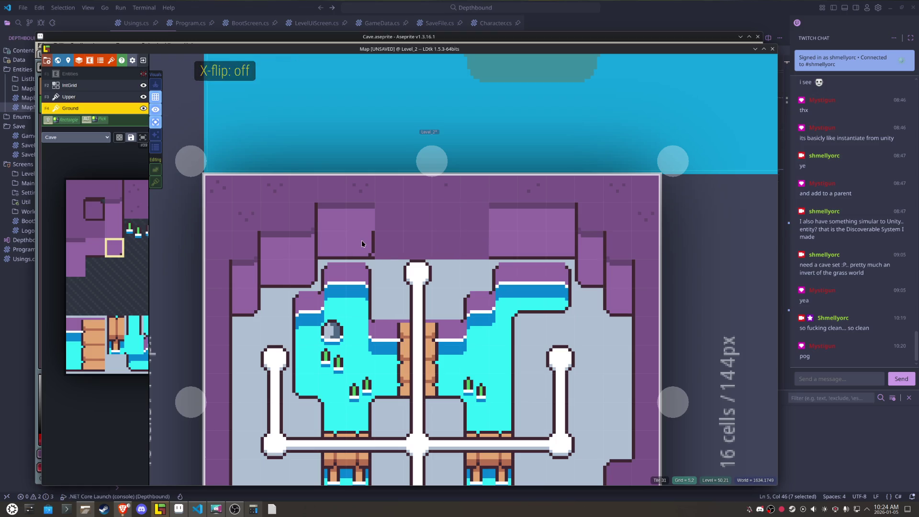
key("x")
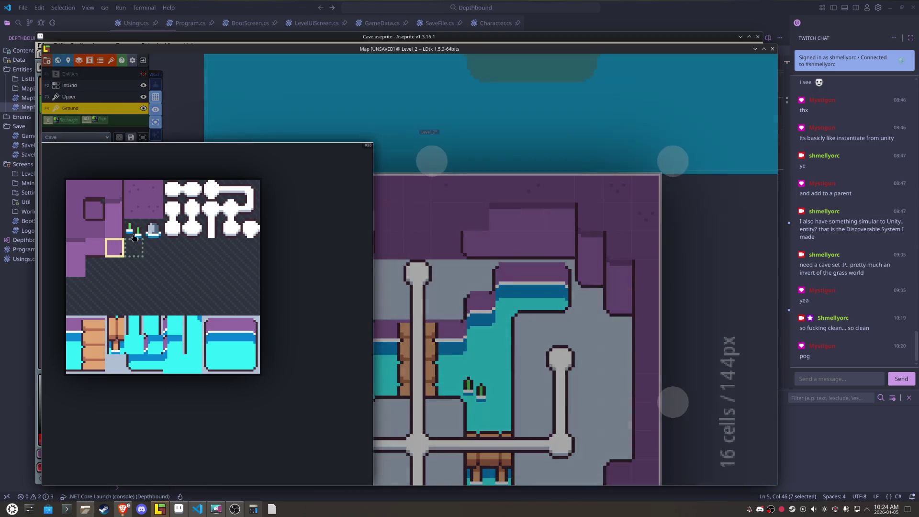
left_click(466, 223, "alt")
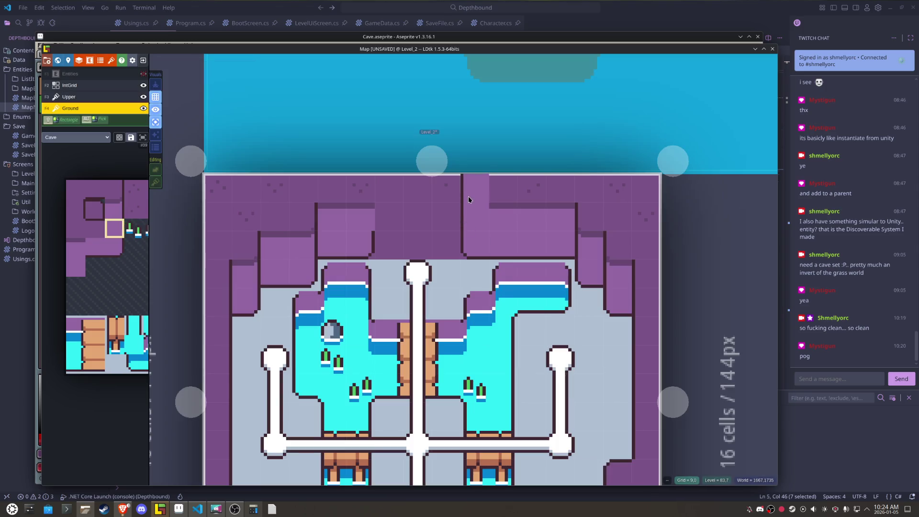
key("x")
left_click(365, 191)
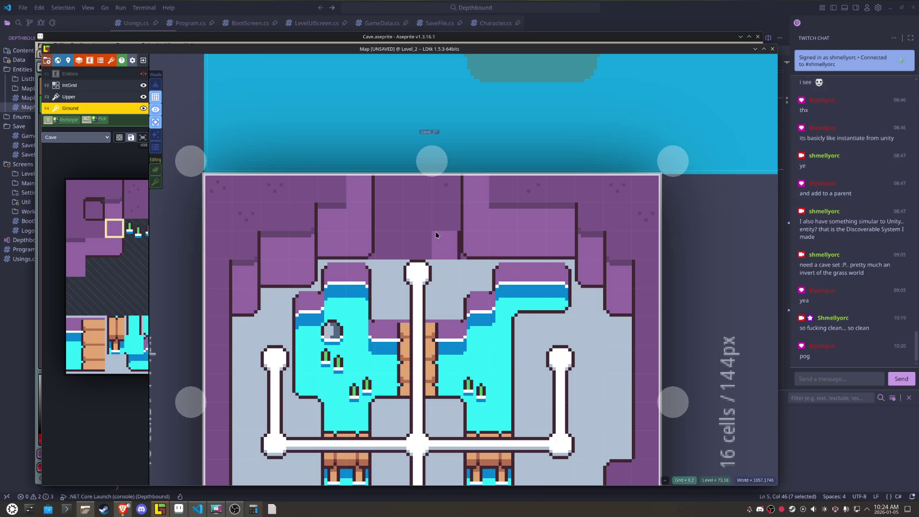
Step: Paint gray floor over the top wall cells, then restore one wall tile
mouse_move(98, 393)
left_click(114, 363)
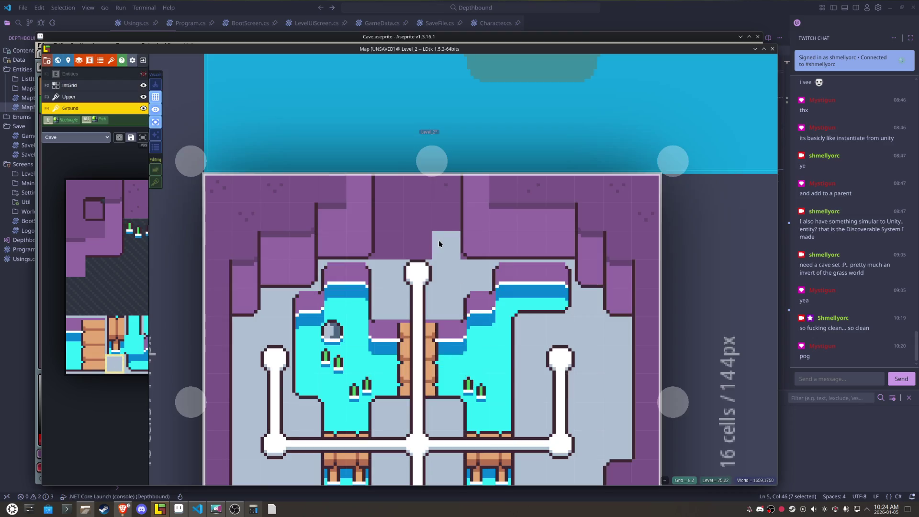
left_click_drag(439, 243, 419, 228)
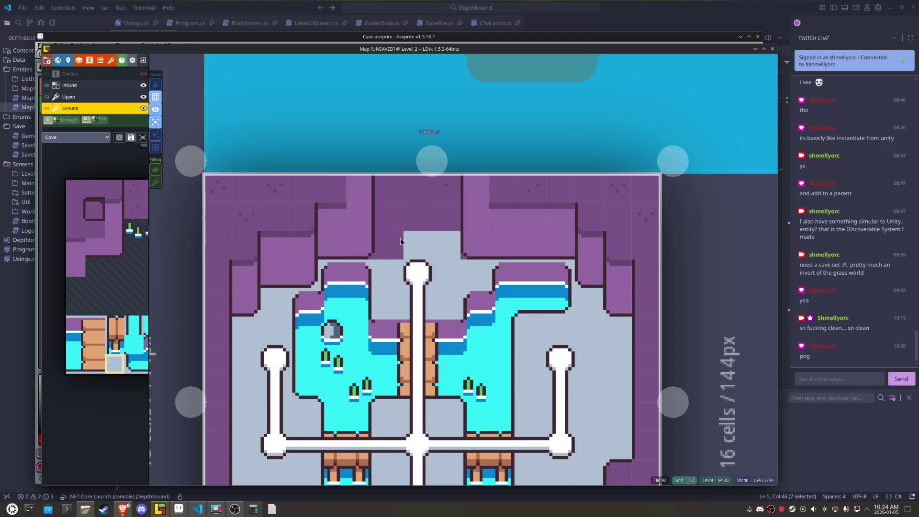
left_click(433, 218)
left_click(521, 248, "alt")
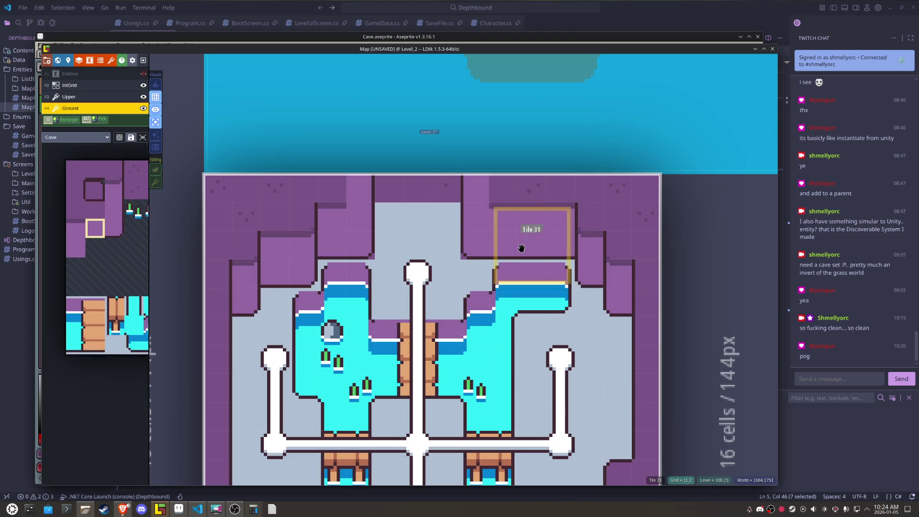
left_click(438, 207)
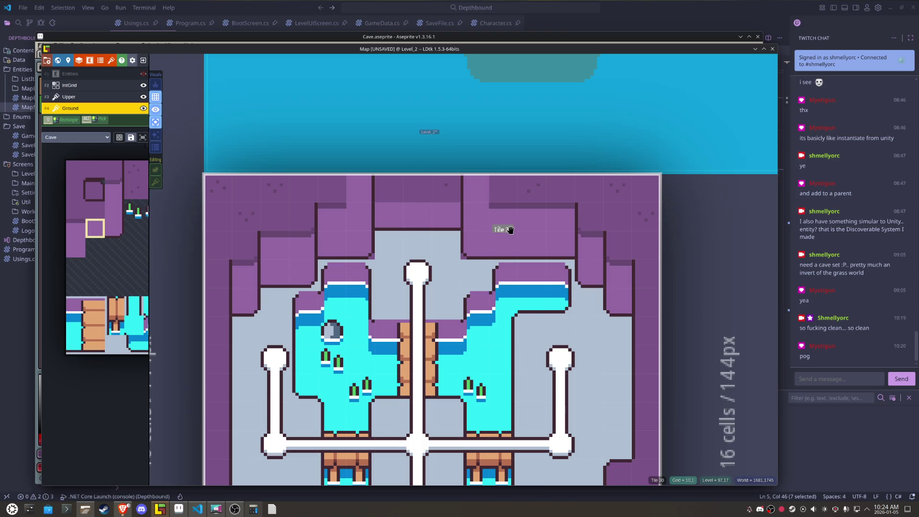
Step: Add a light purple tile to the top wall and turn two wall cells into floor
mouse_move(108, 230)
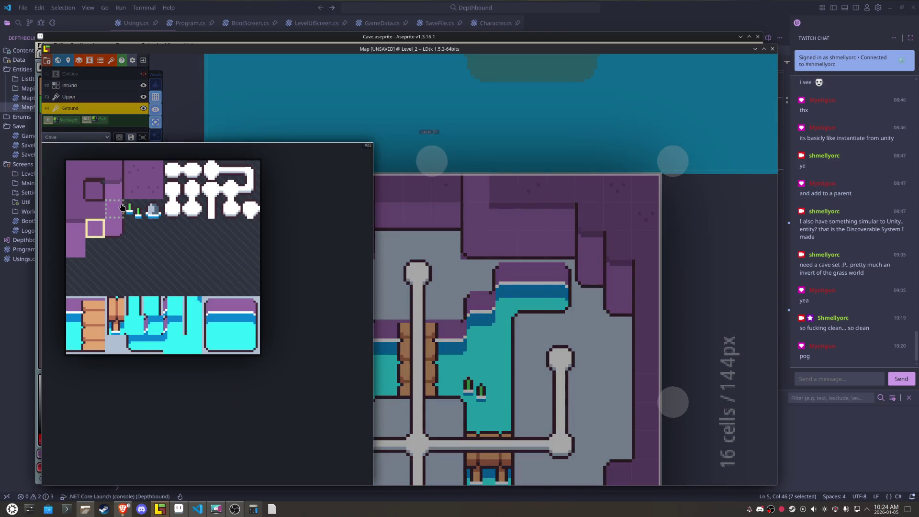
left_click(76, 247)
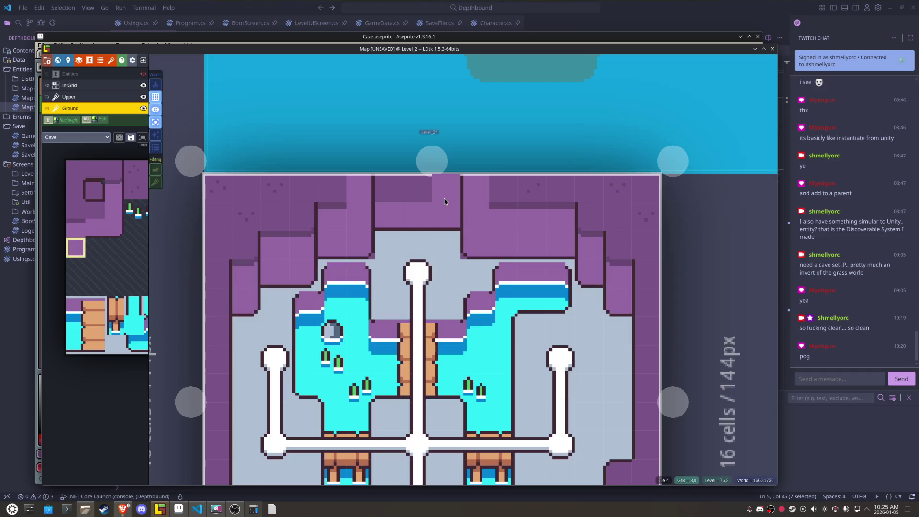
left_click(445, 201)
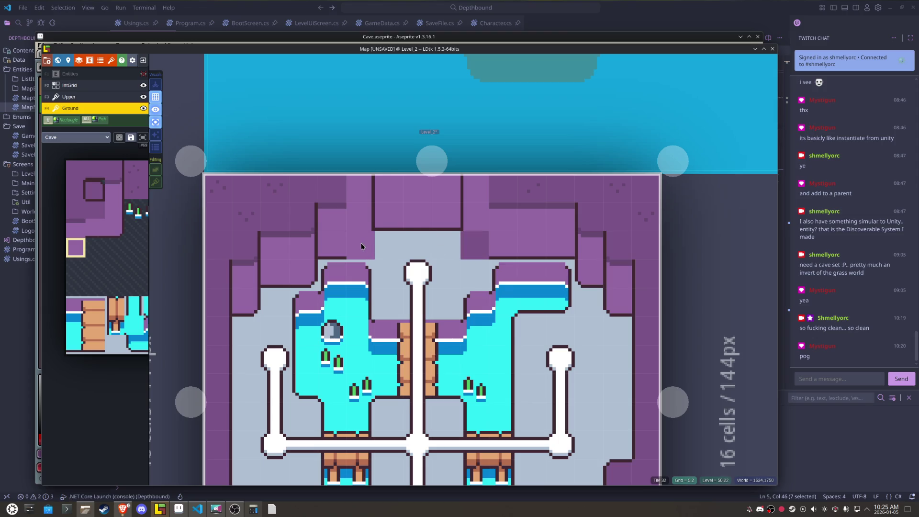
mouse_move(129, 330)
left_click(115, 344)
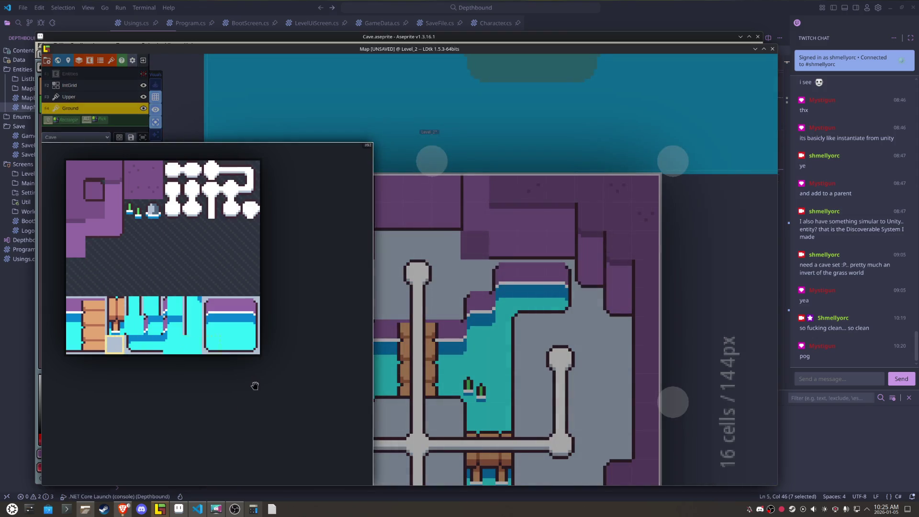
left_click(467, 244)
left_click(361, 247)
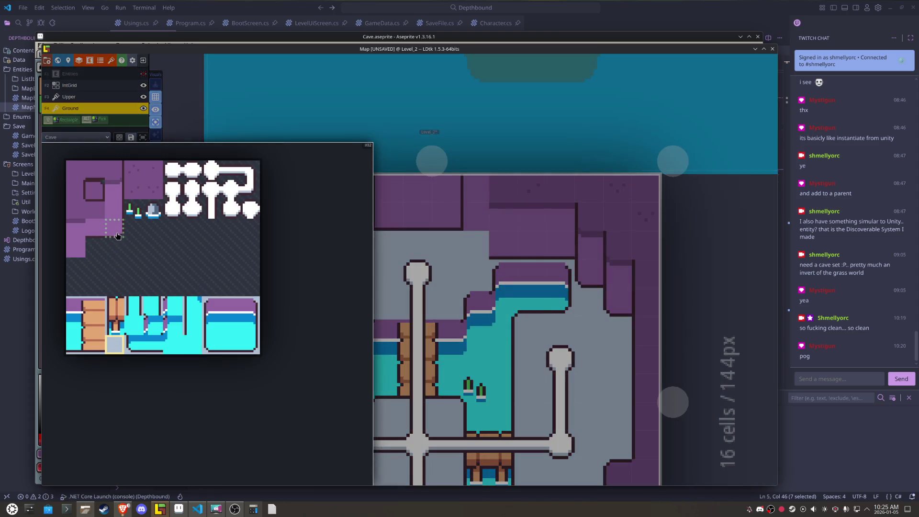
Step: Place a mirrored wall block on the right floor and rework the top wall ledges with Tile 30
left_click(117, 236)
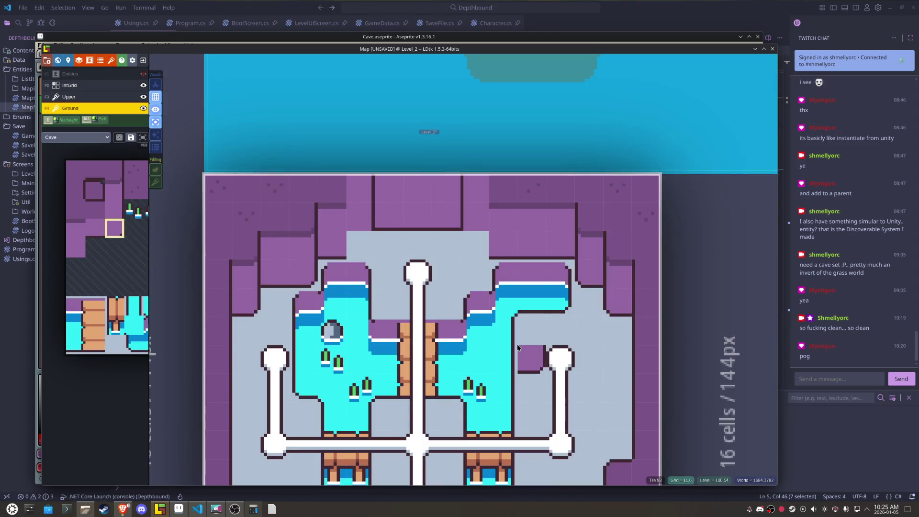
key("s")
key("x")
left_click(475, 245)
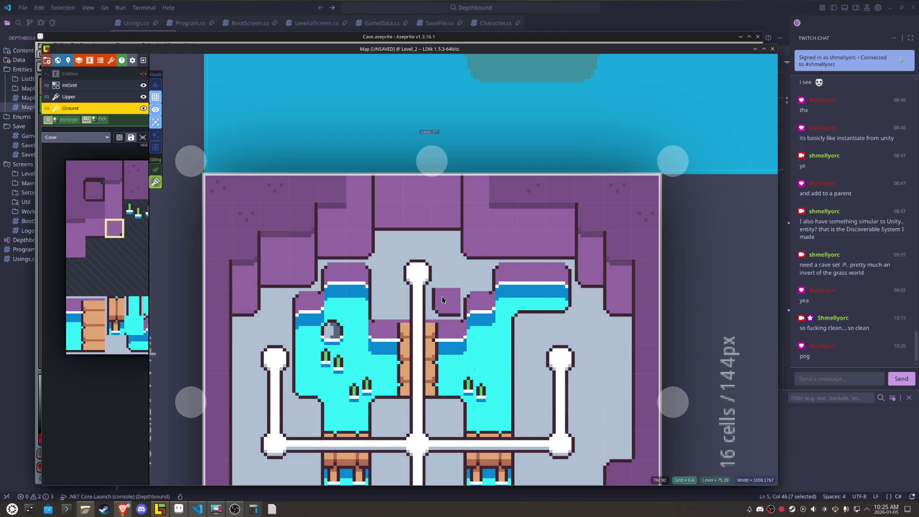
left_click(502, 200, "alt")
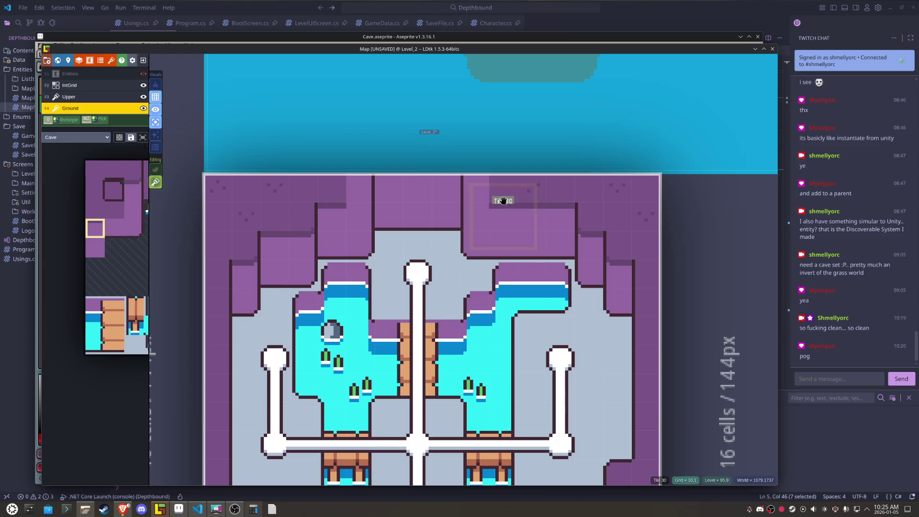
left_click(474, 217)
left_click(508, 231)
Step: Pick wall tiles from the top-right wall with mirroring off, then save the project
left_click(588, 206, "alt")
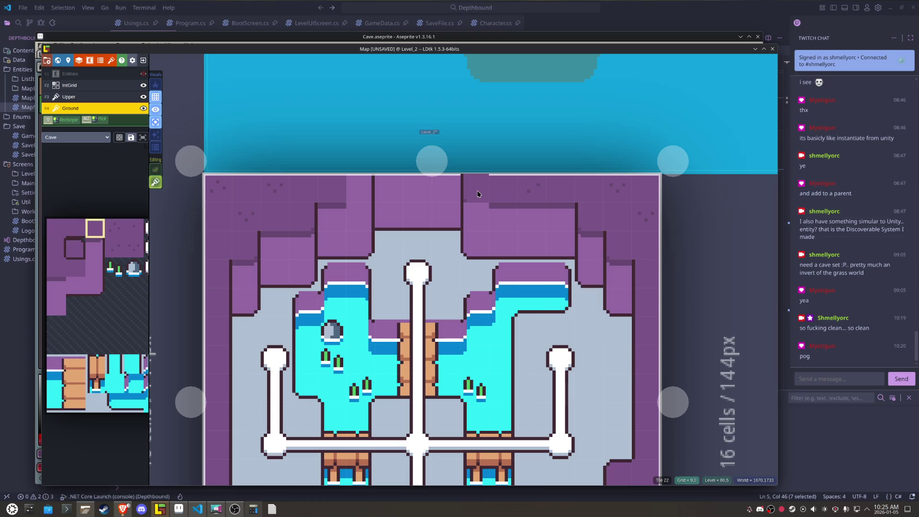
left_click(590, 242, "alt")
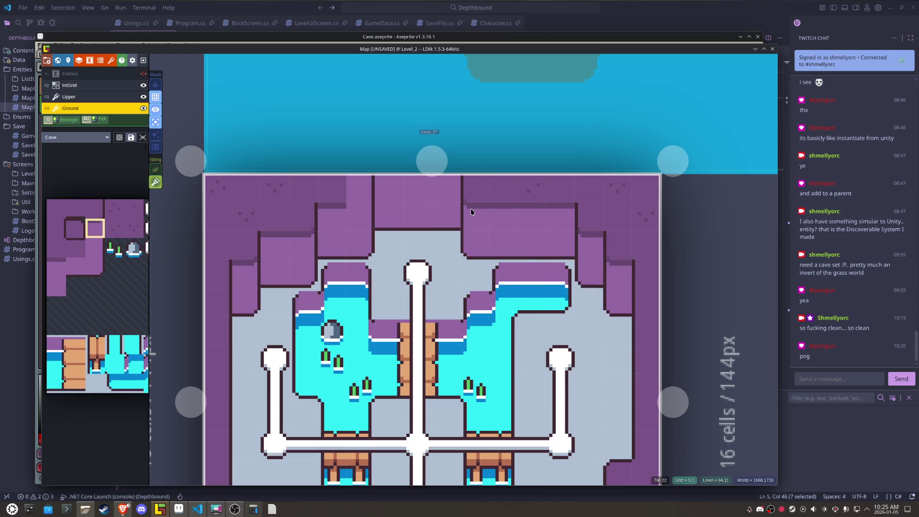
key("x")
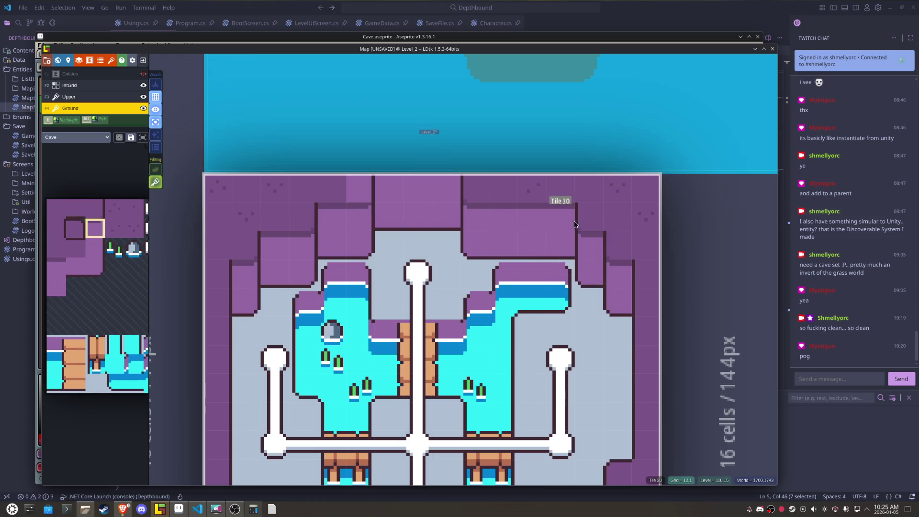
left_click(575, 224, "alt")
key("x")
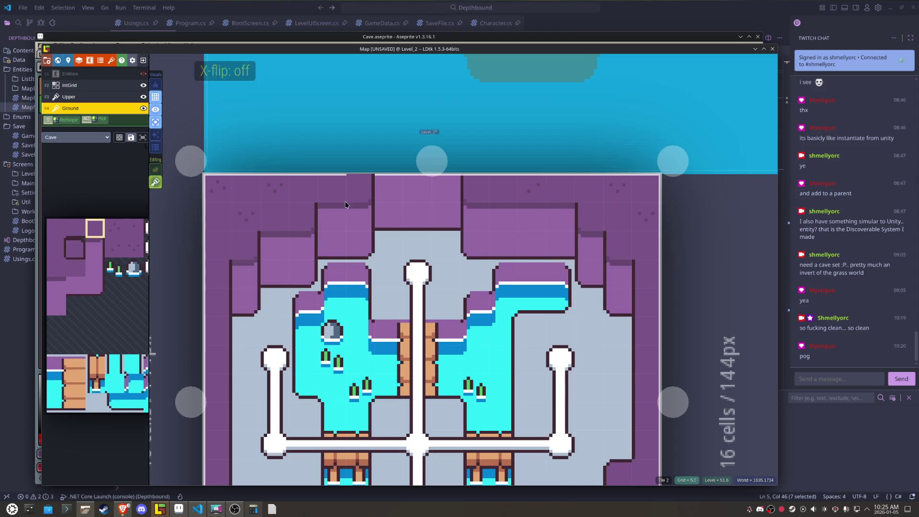
key("ctrl+s")
scroll(534, 357, "down", 1)
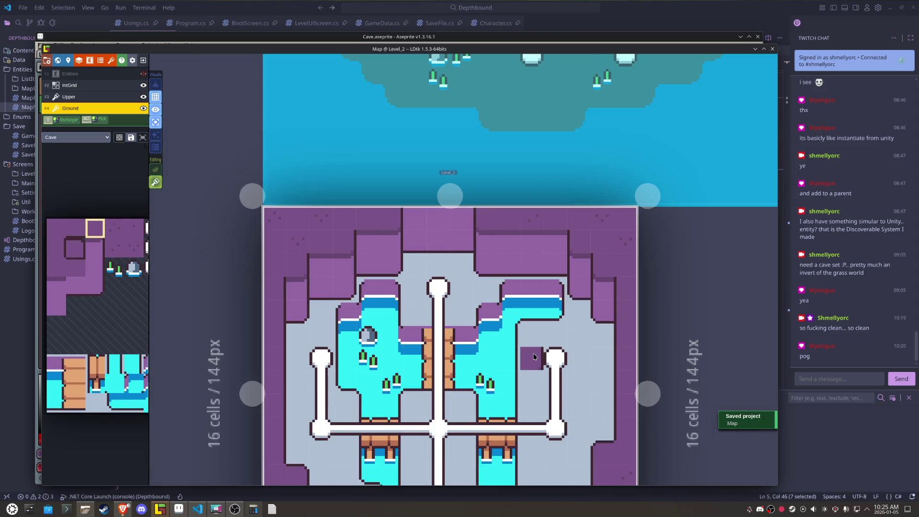
Step: Bring the whole cave level into view and save the project
left_click_drag(534, 357, 532, 340)
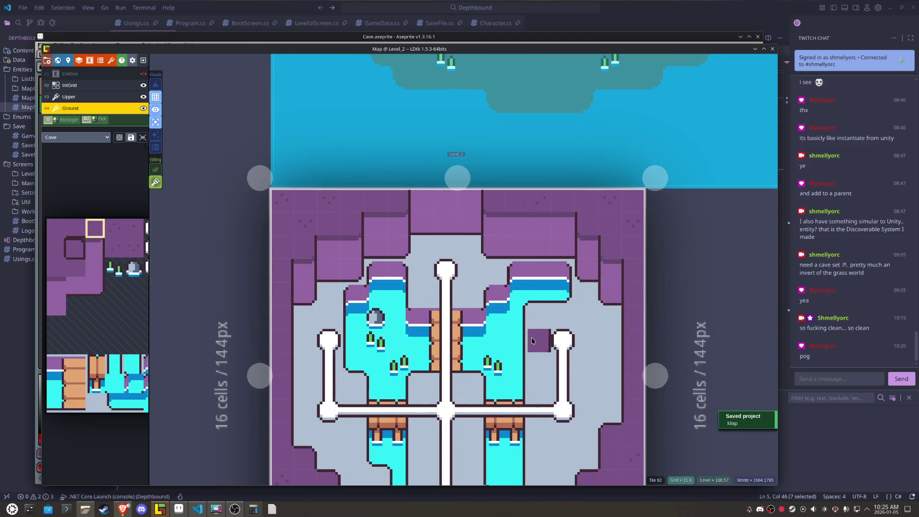
scroll(532, 341, "up", 1)
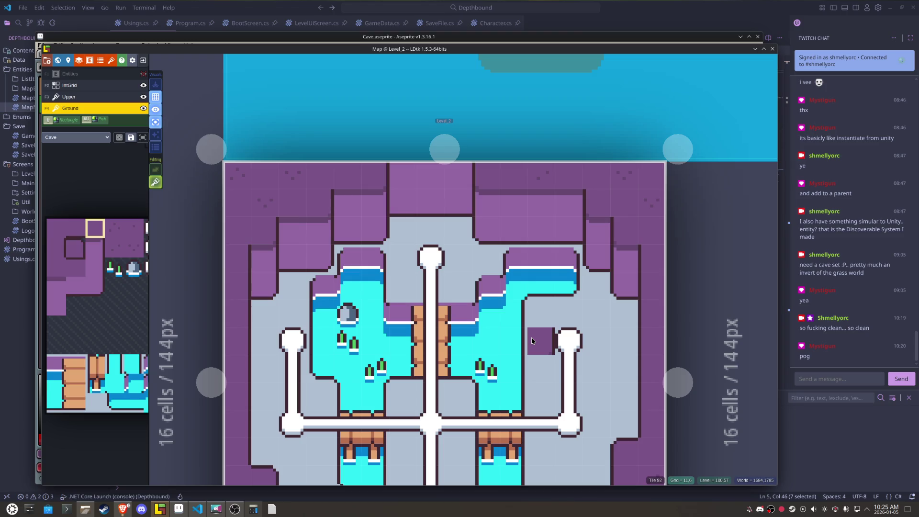
scroll(531, 337, "down", 2)
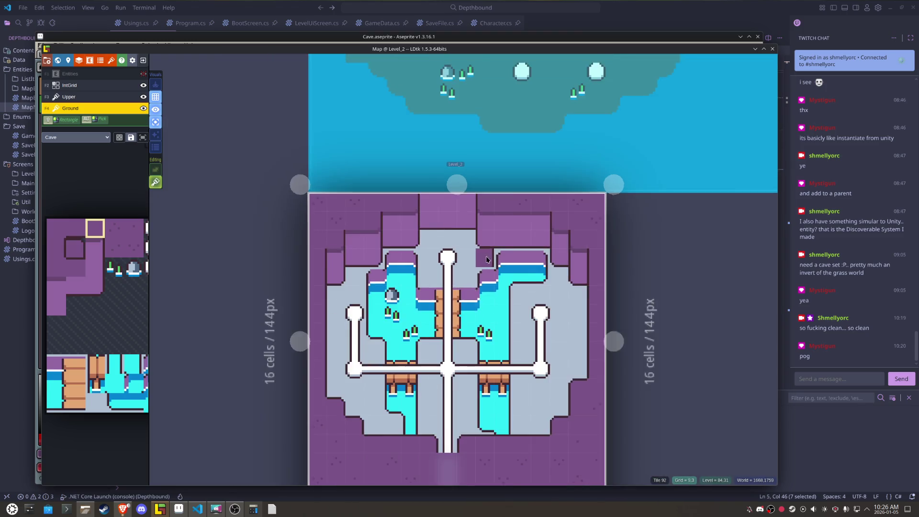
key("ctrl+s")
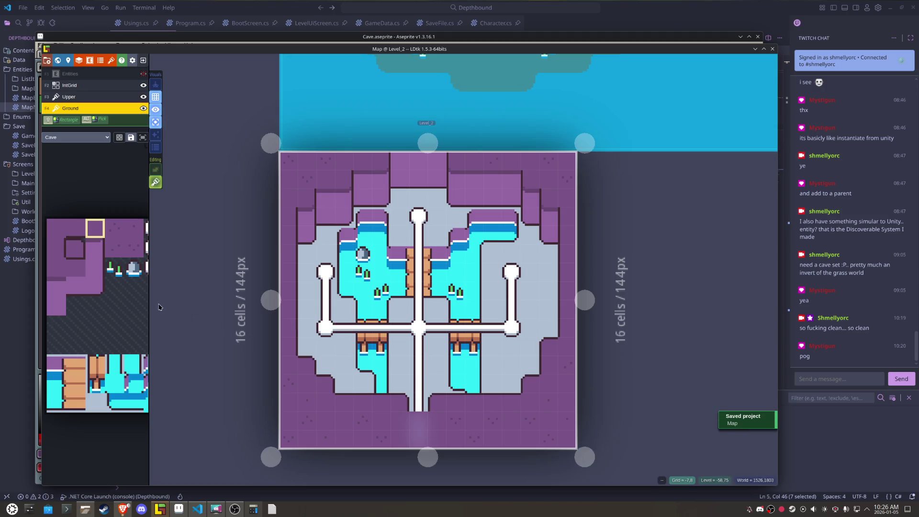
Step: Select the Entities layer, show all layers at full strength, save, and minimize LDtk
left_click(124, 75)
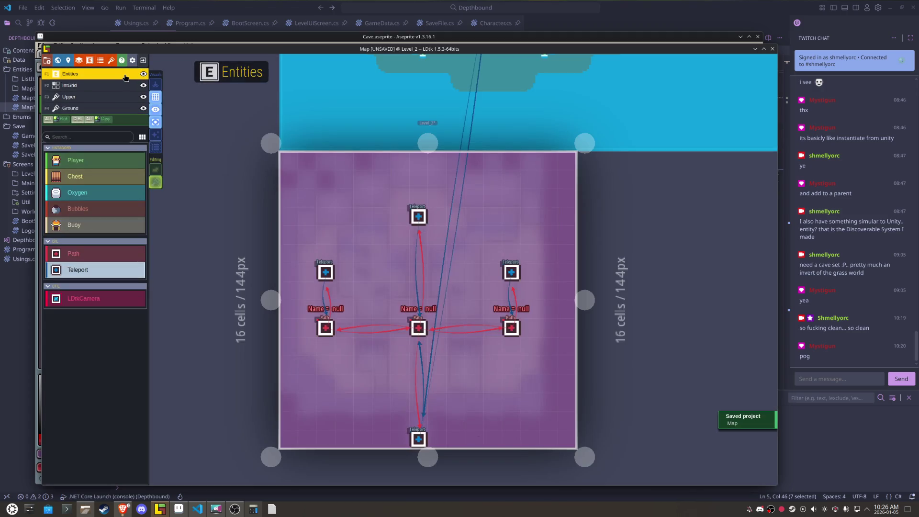
left_click(156, 122)
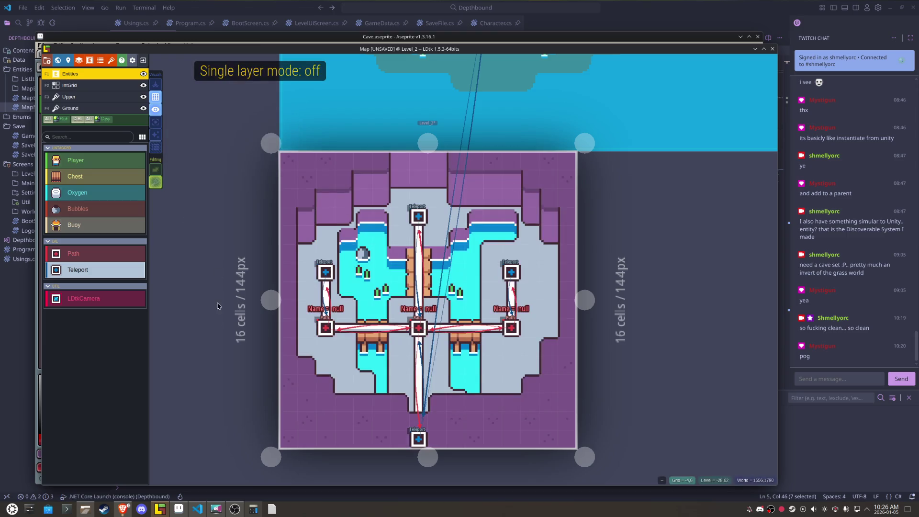
key("ctrl+s")
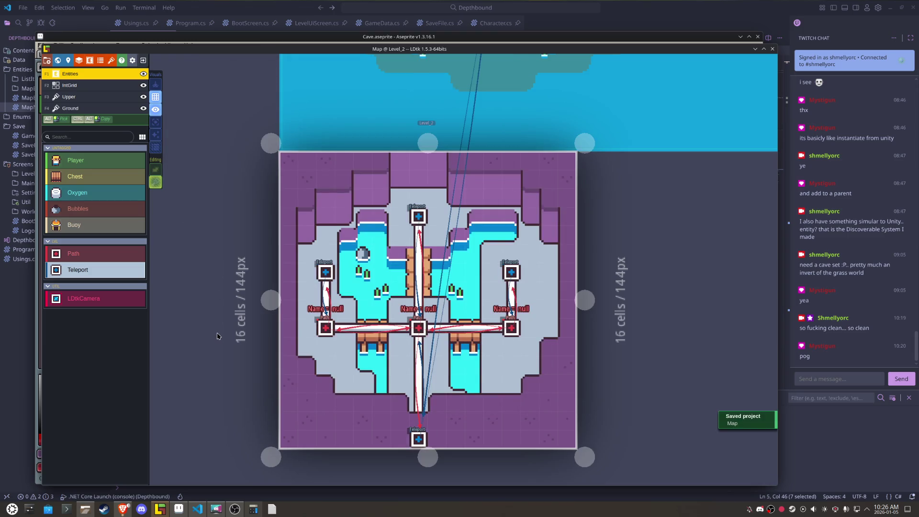
scroll(218, 335, "up", 2)
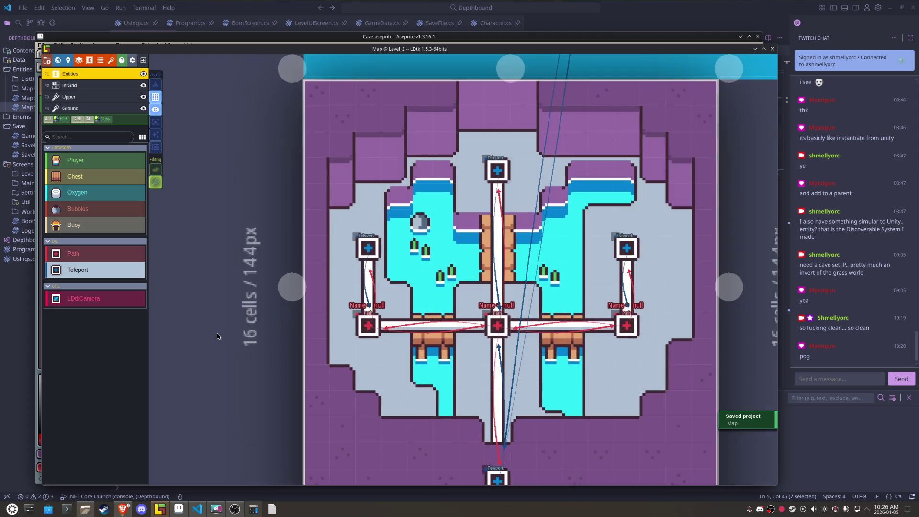
left_click(164, 513)
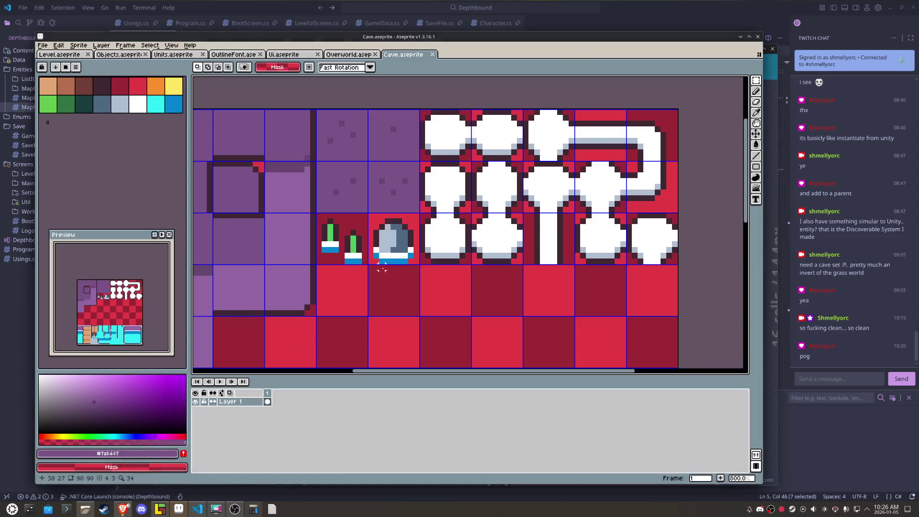
Step: Close the OutlineFont sprite and select the purple tent tile in Overworld.aseprite
left_click(122, 56)
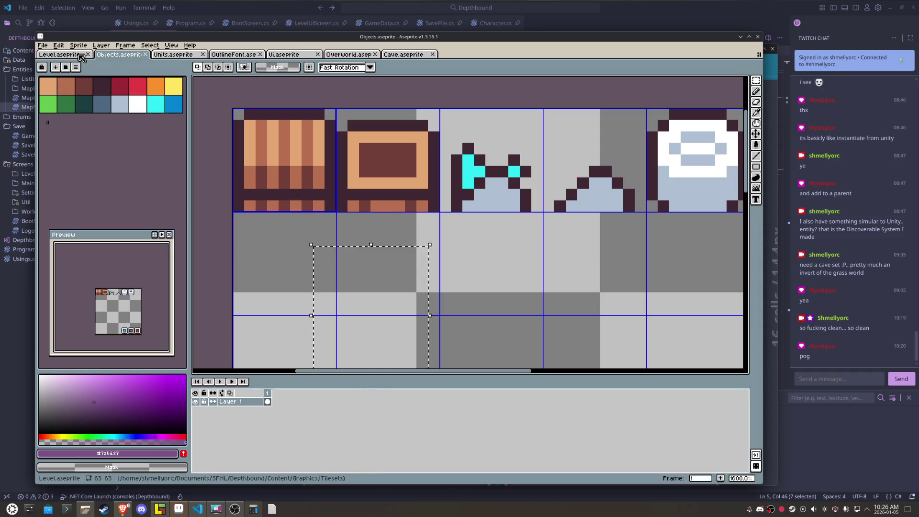
left_click(165, 57)
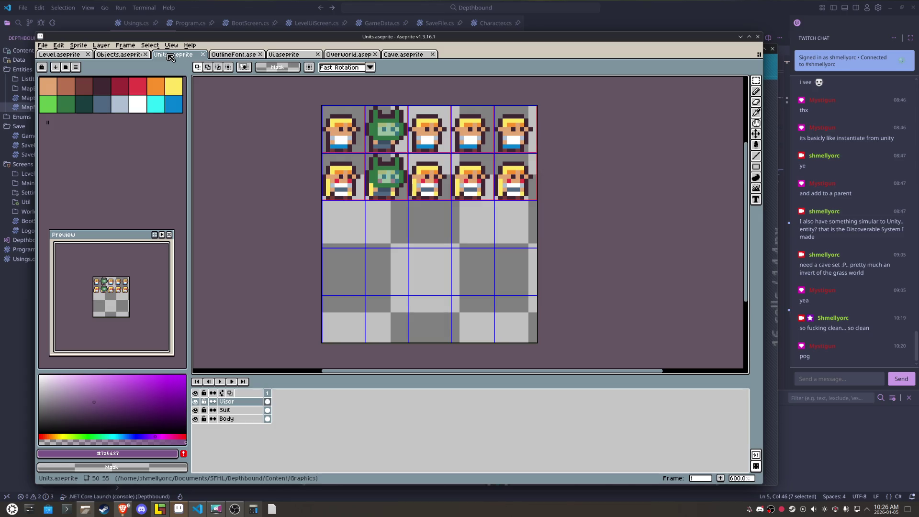
left_click(242, 55)
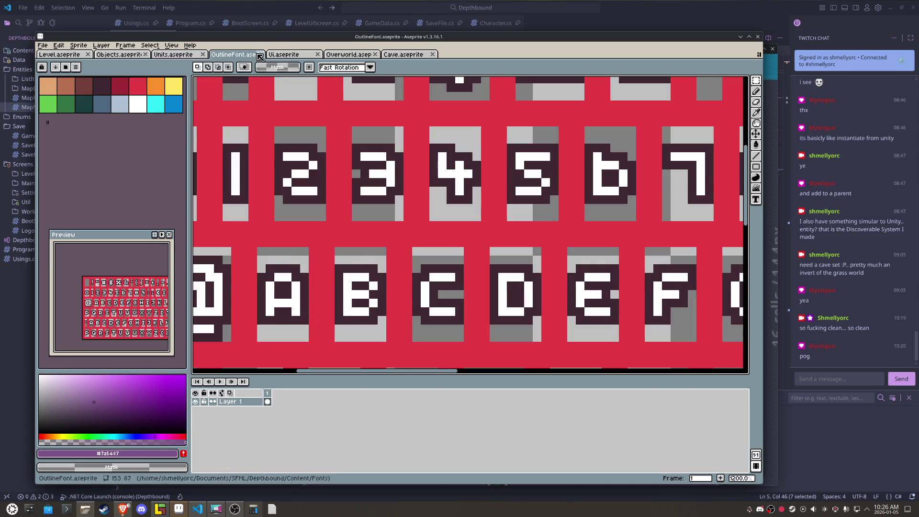
left_click(259, 56)
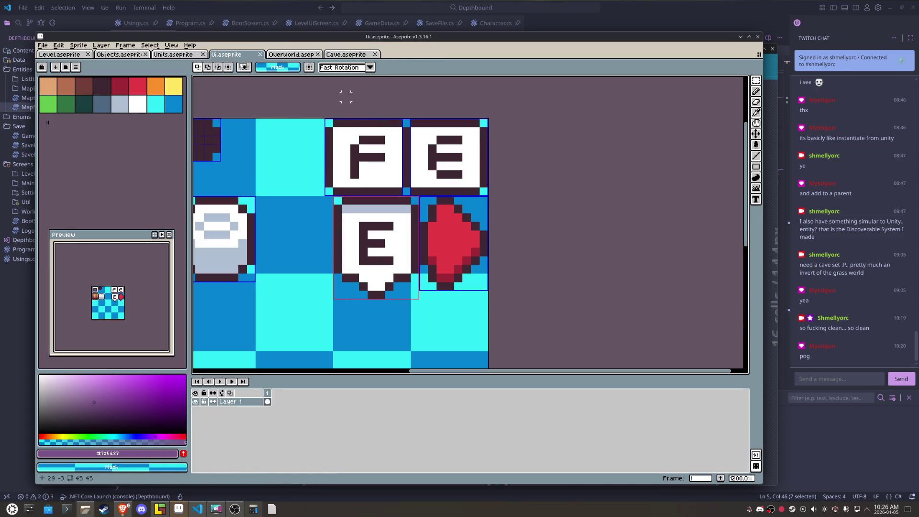
left_click(290, 55)
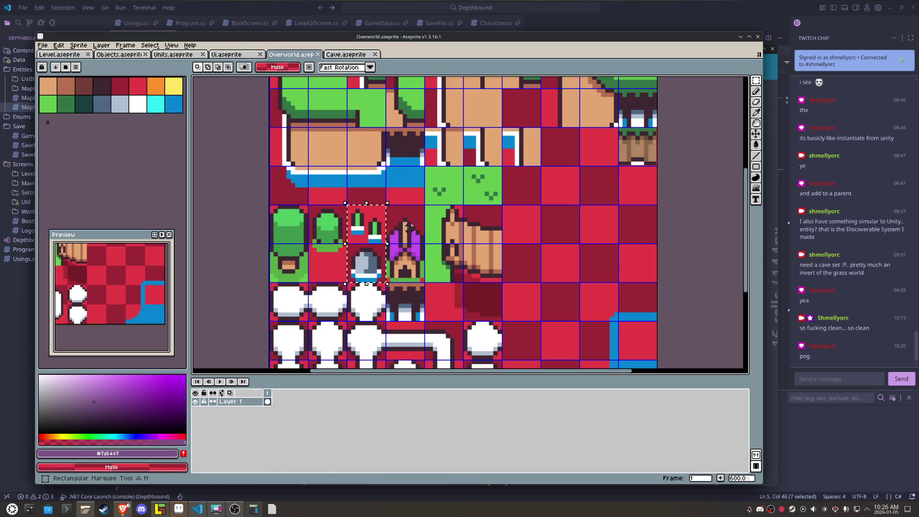
left_click_drag(387, 205, 424, 283)
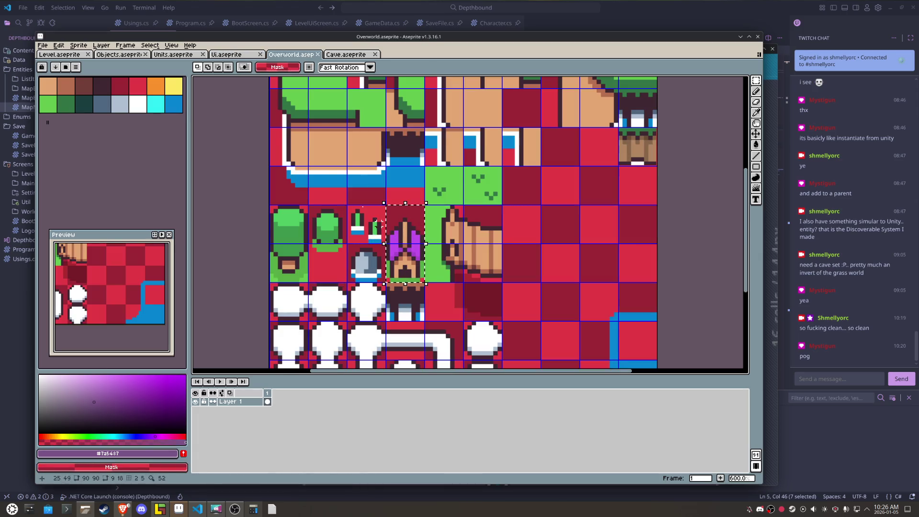
Step: Paste the tent into Cave.aseprite and place it on an empty tile
key("ctrl+Tab")
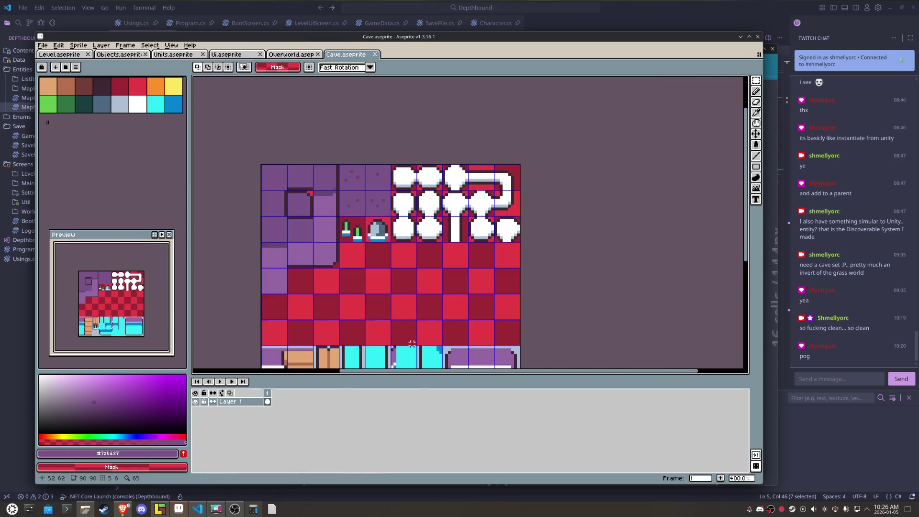
scroll(411, 344, "up", 3)
key("ctrl+v")
mouse_move(290, 299)
left_mouse_down()
mouse_move(560, 257)
mouse_move(598, 317)
left_mouse_up()
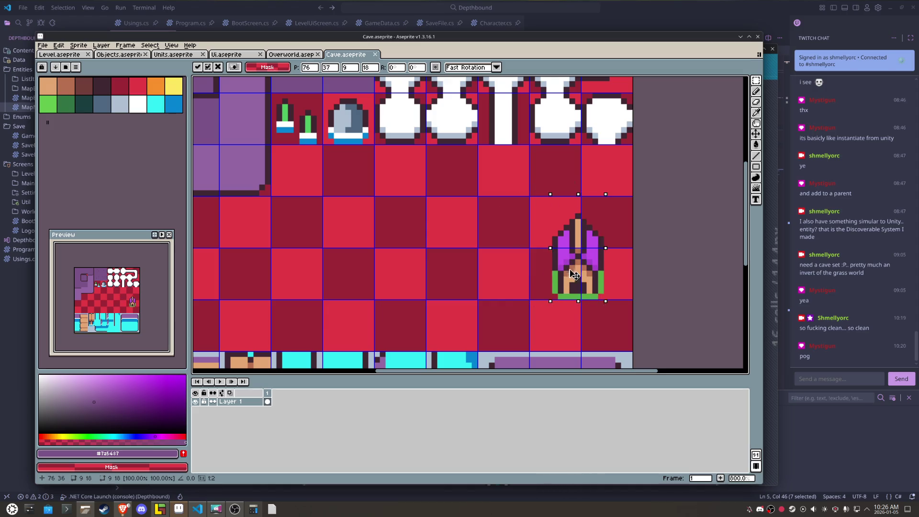
left_click_drag(632, 353, 594, 278)
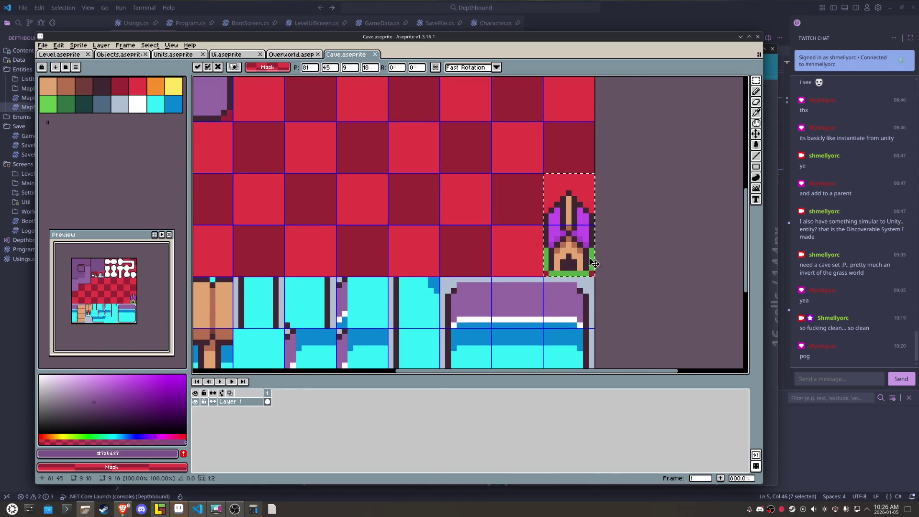
Step: Bucket-fill the tent's green bottom row and edges with a darker grey-blue
left_click(593, 279, "alt")
scroll(594, 278, "up", 2)
key("g")
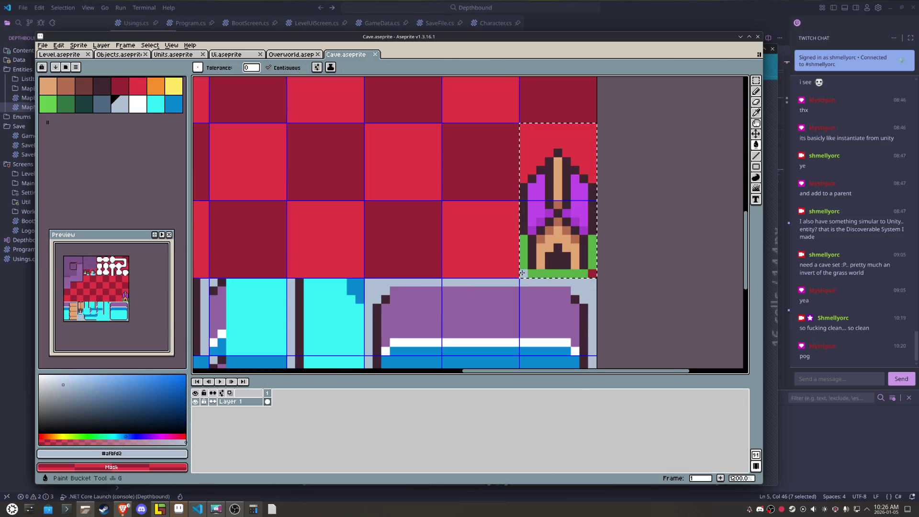
left_click(68, 393)
left_click(592, 274)
left_click(592, 257)
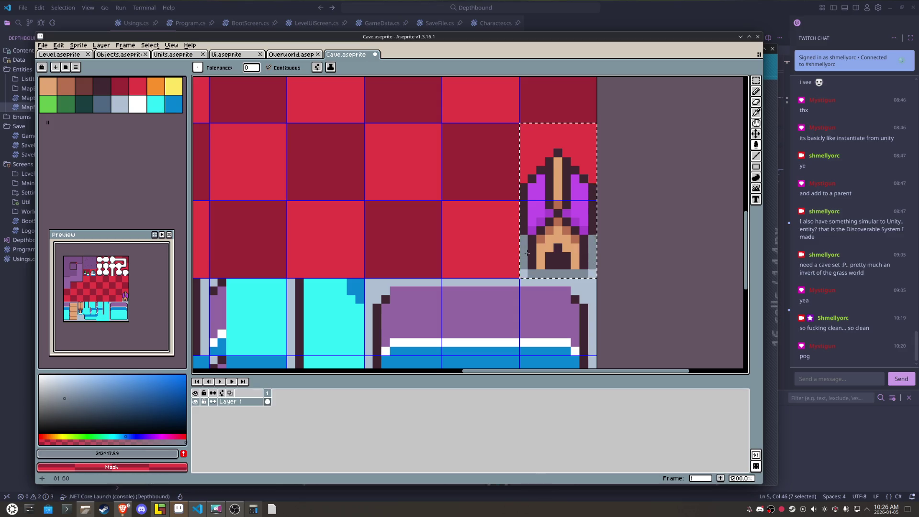
left_click(523, 252)
Step: Deselect, save Cave.aseprite, and sample the tent's tan colour for the pencil
key("ctrl+d")
key("ctrl+s")
key("i")
left_click(546, 235)
key("b")
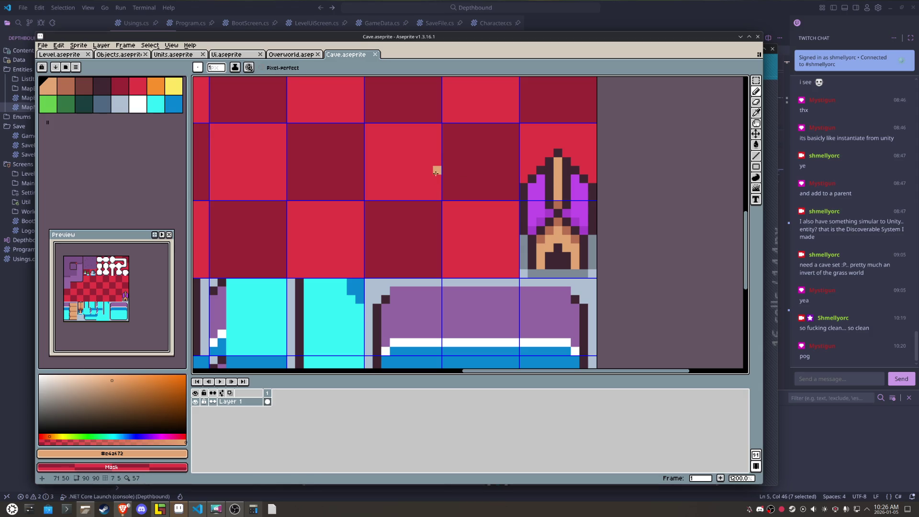
Step: Draw the chest's top rows: a dark-capped tan line, with brown and purple rows below
left_click_drag(435, 177, 367, 177)
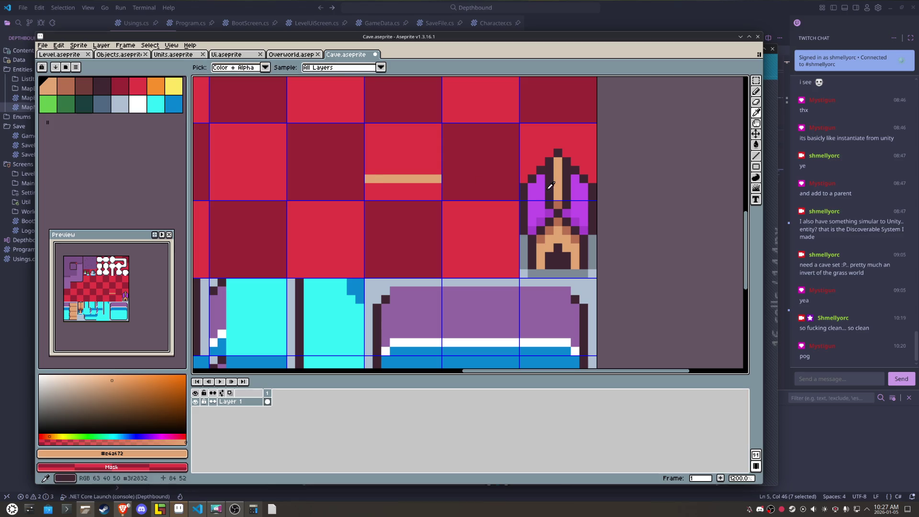
left_click(548, 185, "alt")
left_click(437, 178)
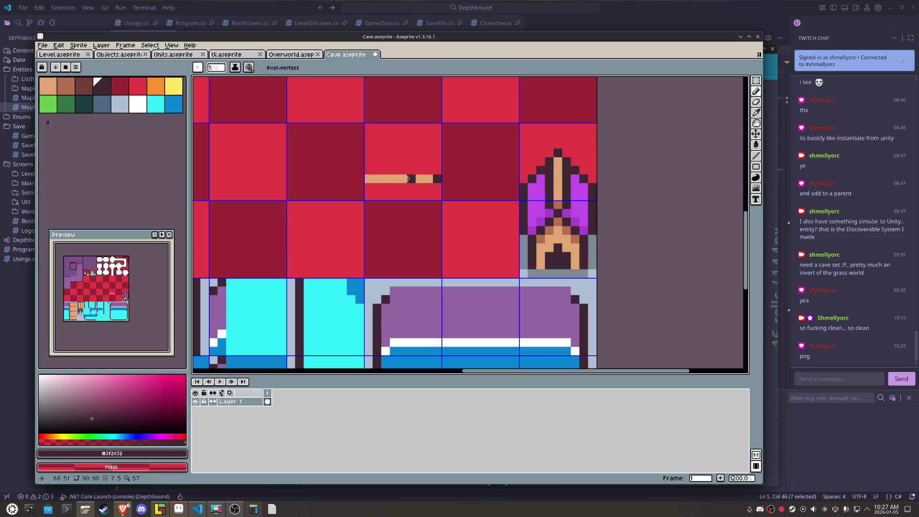
left_click_drag(377, 171, 430, 171)
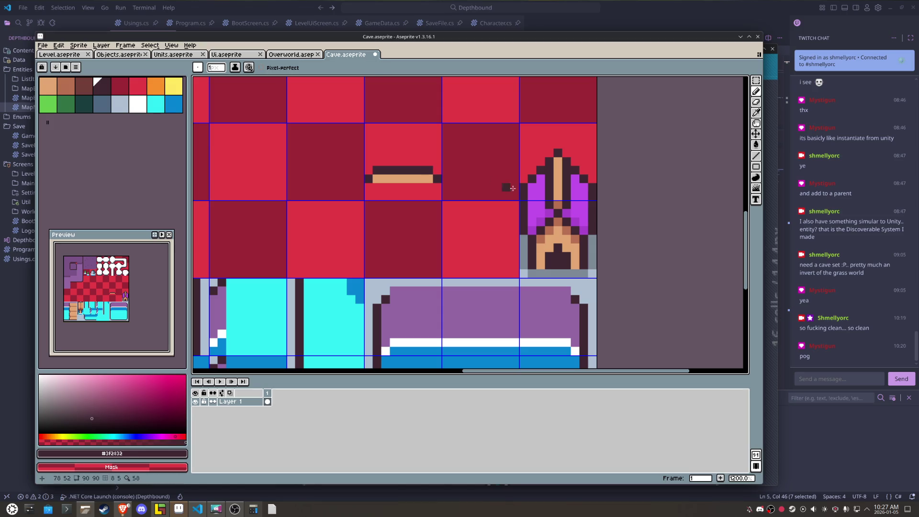
key("alt")
left_click(559, 200, "alt")
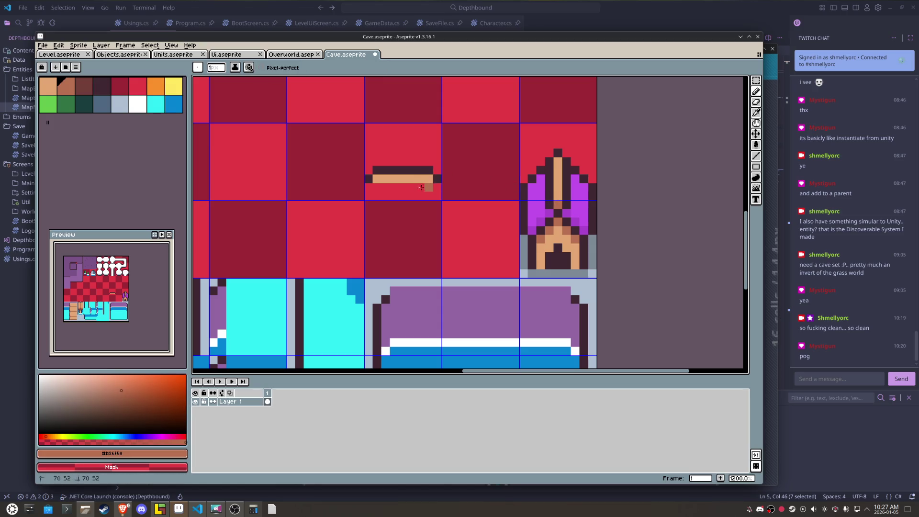
left_click_drag(430, 188, 376, 188)
left_click(368, 179, "alt")
left_click(369, 188)
left_click(437, 188)
left_click(561, 207, "alt")
mouse_move(438, 196)
left_mouse_down()
mouse_move(370, 194)
mouse_move(369, 222)
mouse_move(439, 211)
mouse_move(373, 225)
left_mouse_up()
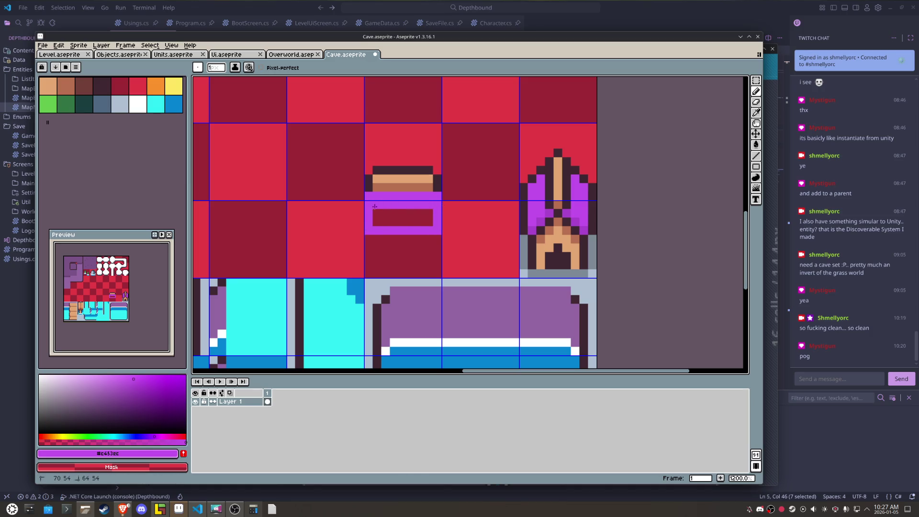
Step: Fill the chest body purple, outline it dark, and add a deeper purple row and dark base
key("alt")
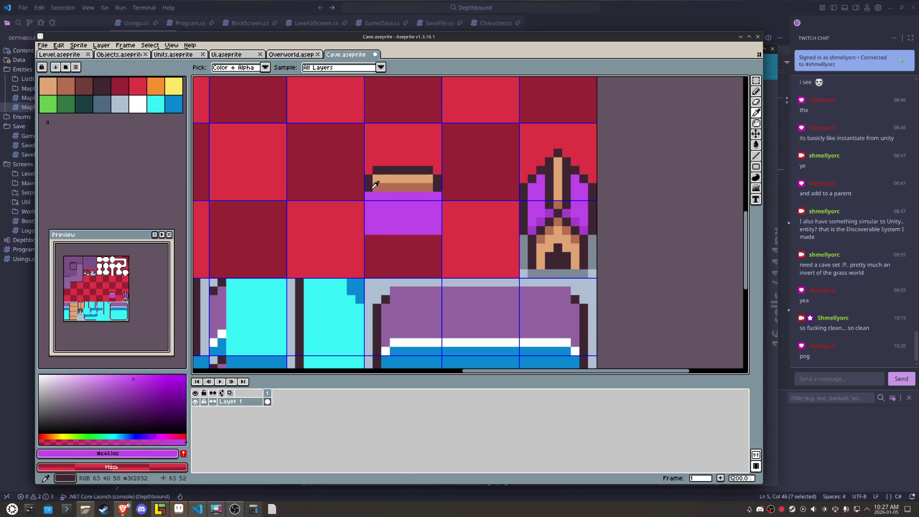
left_click(370, 185)
mouse_move(369, 192)
left_mouse_down()
mouse_move(365, 224)
mouse_move(434, 228)
mouse_move(437, 189)
left_mouse_up()
mouse_move(433, 239)
left_mouse_down()
mouse_move(381, 261)
mouse_move(378, 238)
left_mouse_up()
left_click(386, 239)
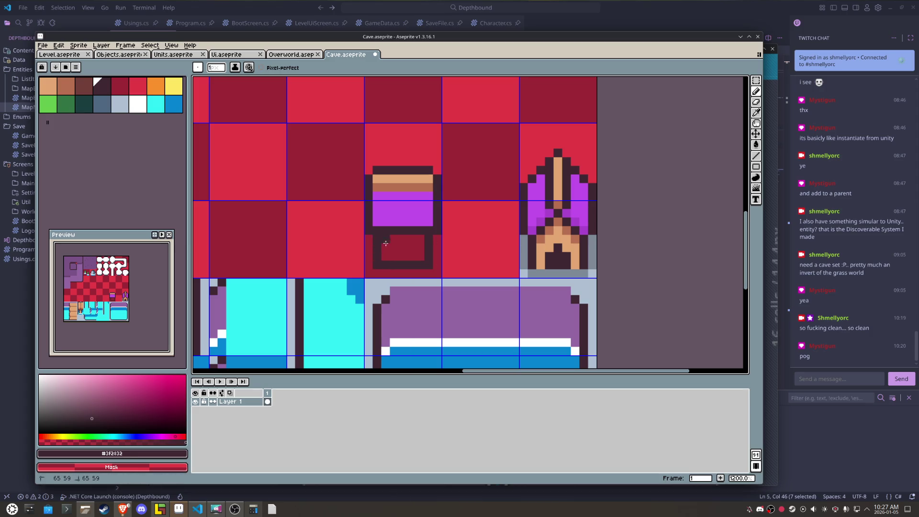
key("i")
left_click(545, 219, "alt")
left_click_drag(429, 230, 378, 239)
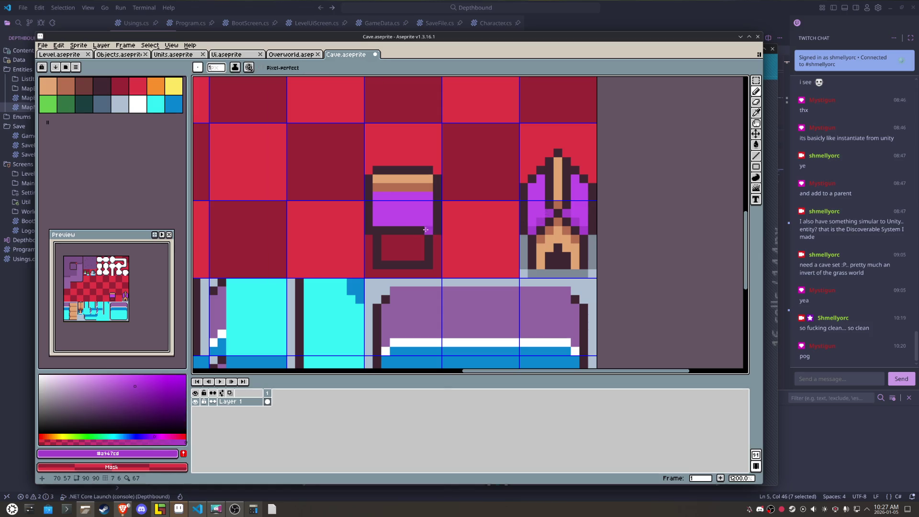
left_click(377, 243, "alt")
left_click_drag(378, 239, 437, 238)
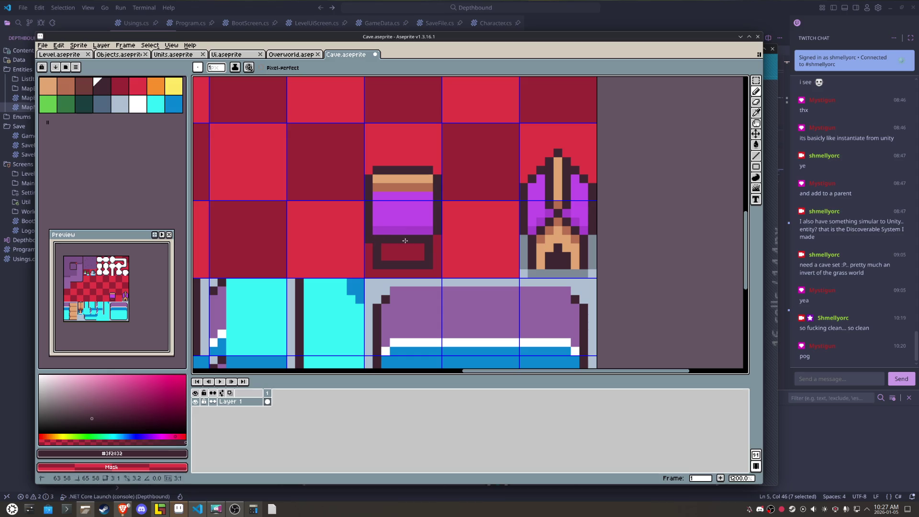
Step: Try darker shading on the purple block, undo it, and paint a brown row in the lower frame
left_click(428, 213, "alt")
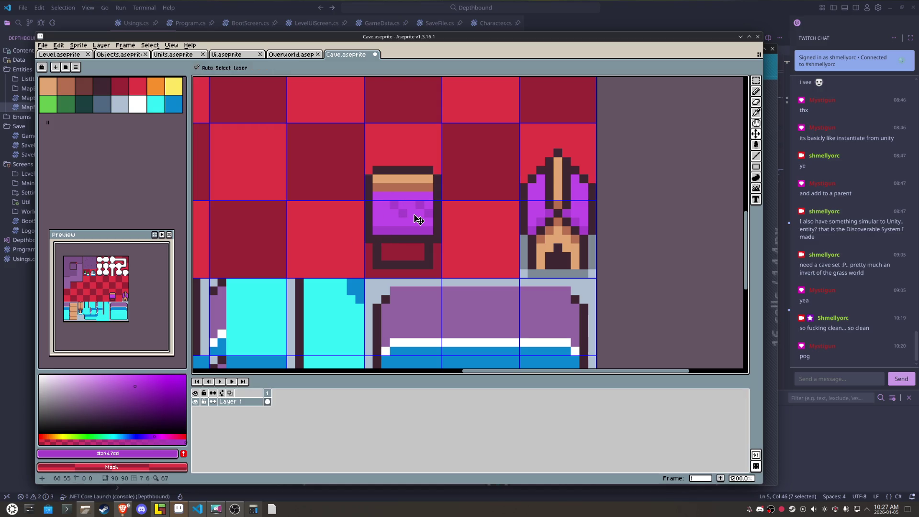
key("ctrl+z")
left_click_drag(382, 214, 388, 207)
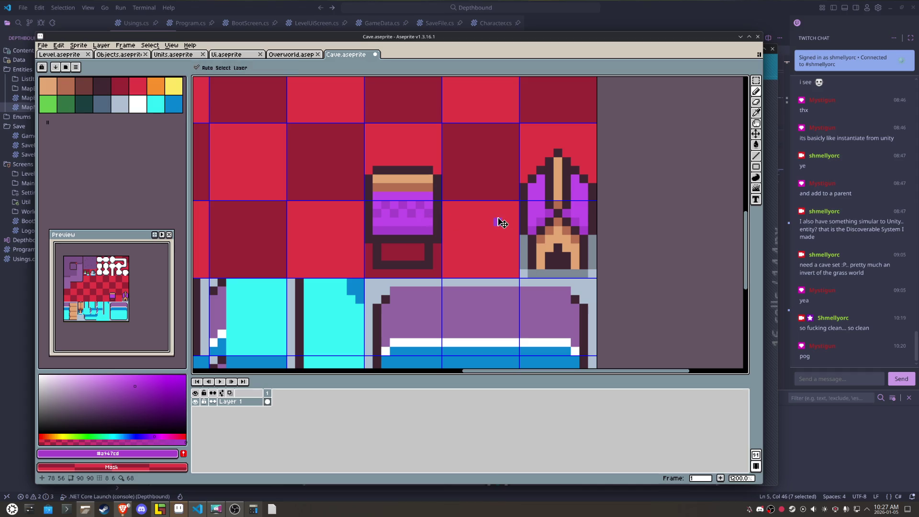
key("ctrl+z")
key("ctrl+z")
key("ctrl+z")
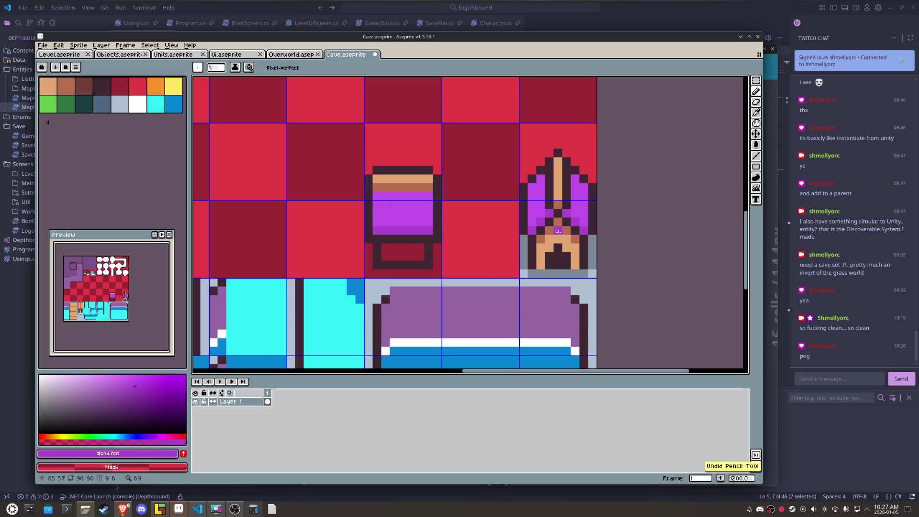
left_click(66, 87)
left_click_drag(420, 248, 386, 255)
Step: Paint a bright purple lid above the chest and outline its right edge and corner dark
key("i")
left_click(558, 237)
key("b")
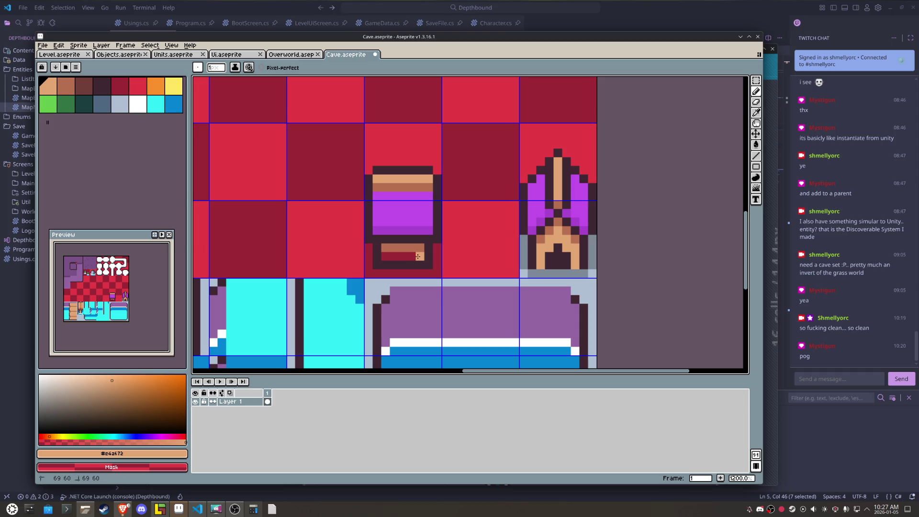
key("i")
left_click(416, 206)
key("b")
mouse_move(429, 163)
left_mouse_down()
mouse_move(426, 145)
mouse_move(380, 152)
left_mouse_up()
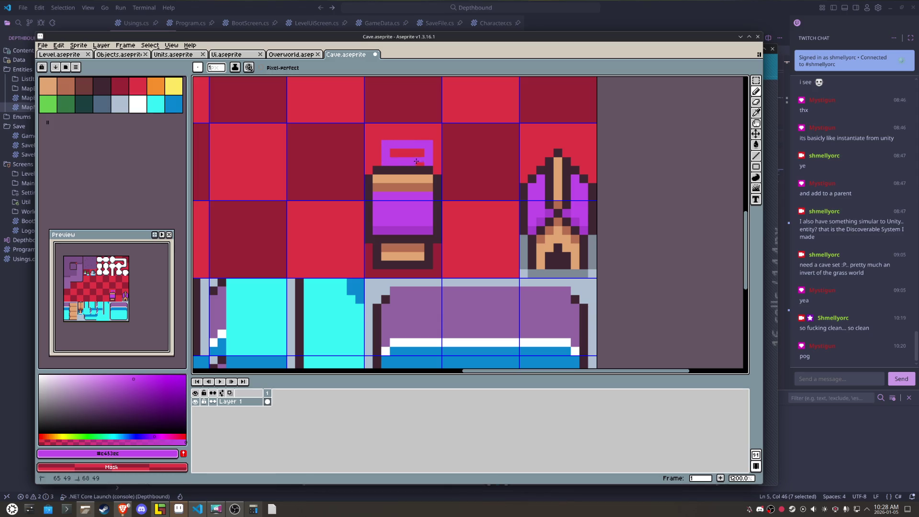
key("i")
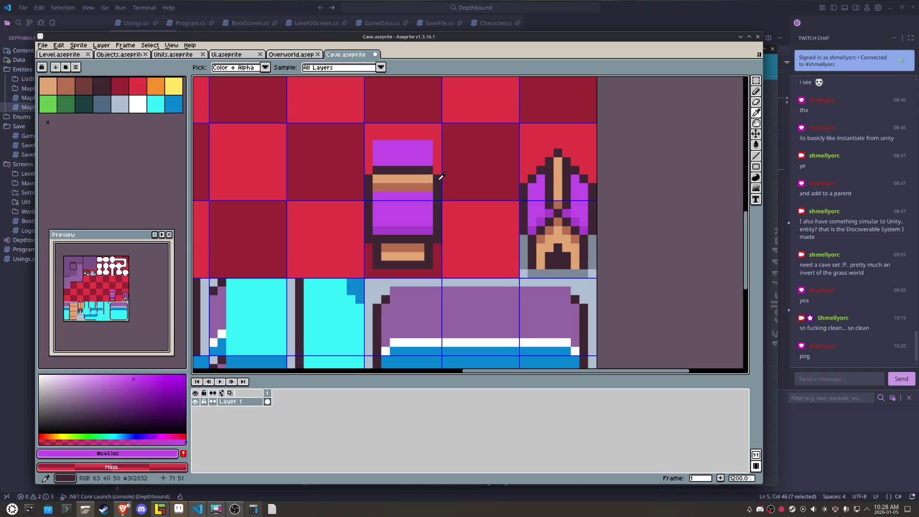
left_click(438, 170)
key("b")
mouse_move(438, 167)
left_mouse_down()
mouse_move(438, 144)
mouse_move(363, 173)
left_mouse_up()
left_click(427, 141)
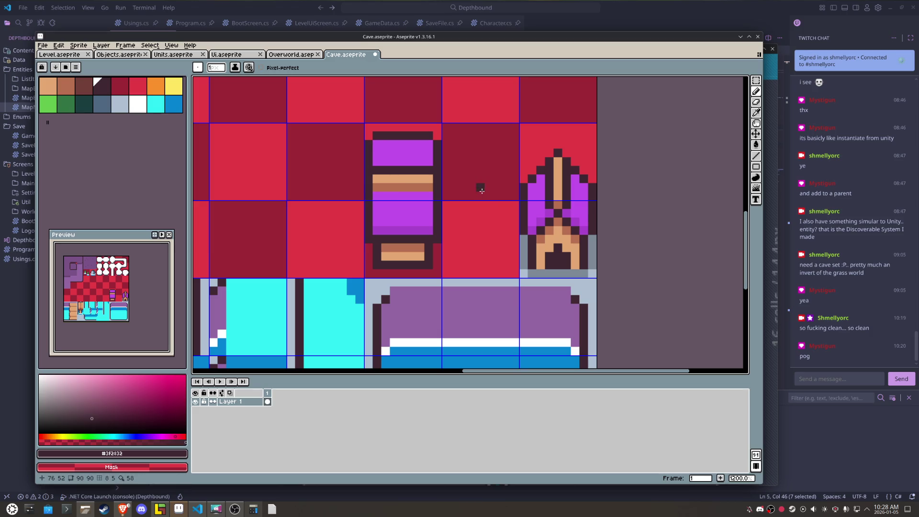
Step: Repaint the chest's middle row deeper purple and add a deeper purple pixel to the lid
scroll(482, 191, "up", 1)
left_click_drag(411, 197, 338, 197)
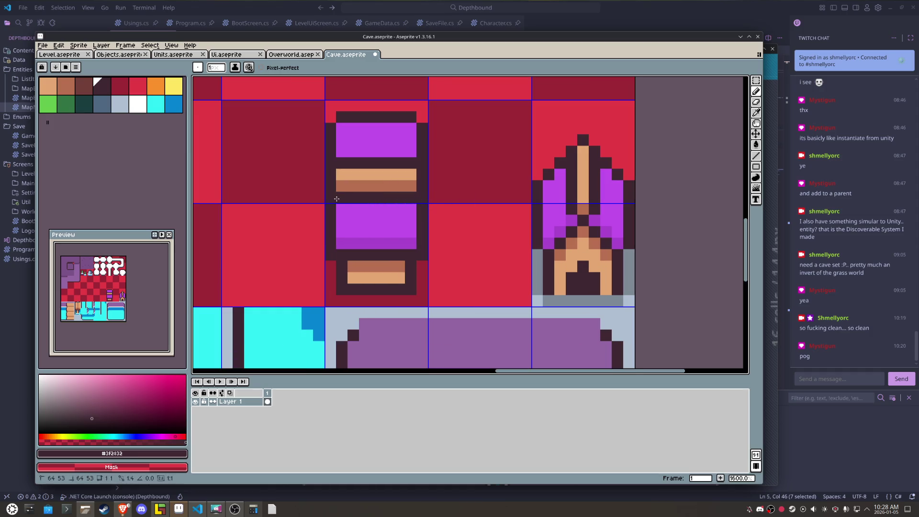
key("i")
left_click(383, 242)
key("b")
left_click_drag(411, 198, 344, 199)
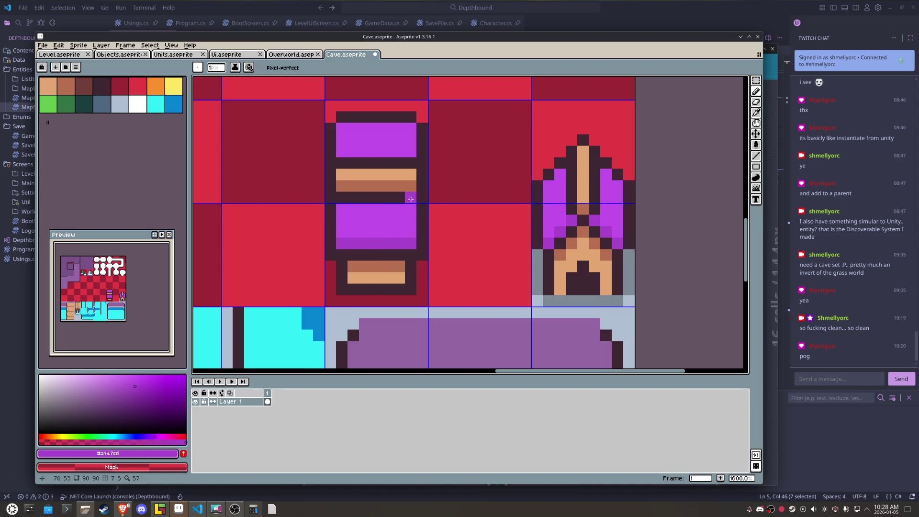
left_click(406, 144)
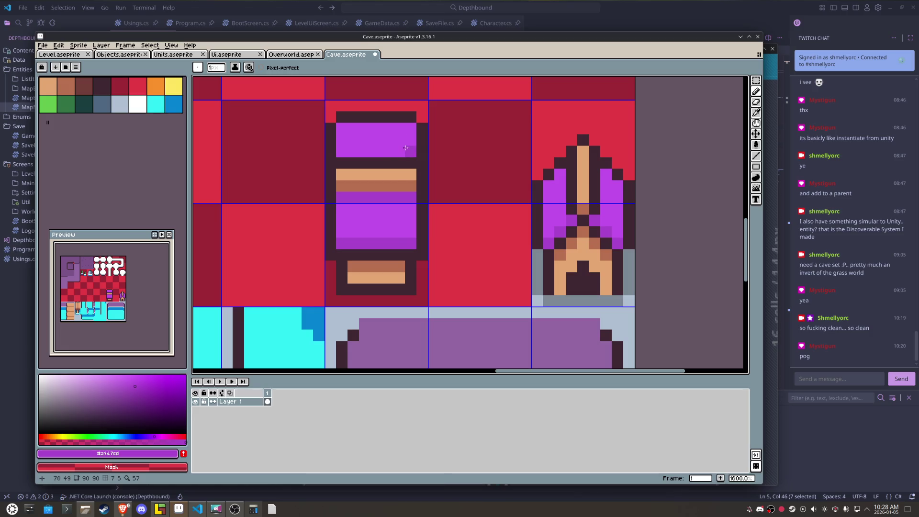
Step: Fill the lid deeper purple, lighten its top and lower rows, and fill the top block darker
key("g")
left_click(390, 137)
key("i")
left_click(376, 223)
key("b")
left_click_drag(411, 128, 346, 134)
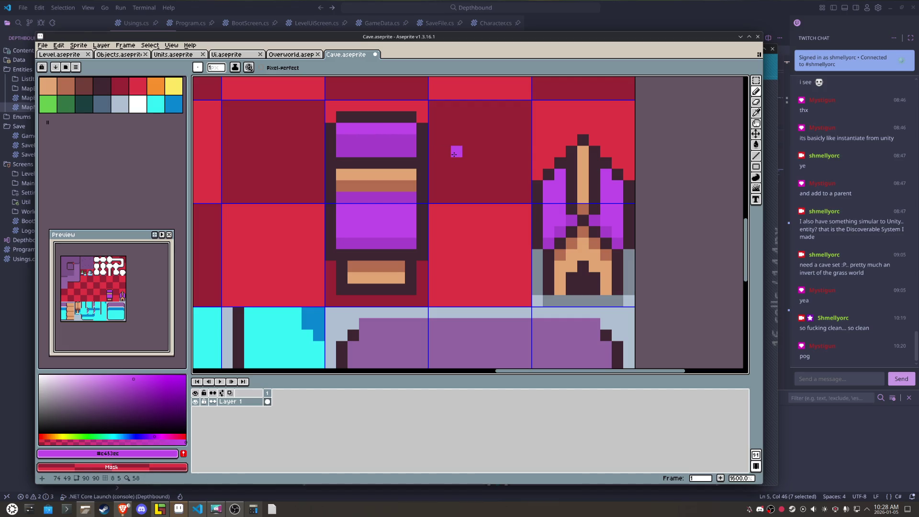
left_click_drag(410, 140, 357, 143)
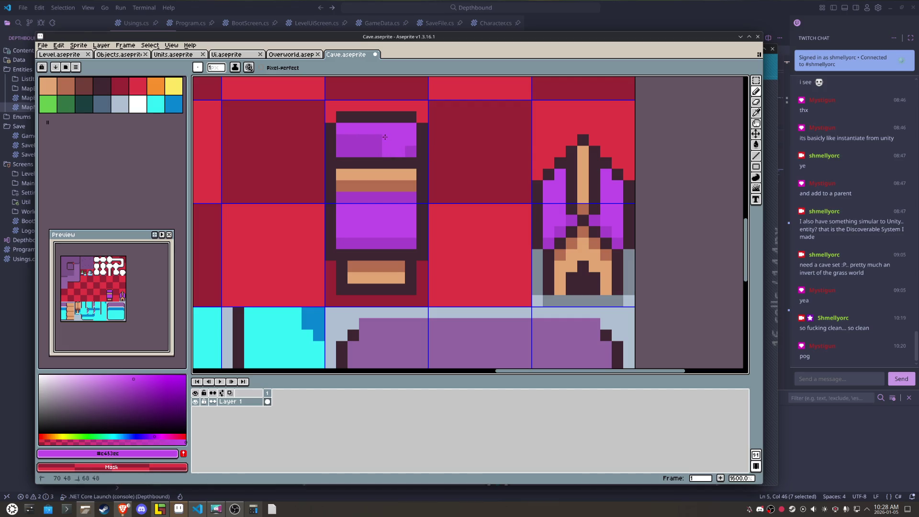
key("i")
left_click(357, 143)
key("g")
left_click(379, 132)
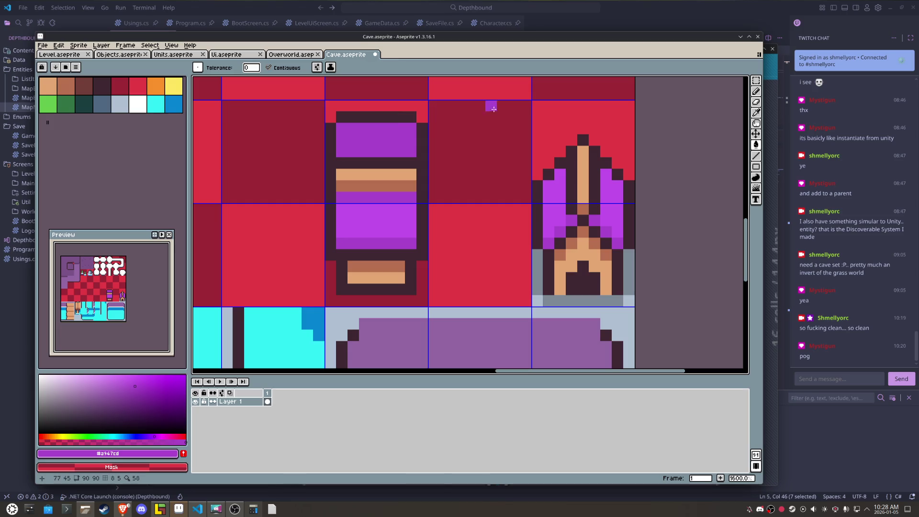
Step: Draw a dark line across the chest's purple block and a dark pixel on its top
key("i")
left_click(425, 146)
key("g")
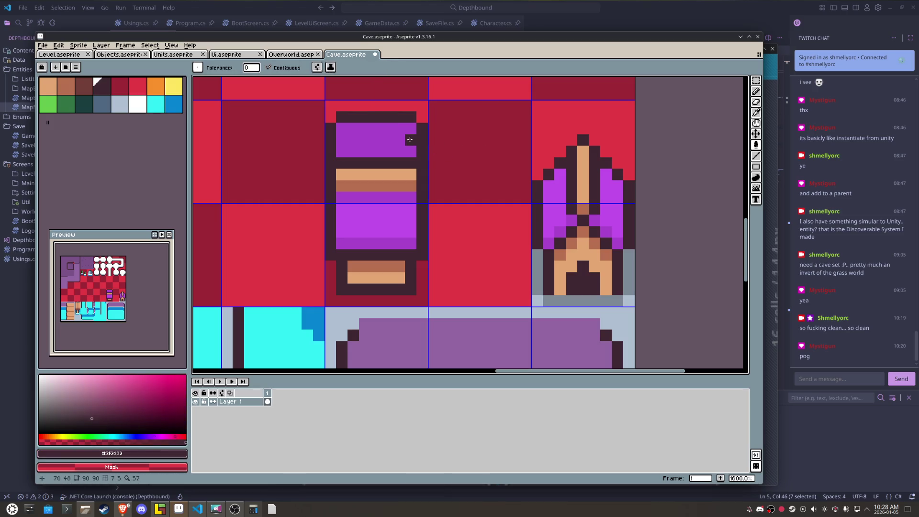
left_click(369, 142)
key("ctrl+z")
key("b")
left_click_drag(347, 140, 417, 140)
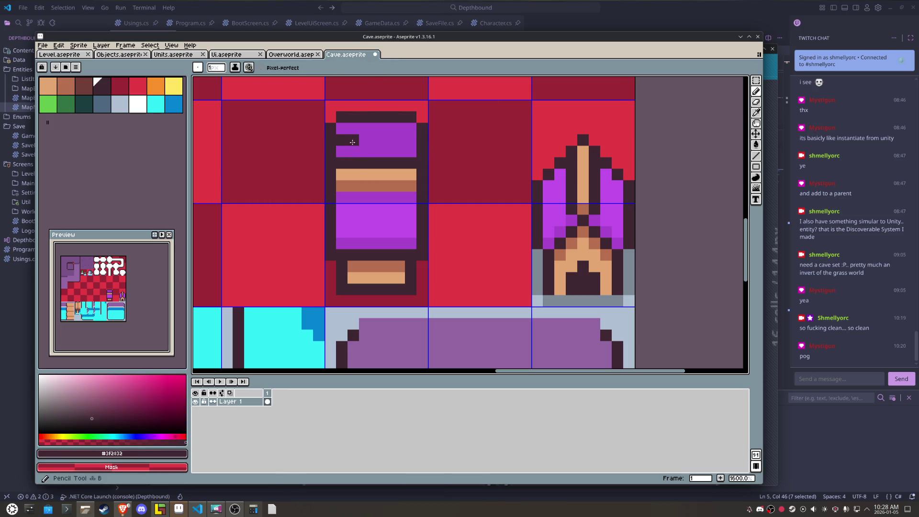
left_click(431, 109)
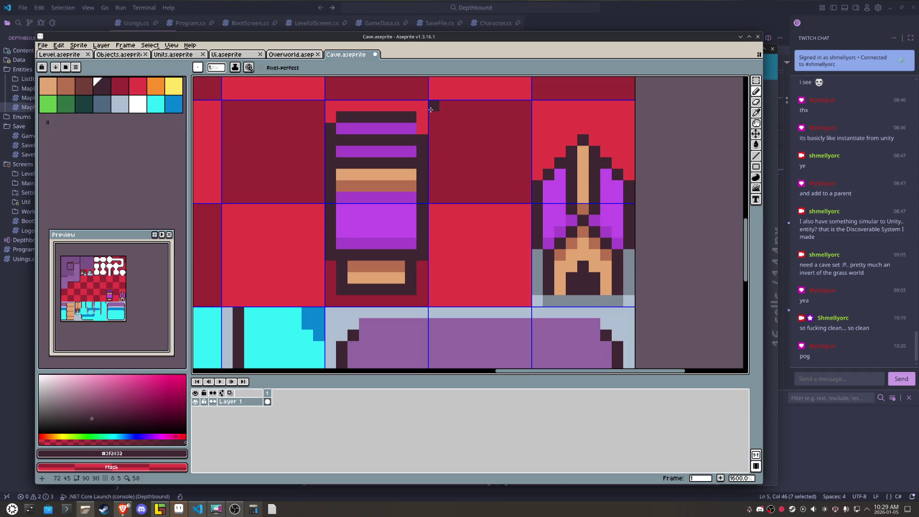
Step: Paint the old top bar and rows red to shorten the chest, then extend the new dark bar
right_click(410, 120)
right_click(399, 117)
right_click(388, 116)
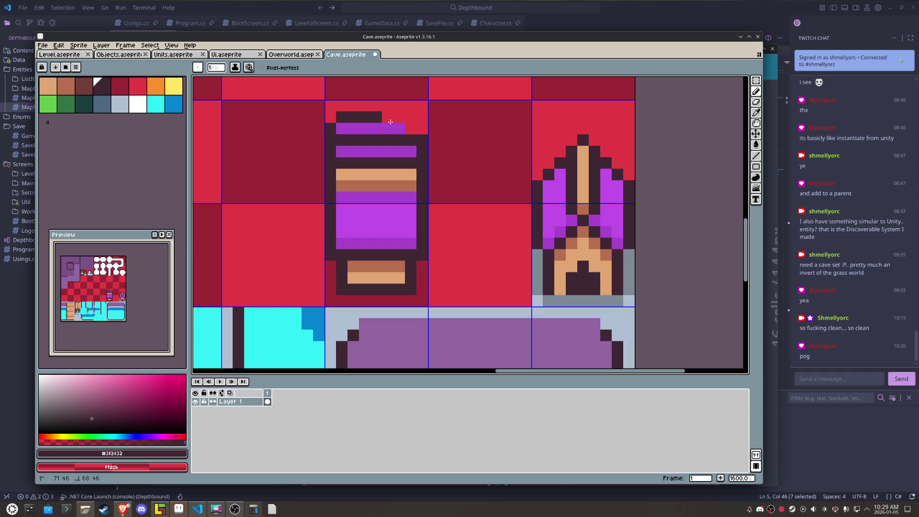
right_click(371, 120)
right_click(342, 117)
right_click(330, 128)
right_click(330, 140)
right_click(353, 117)
right_click(410, 140)
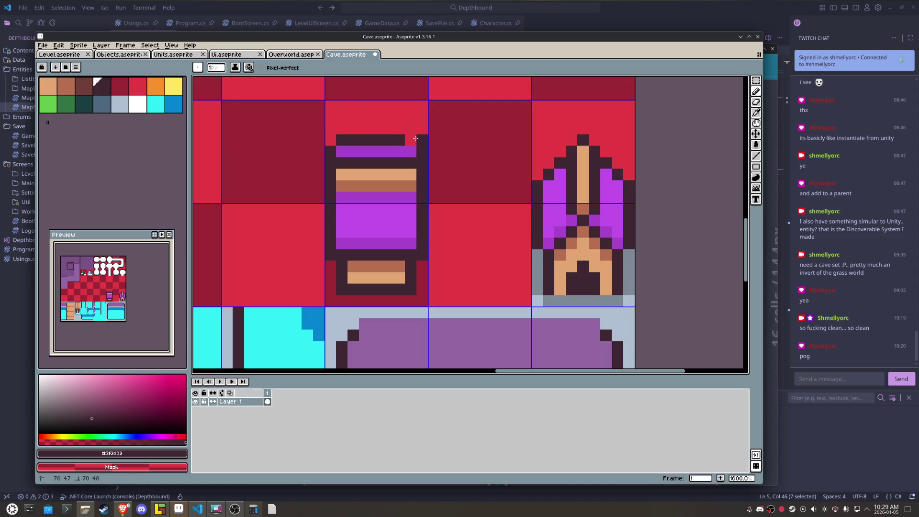
left_click(411, 141)
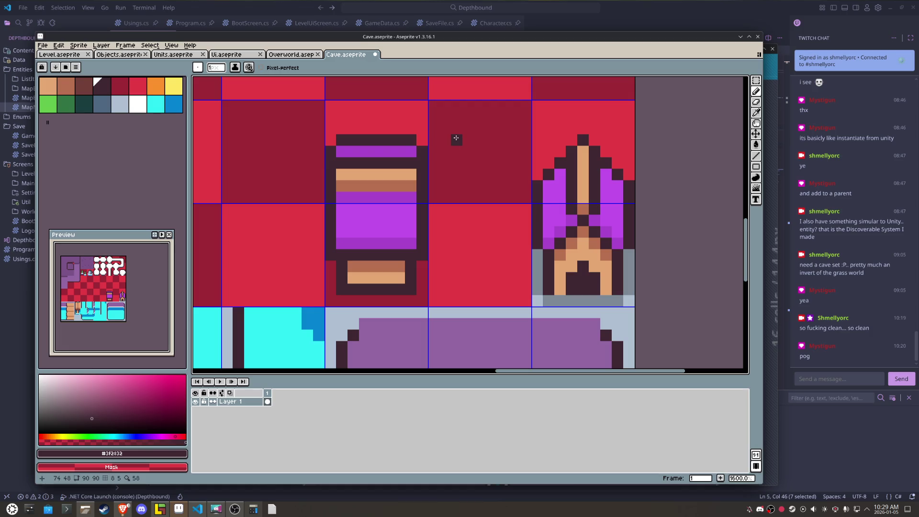
Step: Rectangle-select both chest tiles and delete them
key("m")
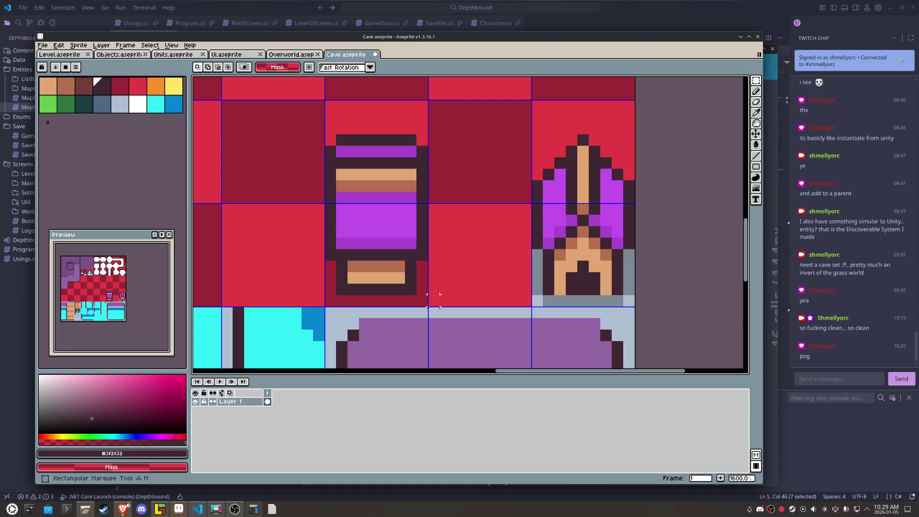
left_click_drag(434, 301, 341, 128)
left_click_drag(326, 112, 325, 112)
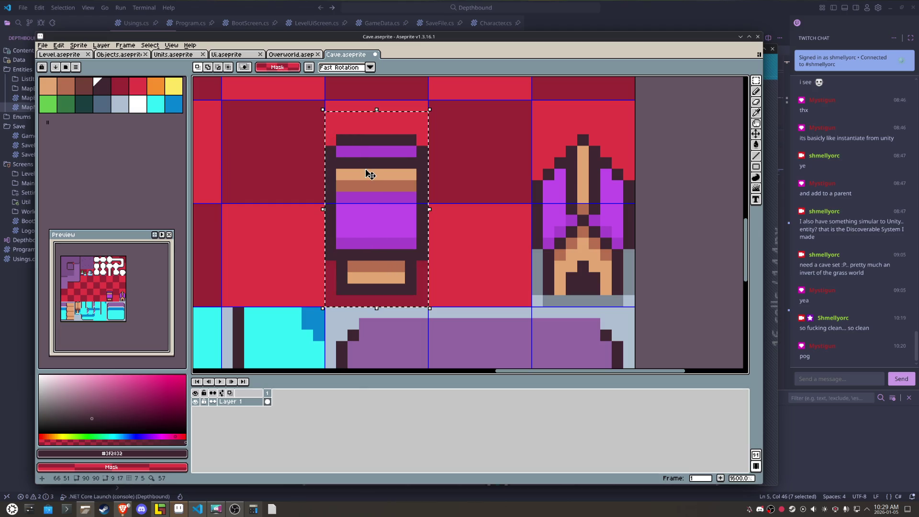
scroll(457, 151, "down", 3)
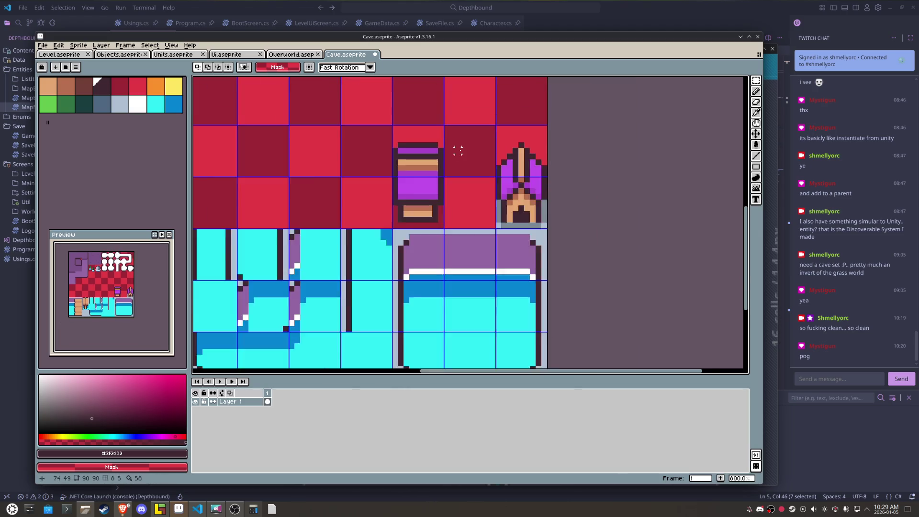
scroll(459, 150, "down", 2)
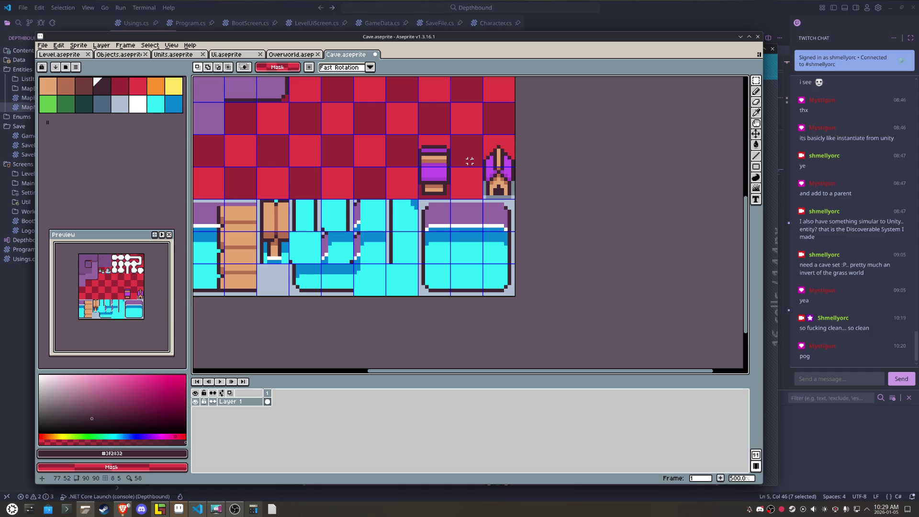
left_click_drag(427, 186, 433, 144)
key("Delete")
Step: Draw the first dark vertical outline of the new prop where the chest was
scroll(466, 138, "up", 1)
scroll(466, 139, "up", 3)
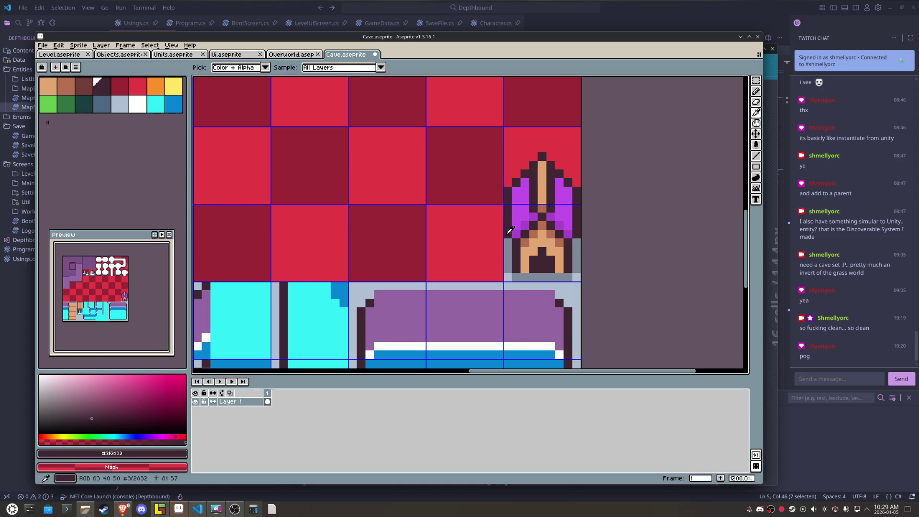
key("b")
mouse_move(489, 268)
left_mouse_down()
mouse_move(488, 151)
mouse_move(452, 139)
mouse_move(438, 139)
mouse_move(439, 174)
mouse_move(487, 182)
mouse_move(438, 233)
mouse_move(436, 266)
left_mouse_up()
Step: Add a stroke below the crossbar, trying and undoing a line closing the shape's bottom
key("ctrl+z")
key("ctrl+y")
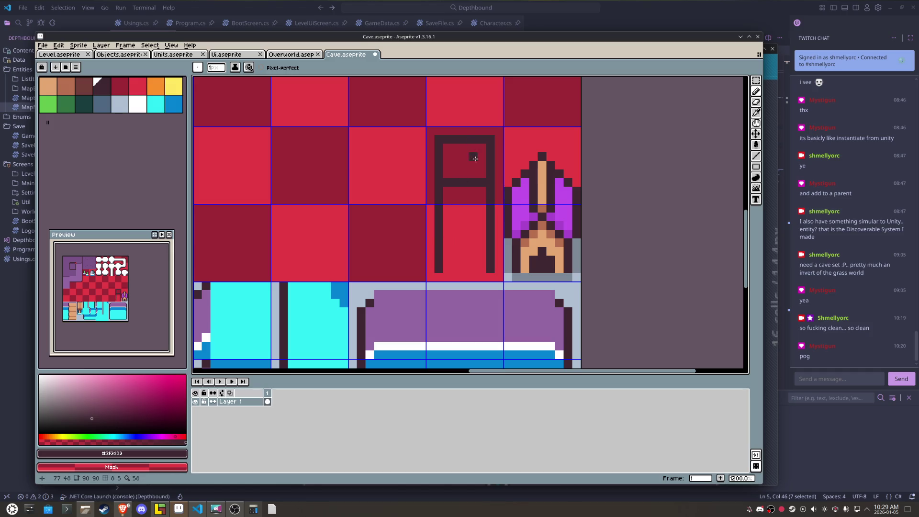
mouse_move(485, 191)
left_mouse_down()
mouse_move(449, 190)
mouse_move(481, 198)
left_mouse_up()
mouse_move(447, 269)
left_mouse_down()
mouse_move(485, 264)
mouse_move(474, 269)
left_mouse_up()
key("ctrl+z")
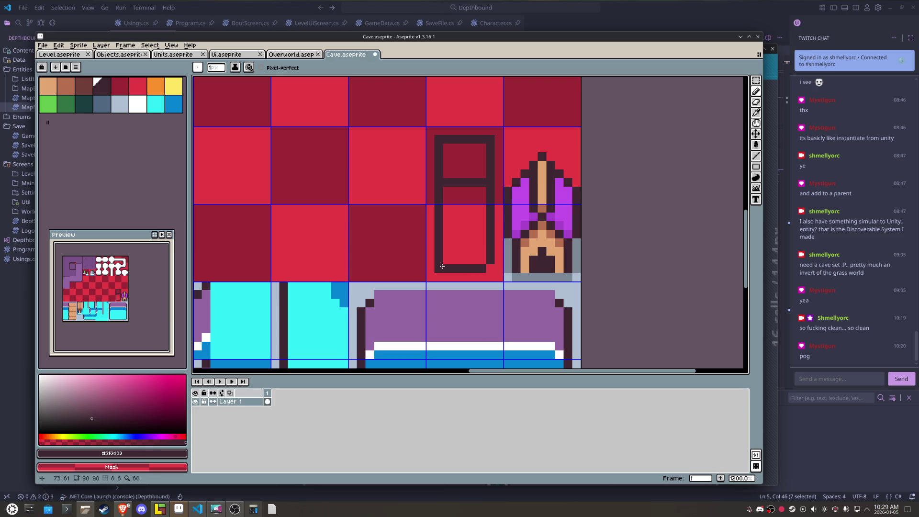
Step: Round off the prop's top-left and top-right corners by erasing outline pixels
right_click(435, 143)
right_click(447, 147)
left_click(483, 148)
right_click(490, 139)
right_click(482, 147)
Step: Draw the dark row under the crossbar forming the inner frame, erasing stray pixels red
mouse_move(475, 200)
left_mouse_down()
mouse_move(447, 199)
mouse_move(458, 153)
left_mouse_up()
left_click(455, 191)
key("ctrl+z")
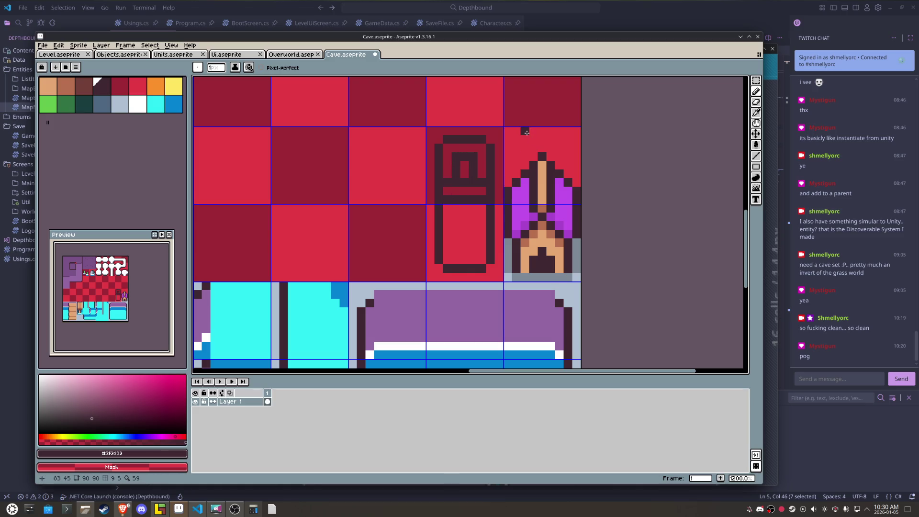
left_click(478, 185)
left_click(442, 181)
scroll(445, 182, "down", 5)
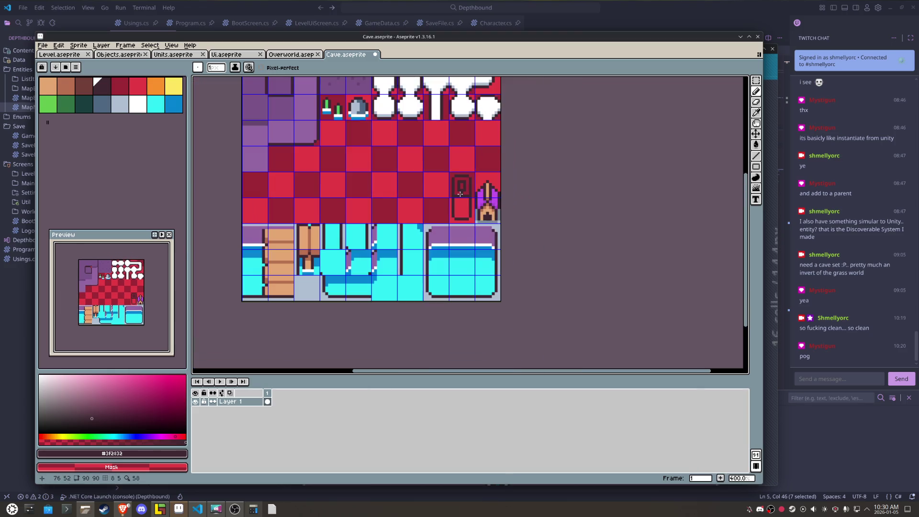
scroll(465, 184, "up", 5)
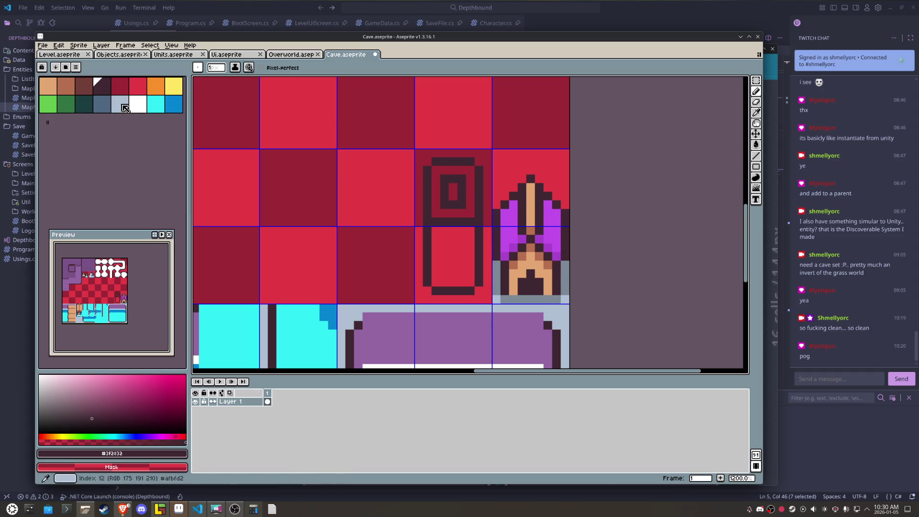
Step: Bucket-fill the prop's body light blue-grey and its inner frame ring dark blue-grey
left_click(120, 104)
key("g")
left_click(455, 257)
left_click(109, 105)
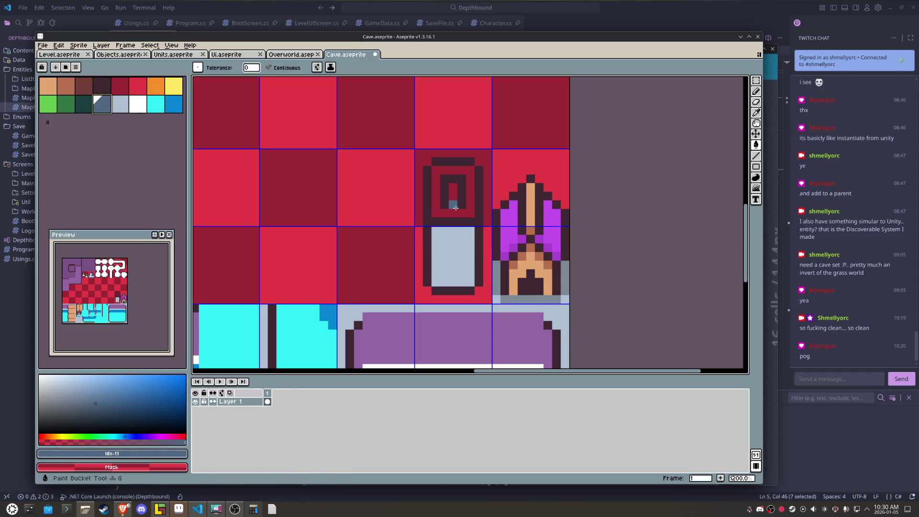
left_click(455, 212)
left_click(454, 248, "alt")
left_click(451, 192)
Step: Paint the window light blue-grey with a dark hook detail inside it
scroll(451, 192, "up", 3)
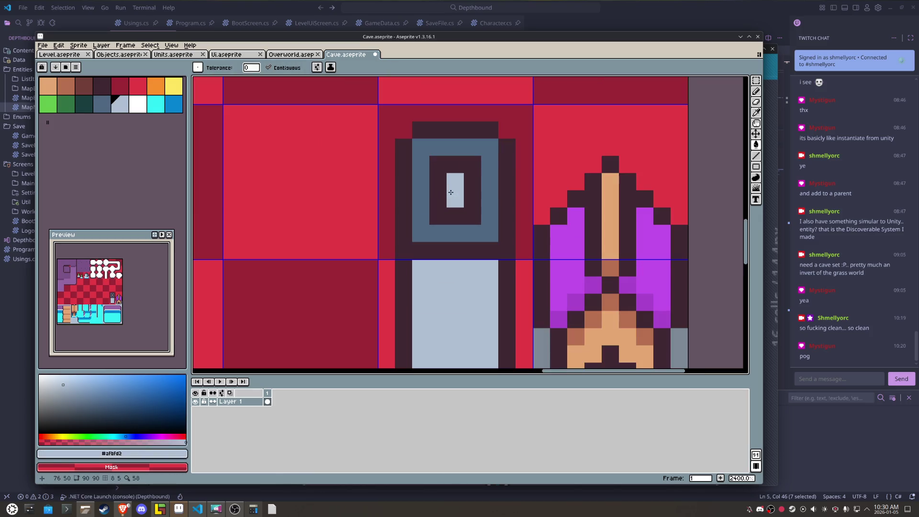
key("b")
left_click(455, 165)
left_click(438, 199)
left_click(438, 181)
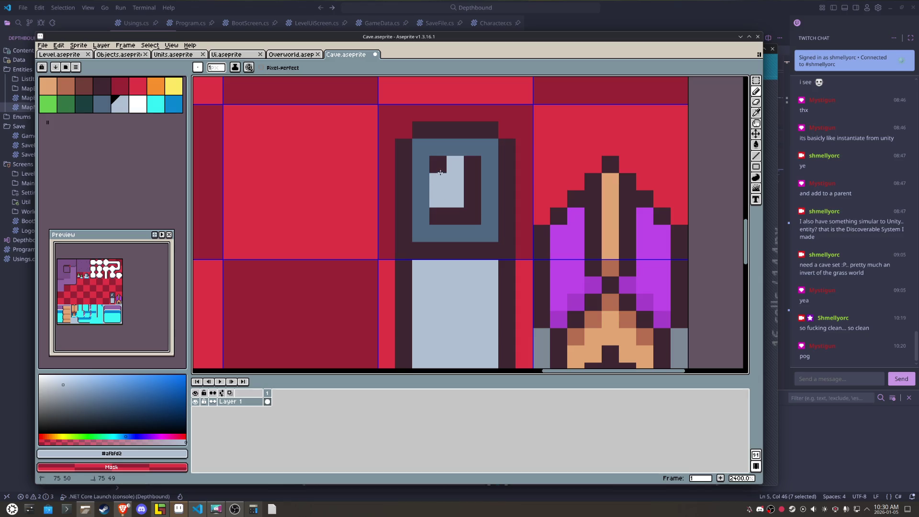
left_click(438, 164)
mouse_move(472, 164)
left_mouse_down()
mouse_move(472, 199)
mouse_move(438, 216)
left_mouse_up()
left_click(464, 215, "alt")
left_click(473, 195, "alt")
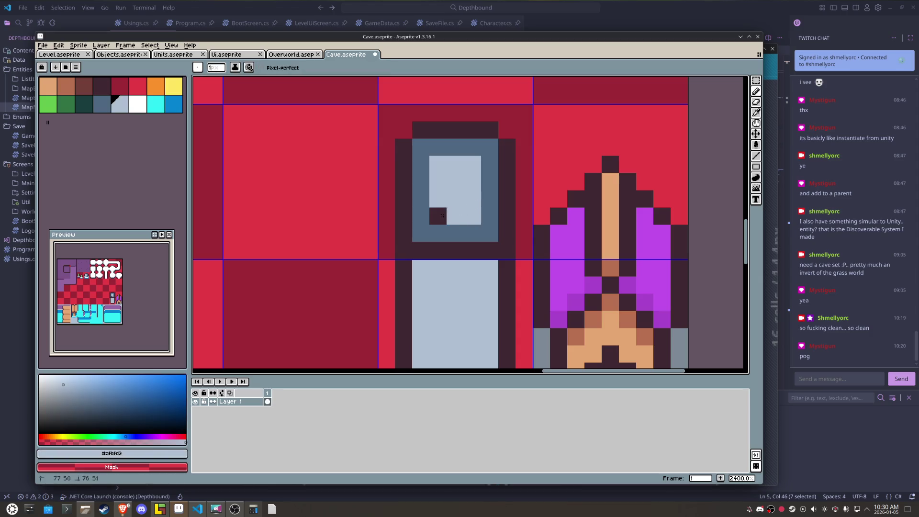
left_click(471, 249, "alt")
left_click_drag(472, 170, 435, 172)
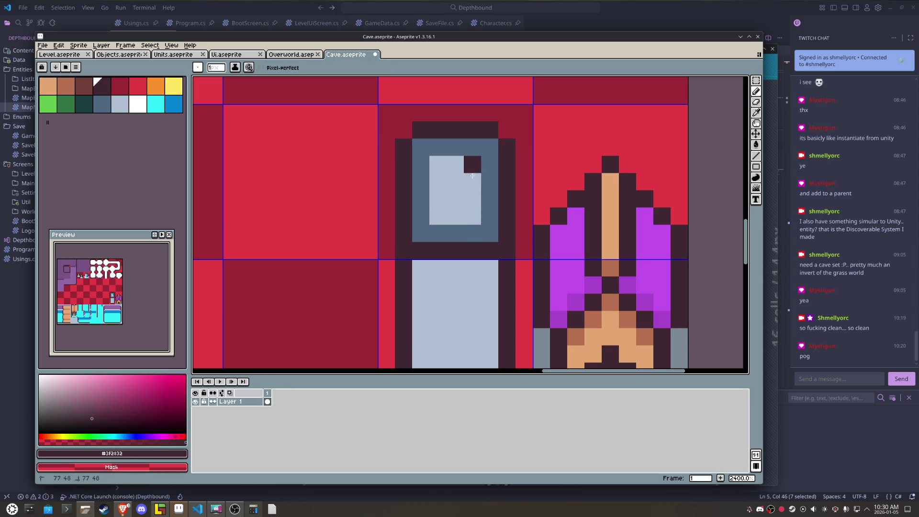
left_click(438, 165)
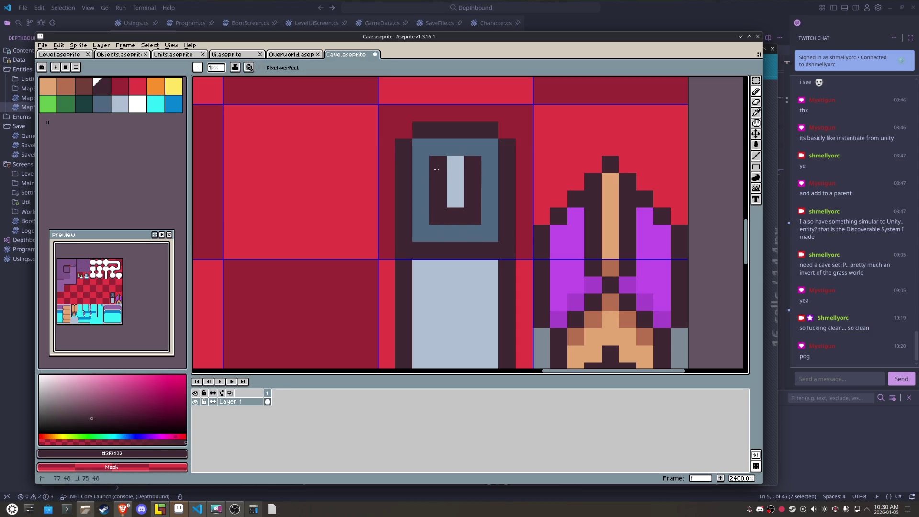
Step: Add a blue-grey row below the window, dark pixels under it, and a dark frame notch
left_click(479, 228, "alt")
mouse_move(490, 250)
left_mouse_down()
mouse_move(425, 250)
mouse_move(472, 233)
left_mouse_up()
left_click(434, 207, "alt")
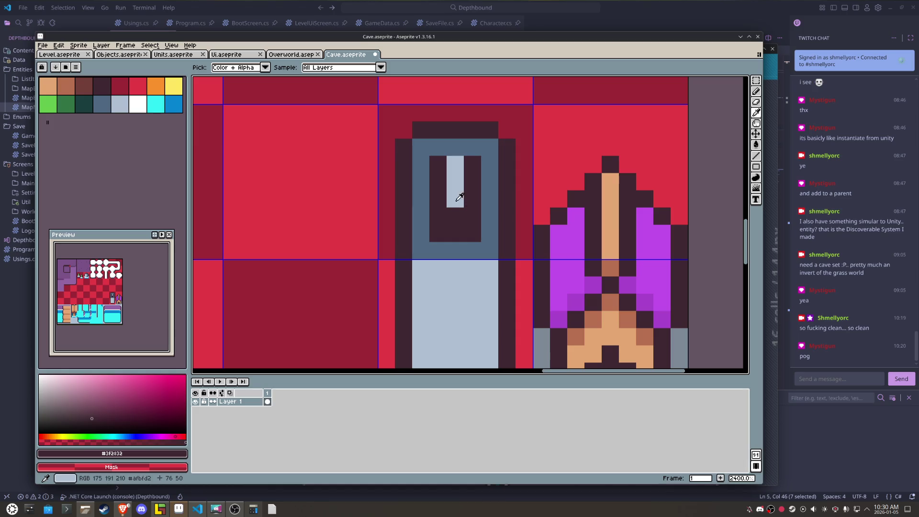
left_click(459, 199, "alt")
left_click(455, 215)
scroll(460, 211, "down", 3)
scroll(459, 210, "down", 1)
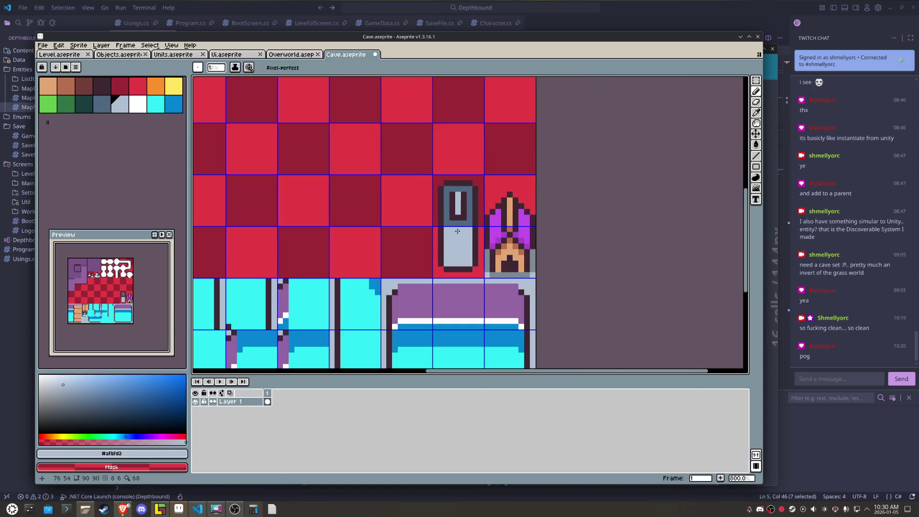
scroll(454, 255, "up", 2)
Step: Rework the prop's base with light blue-grey bottom pixels, a dark base pixel, and a light left notch
left_click(482, 274)
right_click(482, 276)
right_click(443, 276)
right_click(466, 276)
left_click(494, 276)
left_click(494, 265, "alt")
left_click(494, 276)
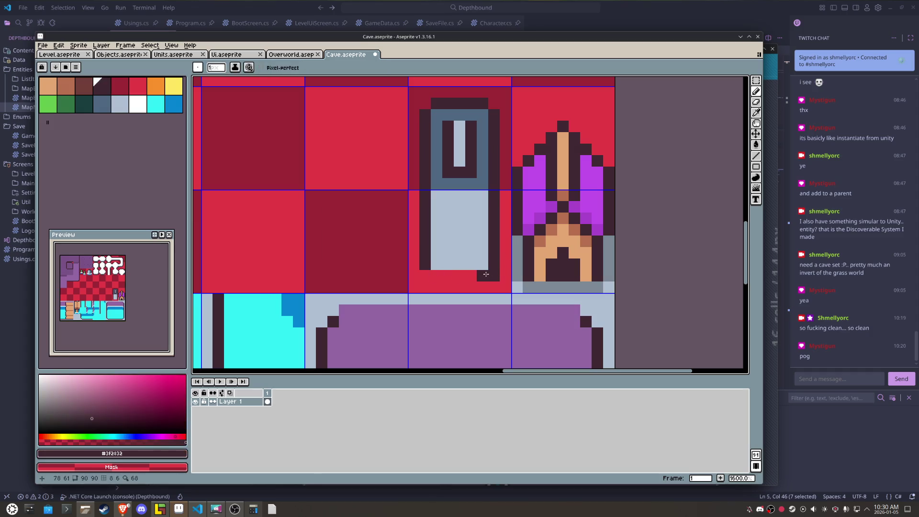
left_click(483, 260, "alt")
left_click_drag(482, 276, 435, 276)
left_click(426, 260, "alt")
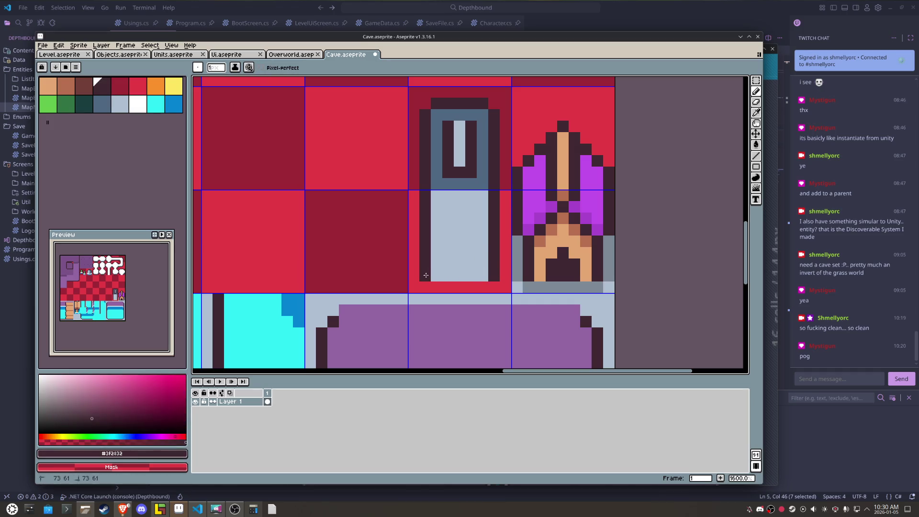
scroll(483, 255, "down", 3)
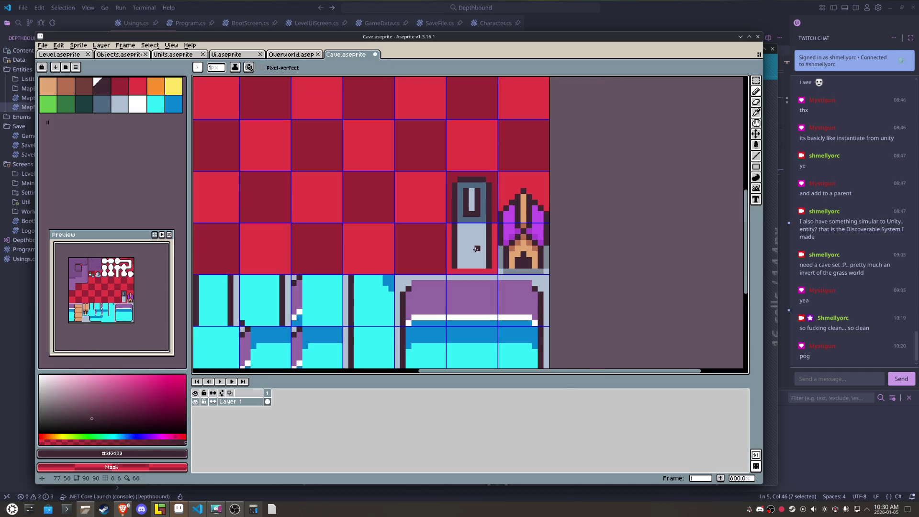
left_click(471, 214, "alt")
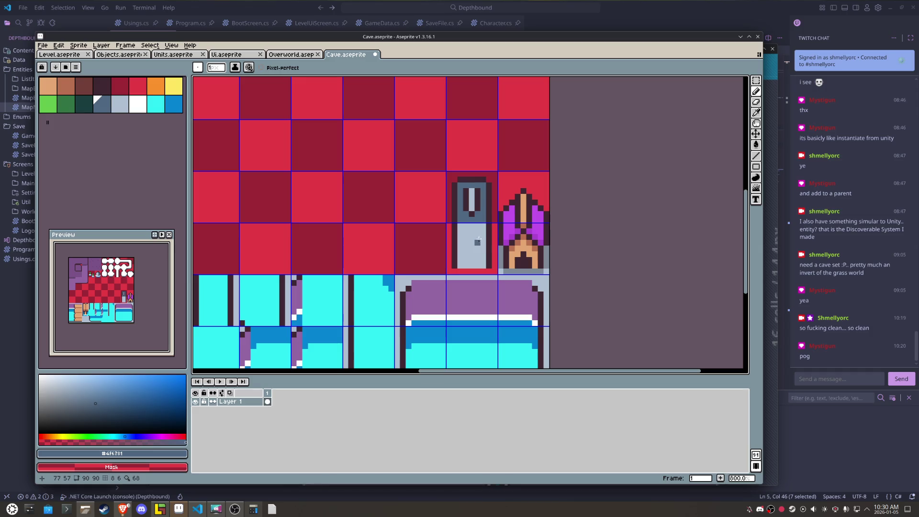
Step: Cover the door window in grey-blue, adding light blue and dark detail pixels
scroll(489, 234, "up", 3)
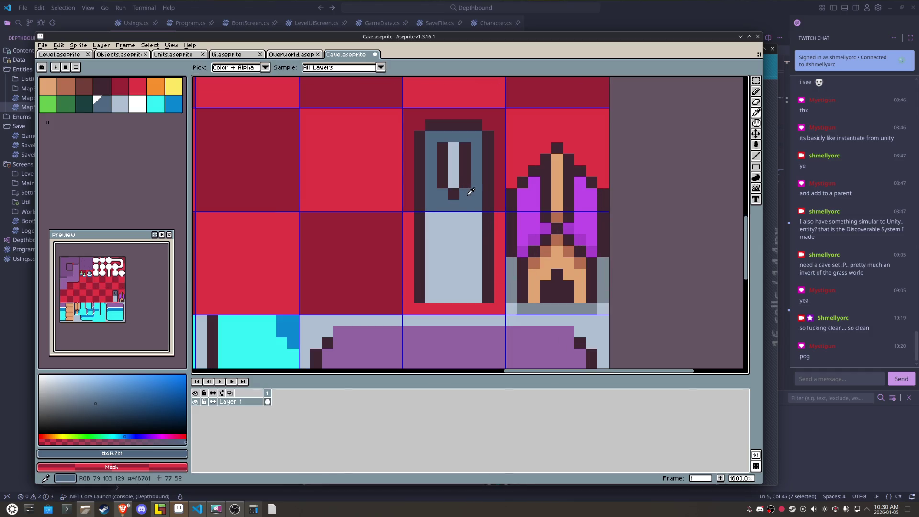
left_click_drag(465, 187, 440, 144)
left_click(478, 217)
left_click(458, 219, "alt")
left_click(465, 205)
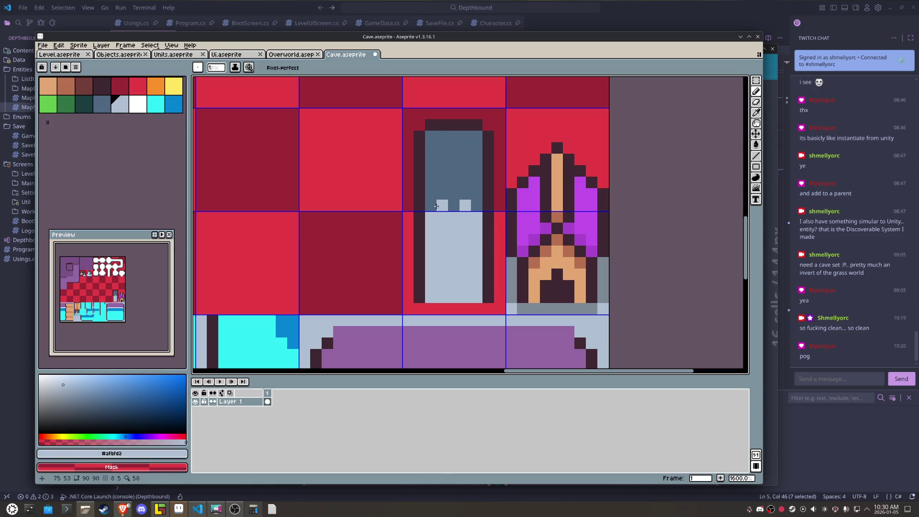
left_click(420, 211, "alt")
left_click(442, 194)
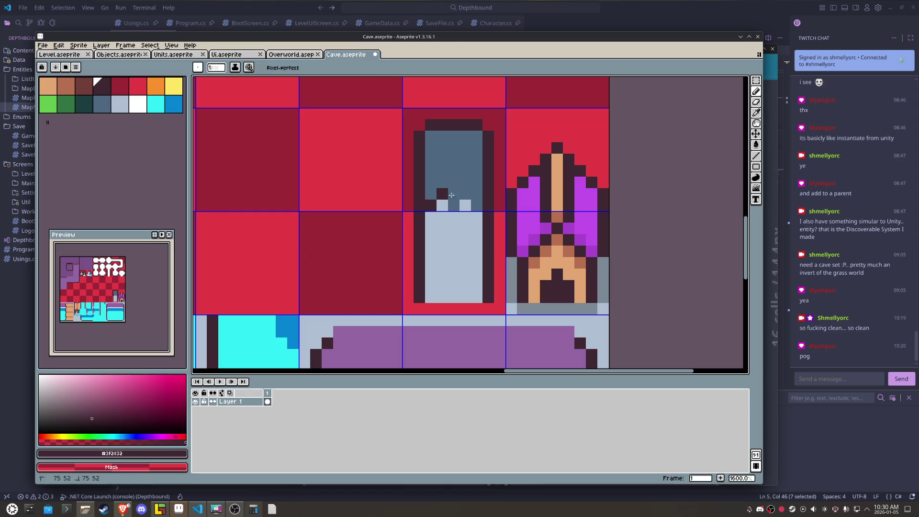
left_click(465, 194)
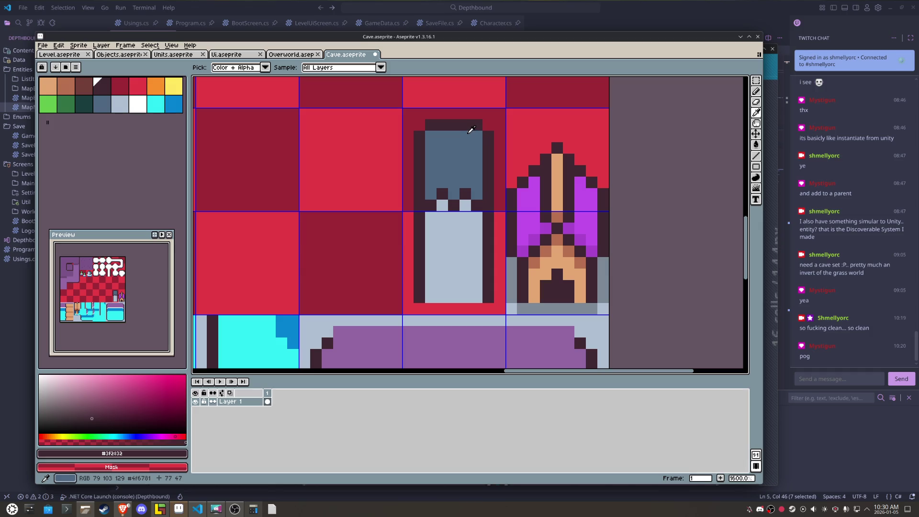
Step: Paint the statue's top rows light blue with dark crown pixels and a dark row beneath
left_click(466, 206, "alt")
left_click(468, 115)
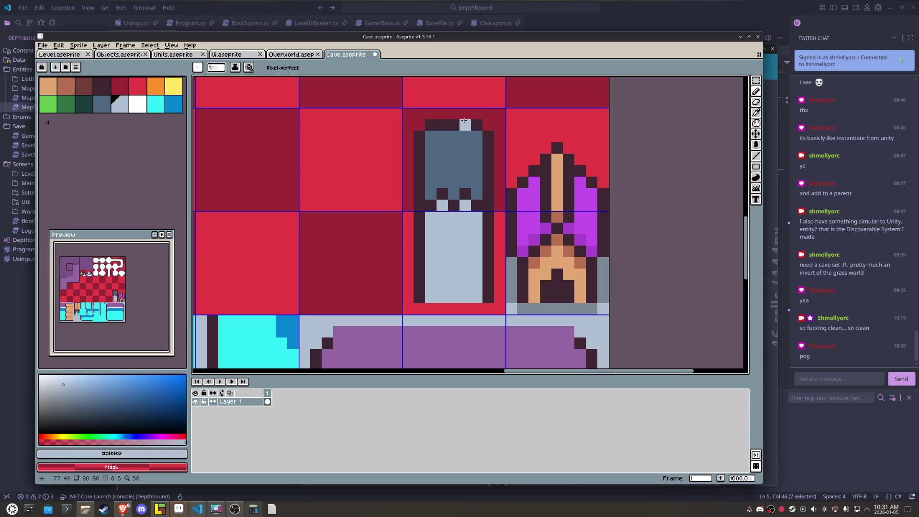
key("ctrl+z")
left_click(465, 125)
mouse_move(443, 125)
left_mouse_down()
mouse_move(431, 125)
mouse_move(477, 137)
left_mouse_up()
key("ctrl+z")
left_click(442, 125)
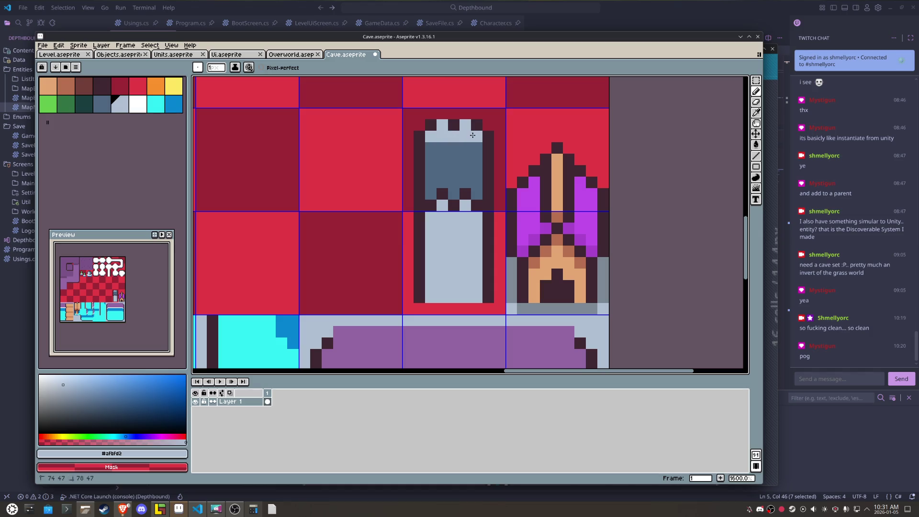
left_click(486, 148, "alt")
left_click(466, 113)
left_click(442, 113)
left_click(443, 137)
key("ctrl+z")
left_click_drag(431, 148, 474, 146)
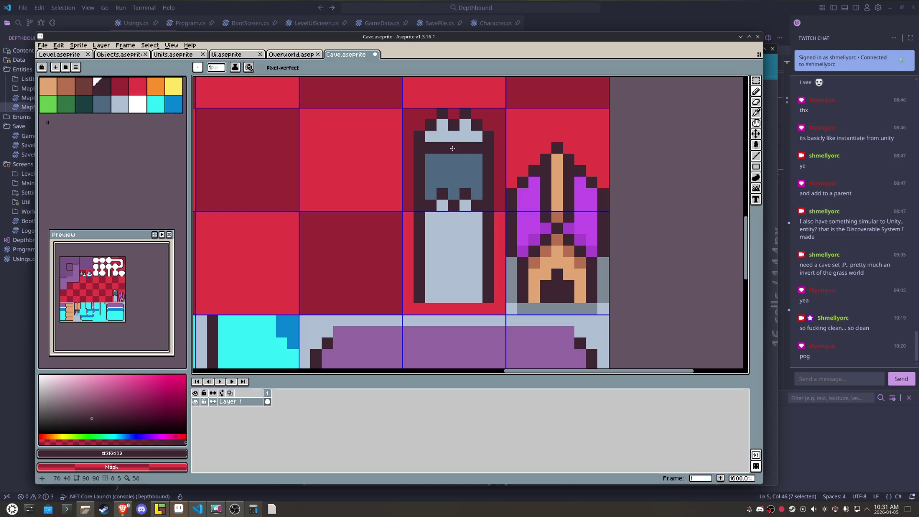
Step: Paint a two-pixel dark notch at the statue's bottom centre
scroll(453, 148, "down", 3)
scroll(457, 153, "up", 2)
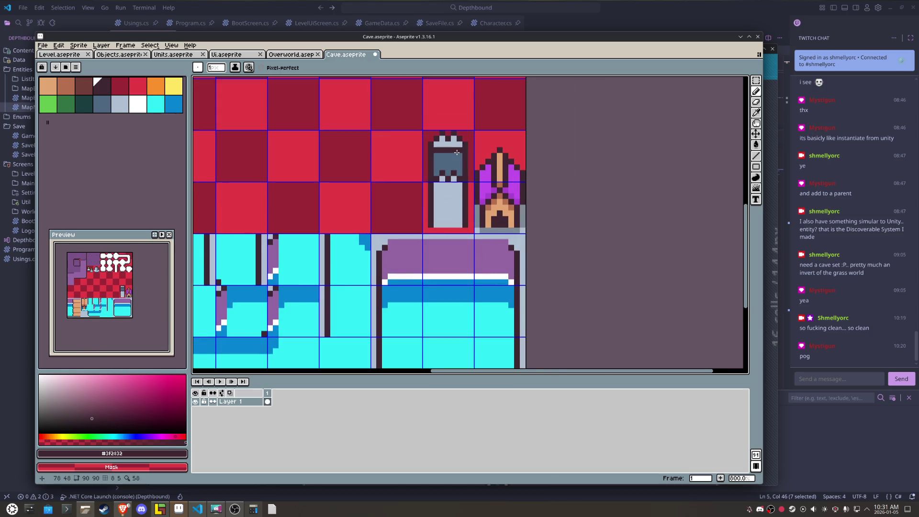
scroll(456, 152, "up", 1)
left_click(443, 260)
mouse_move(453, 261)
left_mouse_down()
mouse_move(441, 261)
mouse_move(446, 253)
left_mouse_up()
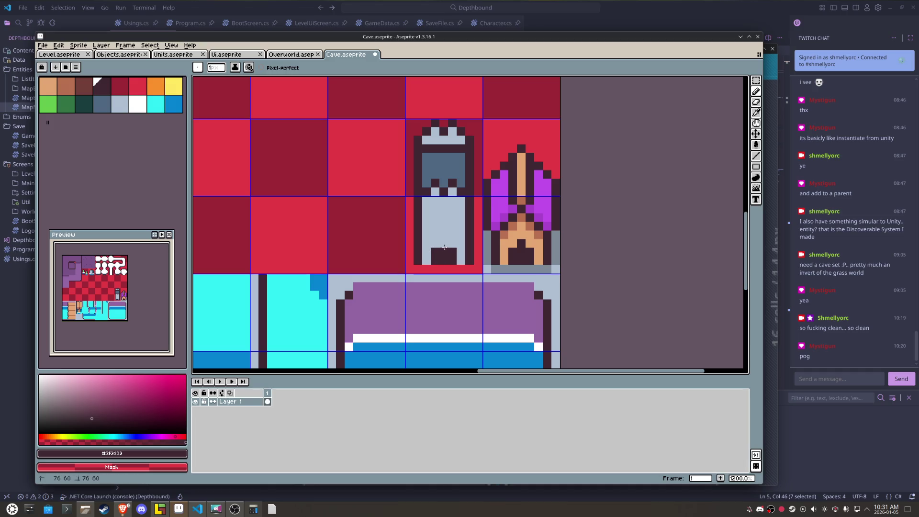
Step: Sample the statue's slate blue and light grey colours, then open the File menu's export options
left_click(386, 257)
key("m")
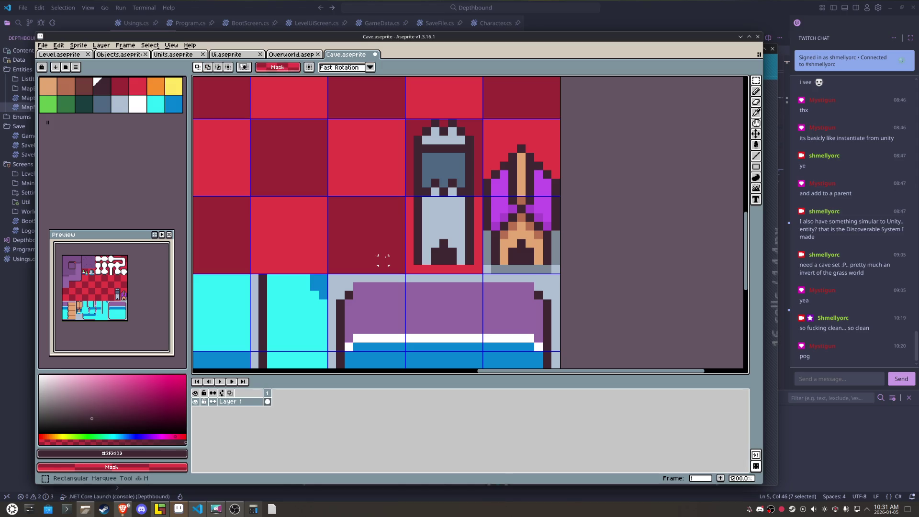
key("v")
left_click(461, 153, "alt")
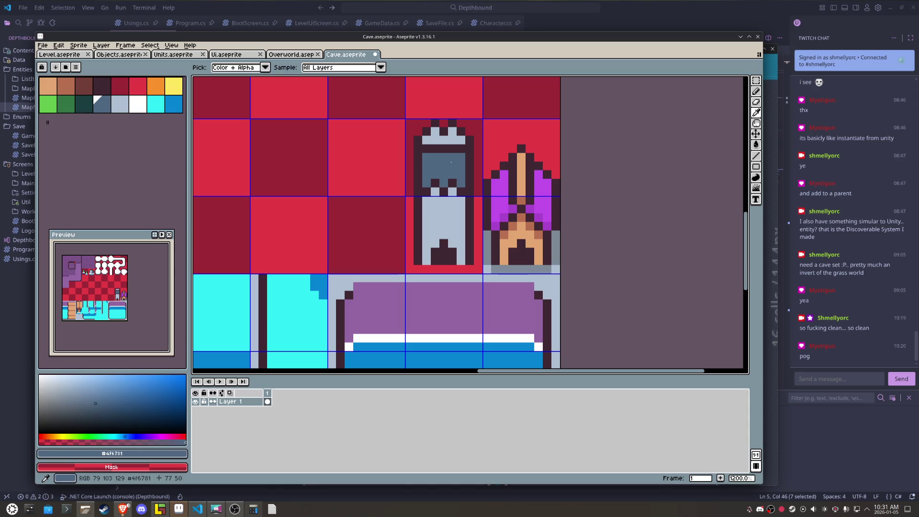
key("b")
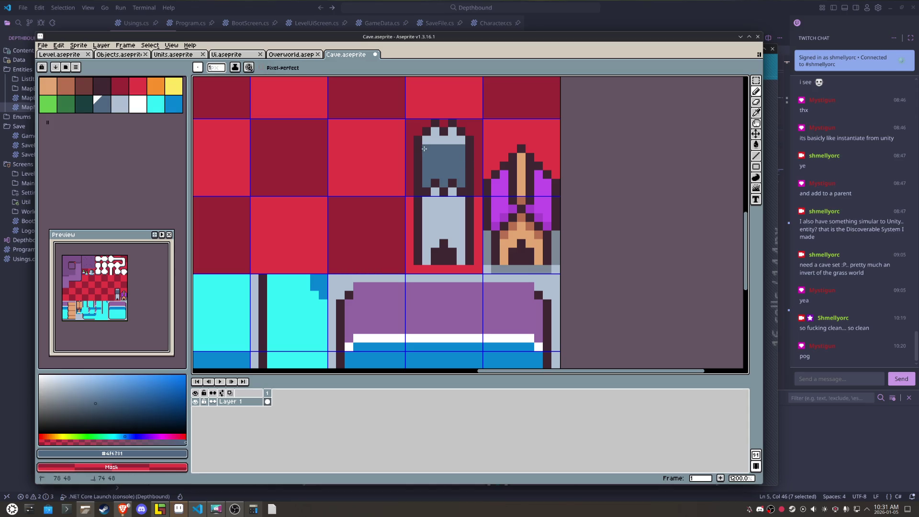
scroll(452, 161, "down", 3)
scroll(452, 161, "up", 2)
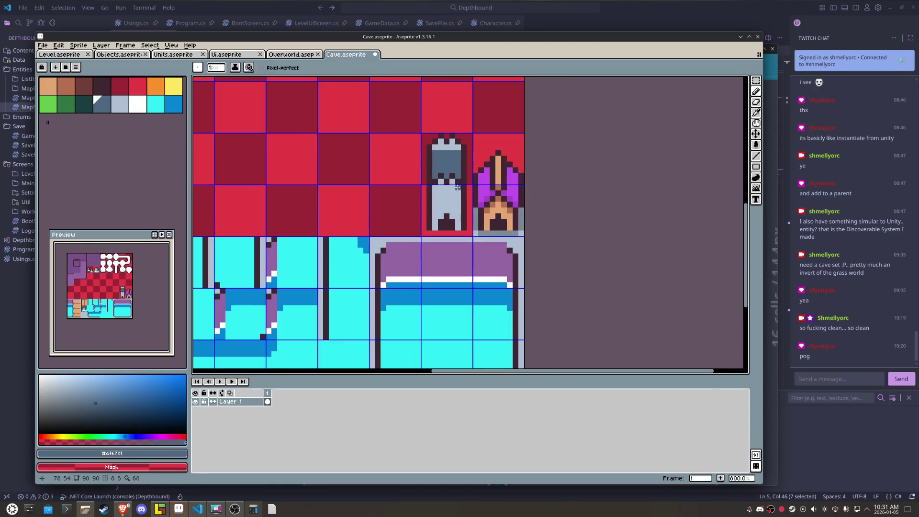
left_click(443, 210, "alt")
scroll(404, 208, "up", 1)
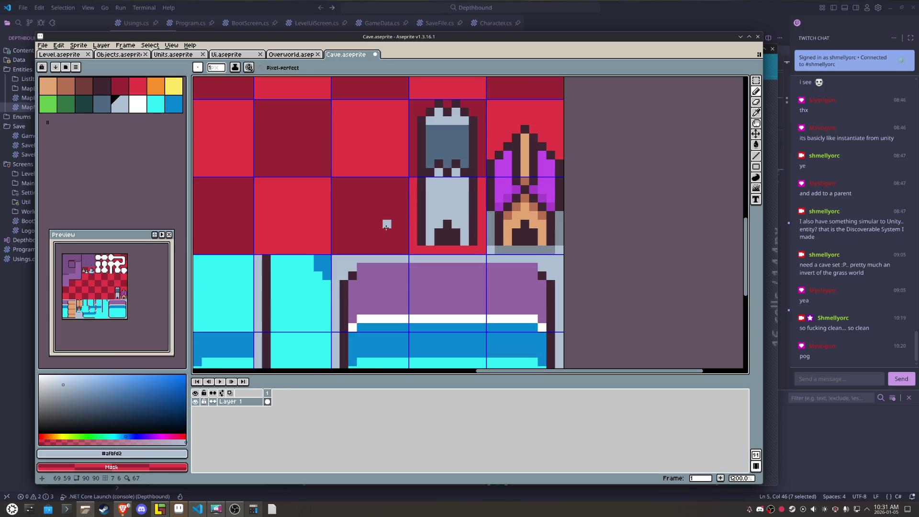
key("m")
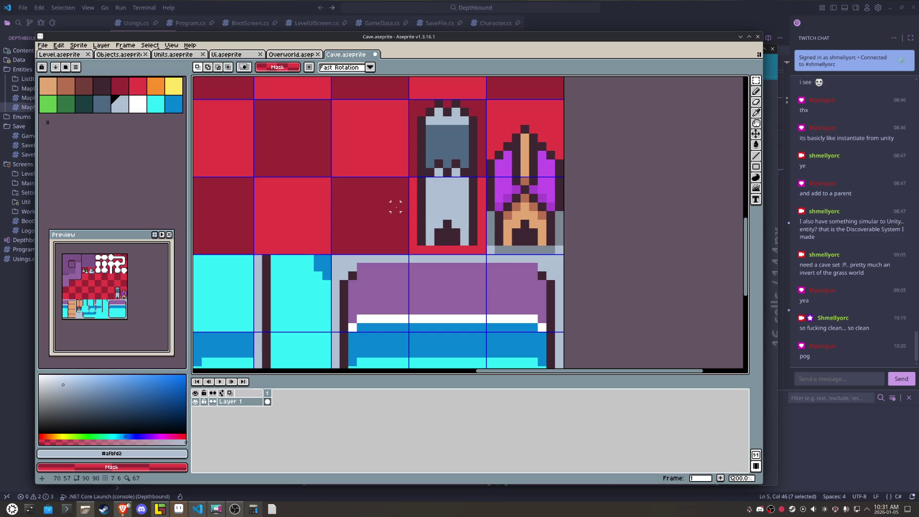
left_click(42, 45)
Step: Export the tileset image to Cave.png
mouse_move(86, 116)
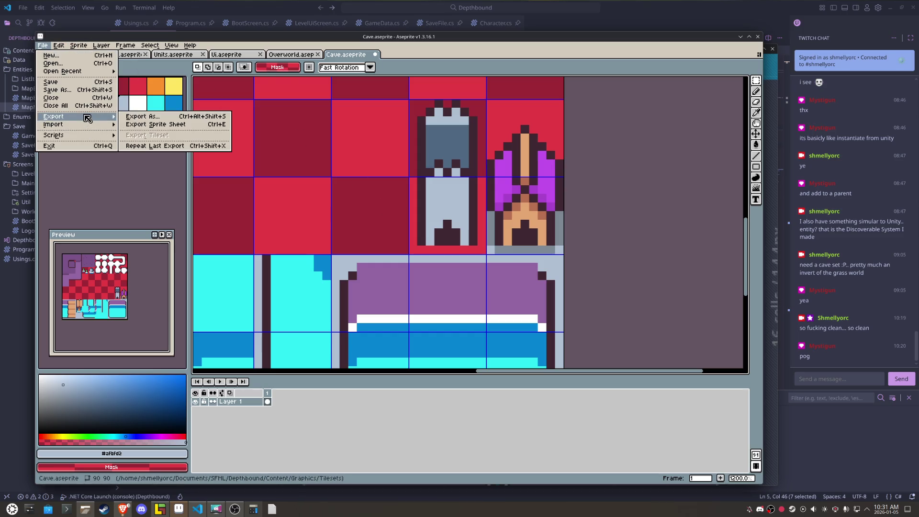
left_click(130, 120)
left_click(550, 337)
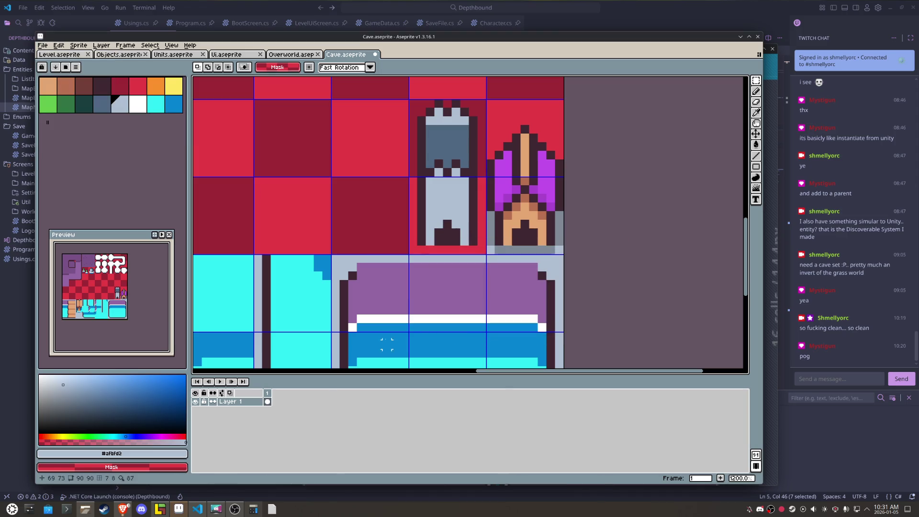
Step: In LDtk, select the Ground layer to check the updated cave tileset, then return to Aseprite
left_click(159, 509)
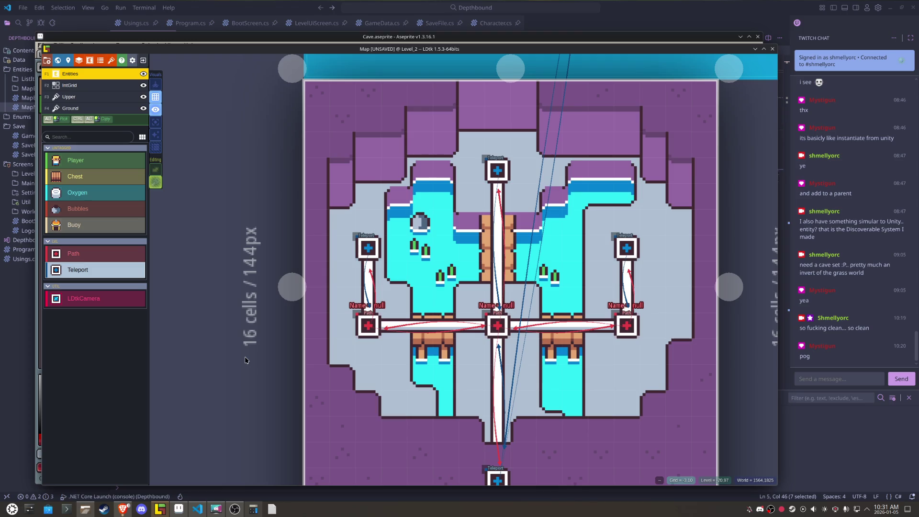
left_click(78, 108)
mouse_move(149, 346)
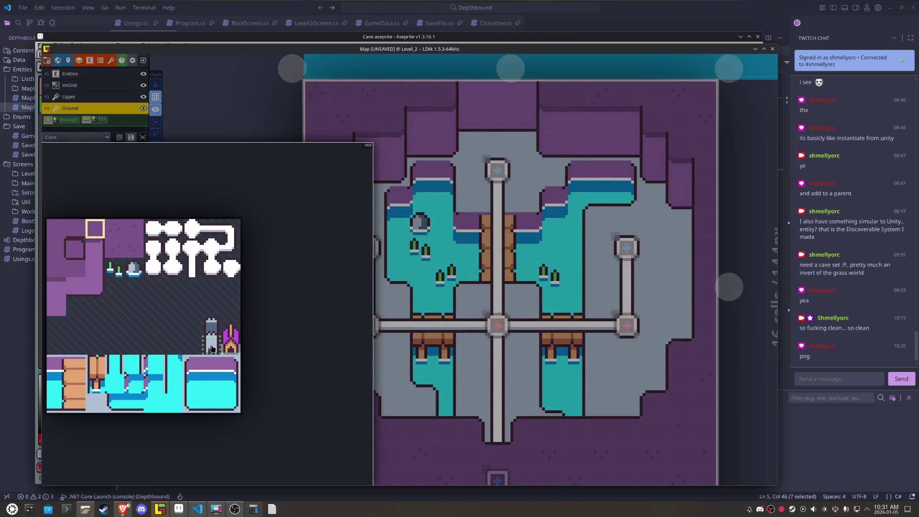
key("alt+Tab")
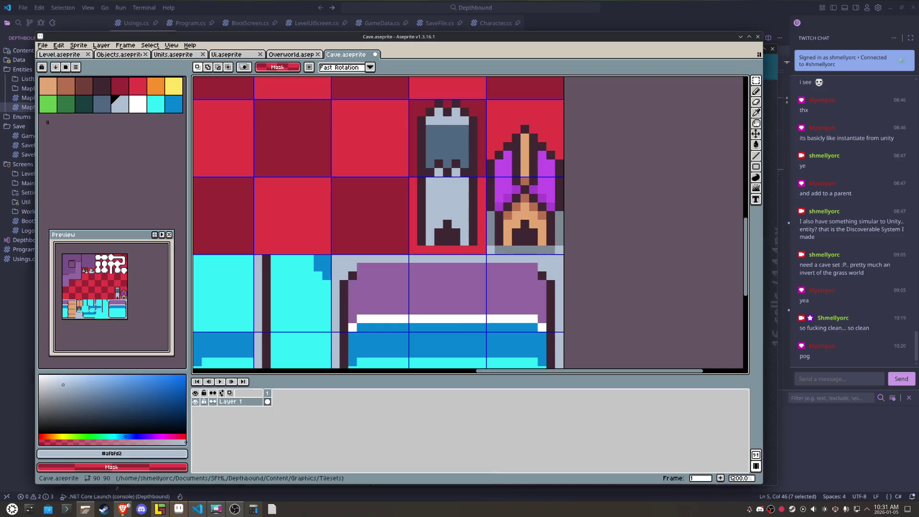
Step: Select the statue's lower tile and flood-fill its red background with light blue-grey
left_click_drag(454, 224, 483, 253)
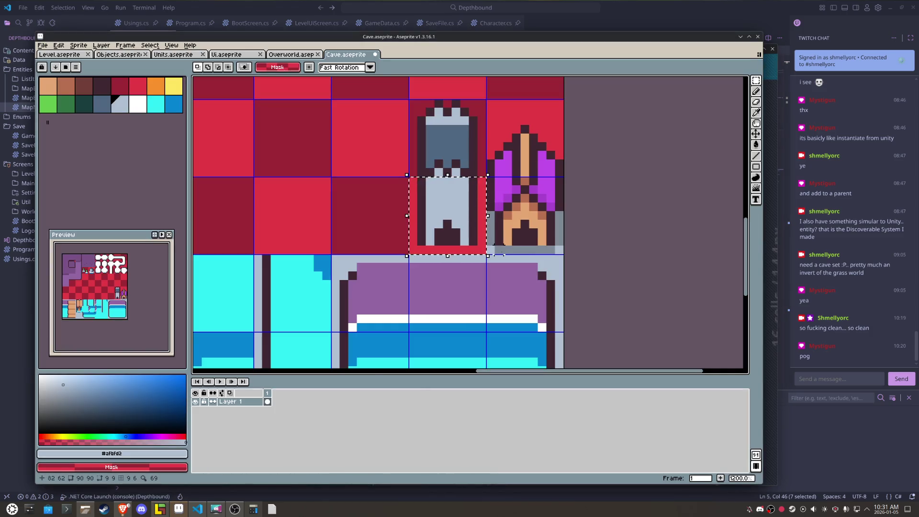
key("i")
key("g")
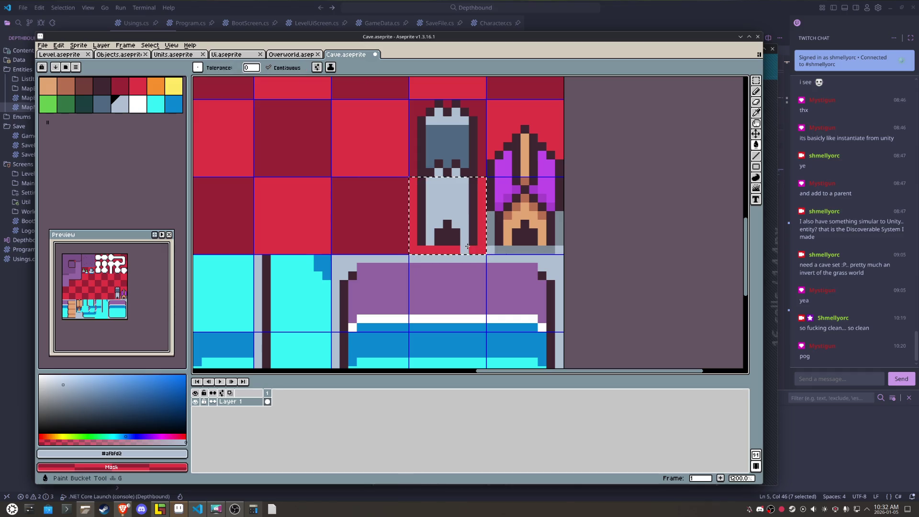
left_click(462, 241)
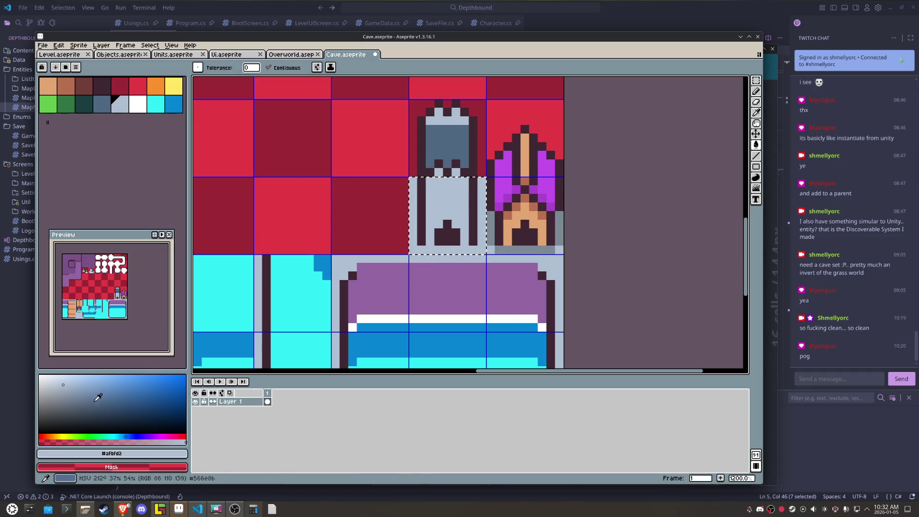
left_click(64, 379)
key("b")
key("g")
left_click(447, 199)
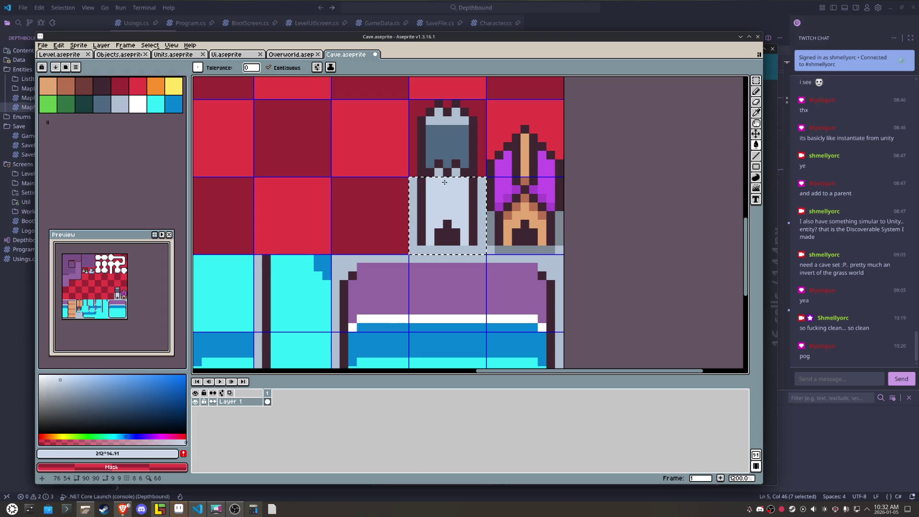
Step: Select the upper tile, restore the #afbfd2 colour, undo the extra fill, and open File export
key("v")
left_click_drag(451, 153, 457, 156)
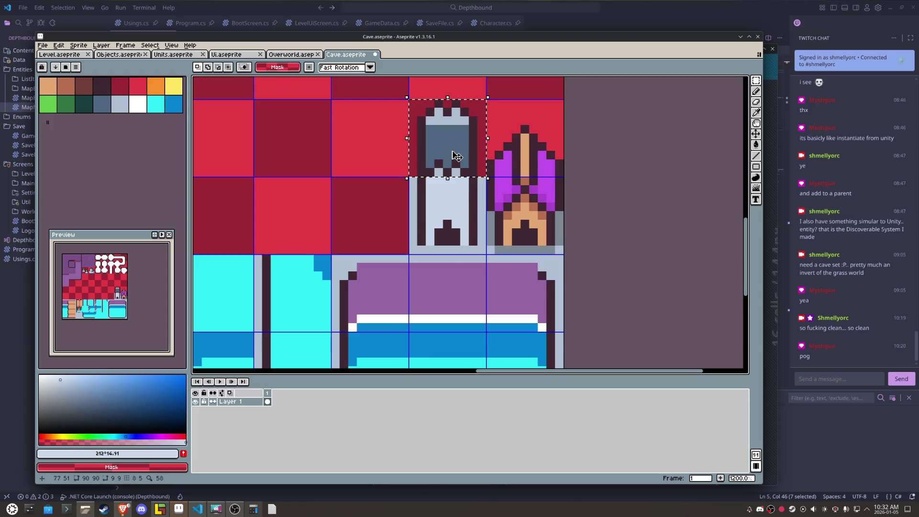
left_click(56, 375)
key("b")
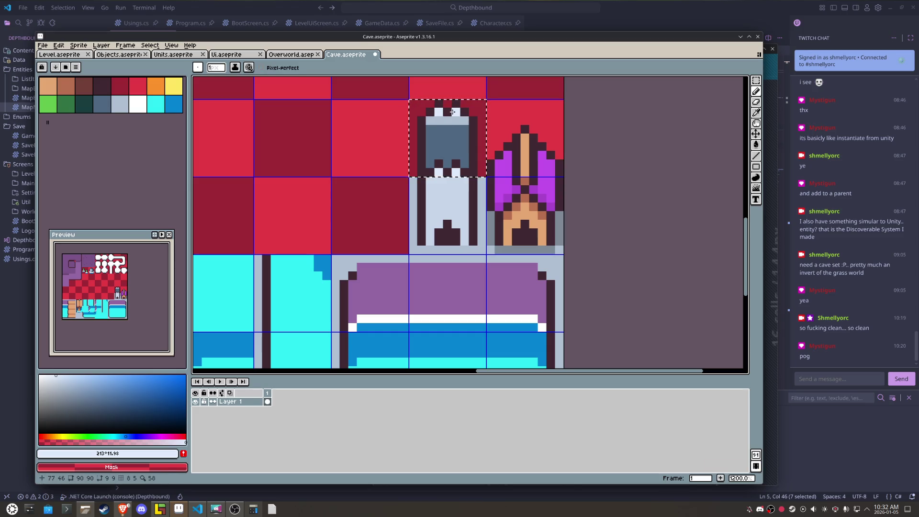
left_click(461, 121, "alt")
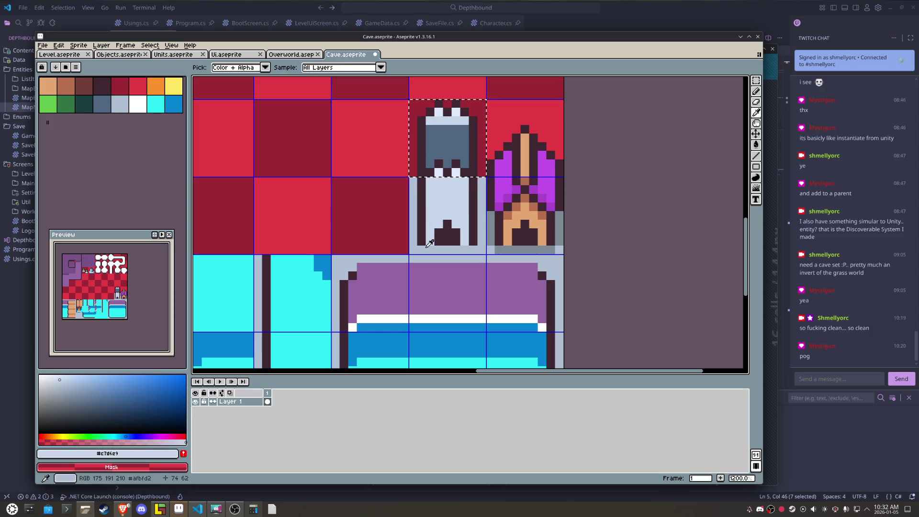
left_click(456, 166, "alt")
key("ctrl")
key("g")
key("ctrl+z")
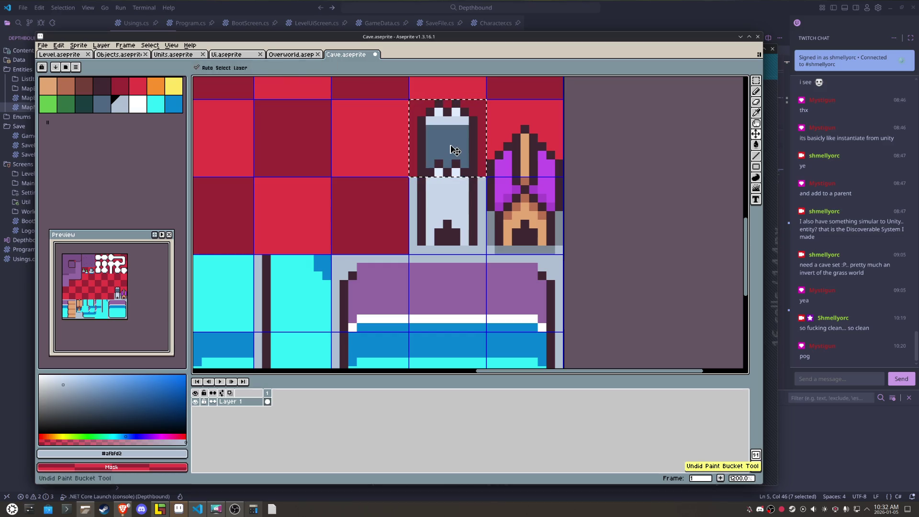
left_click(43, 45)
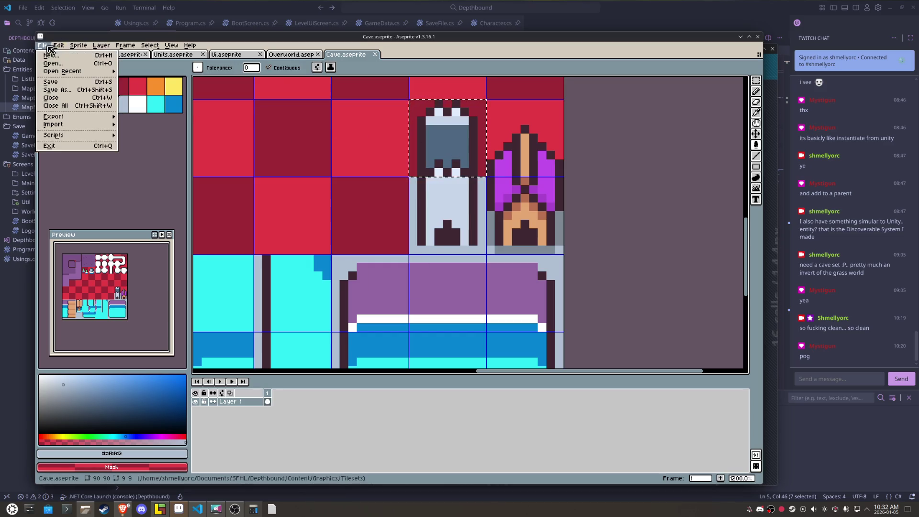
Step: Export the sprite as Cave.png and return to LDtk
mouse_move(65, 118)
left_click(139, 119)
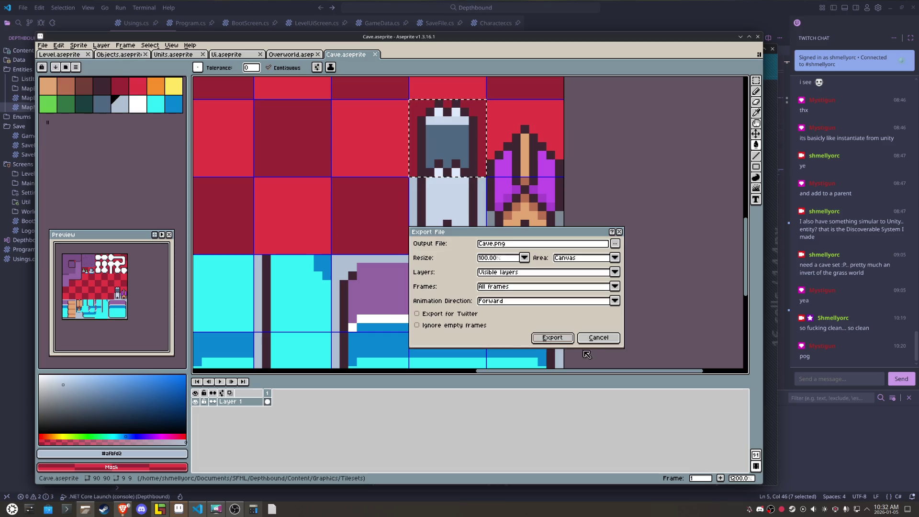
left_click(553, 338)
left_click(163, 509)
Step: Place a prop tile in the top passage and purple tents by the central crossing and right pool
mouse_move(146, 389)
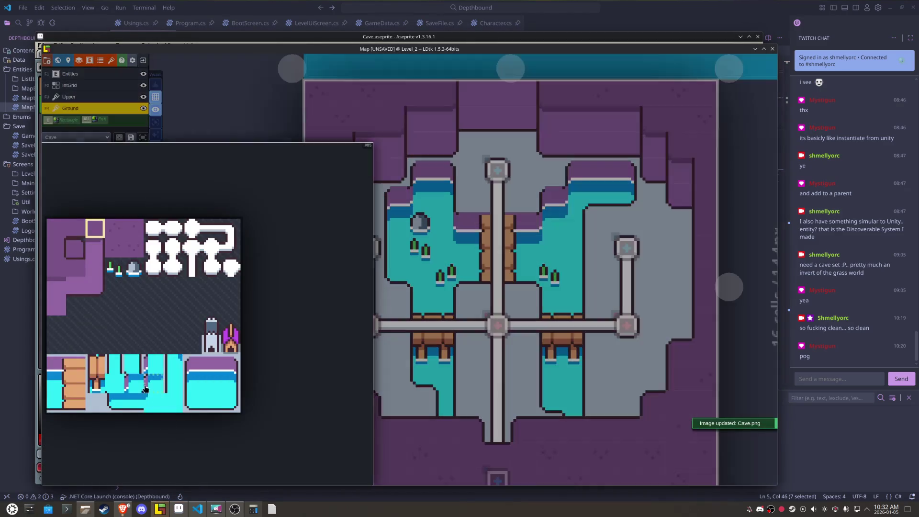
left_click(207, 348)
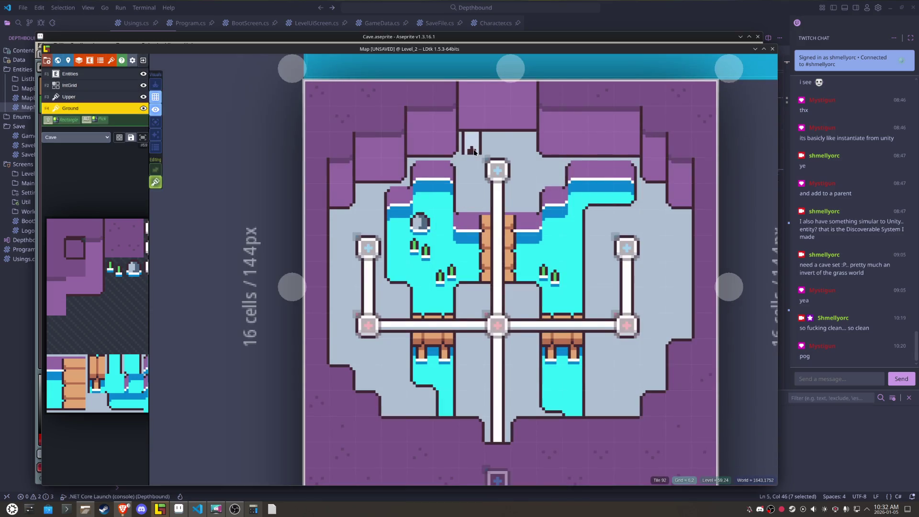
left_click(474, 153)
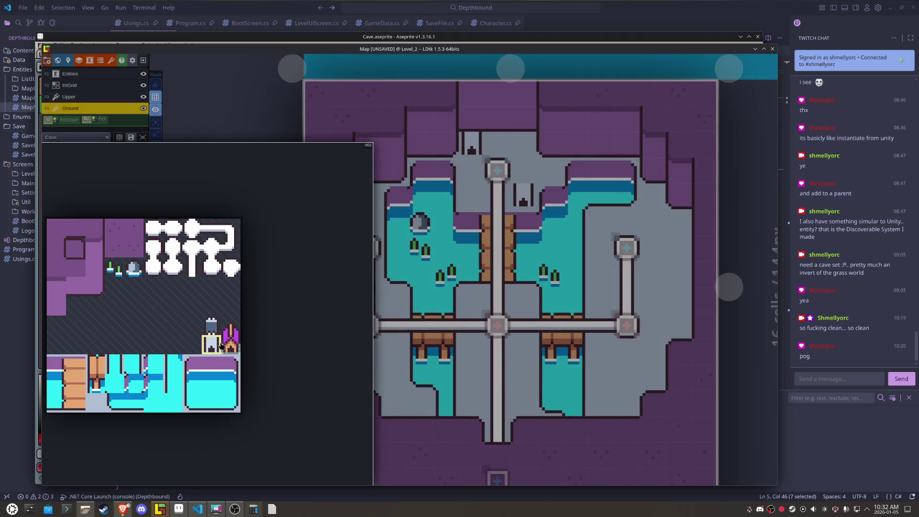
left_click(223, 345)
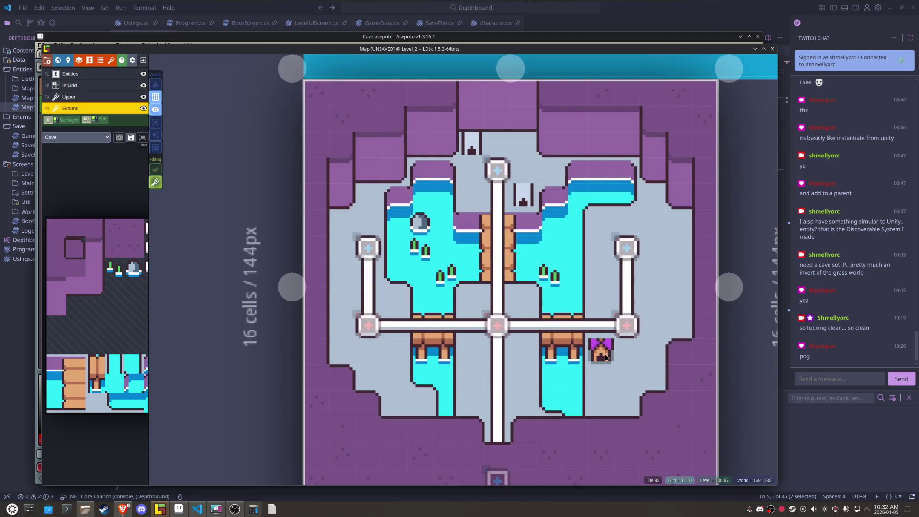
left_click(471, 298)
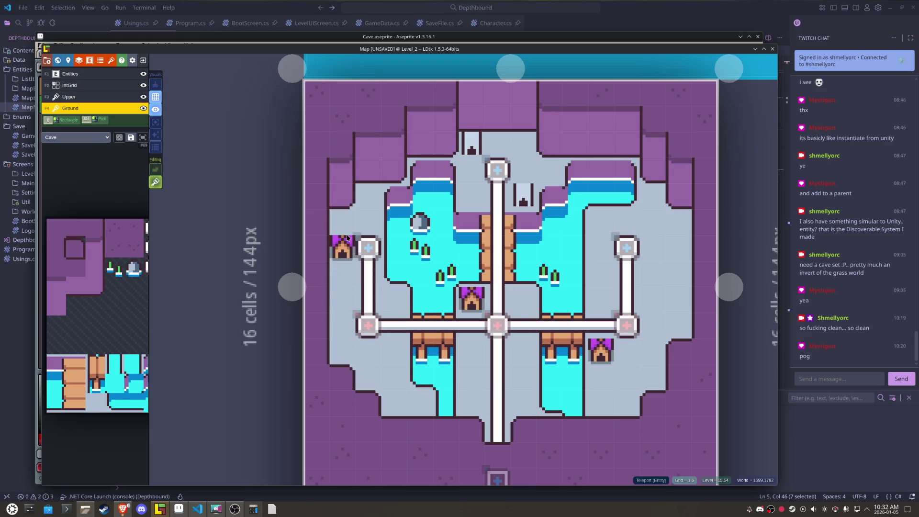
left_click(601, 224)
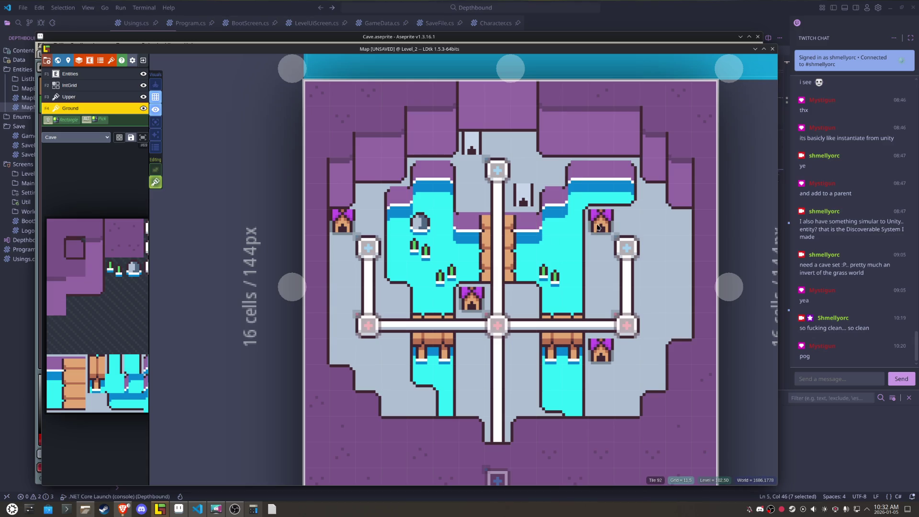
mouse_move(177, 328)
left_click(232, 330)
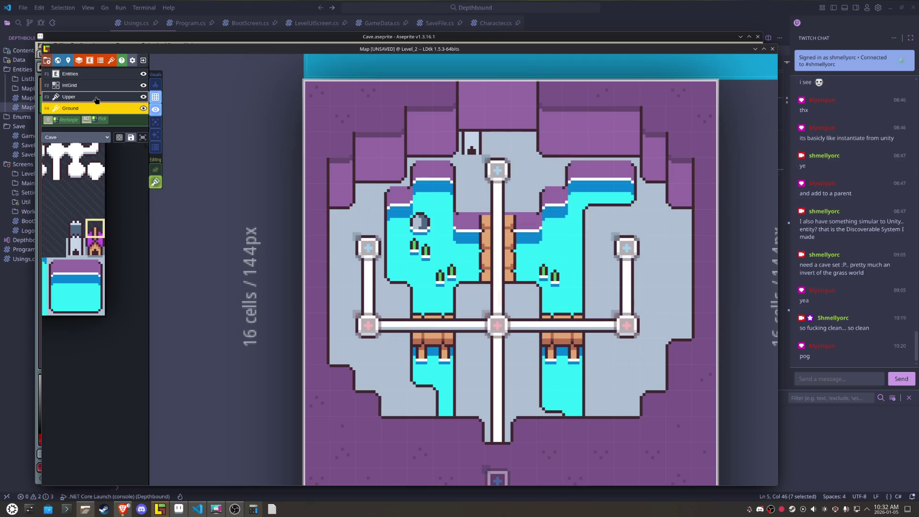
Step: With stacking off, place statues beside the right pool, below the right path and the central bridge
key("t")
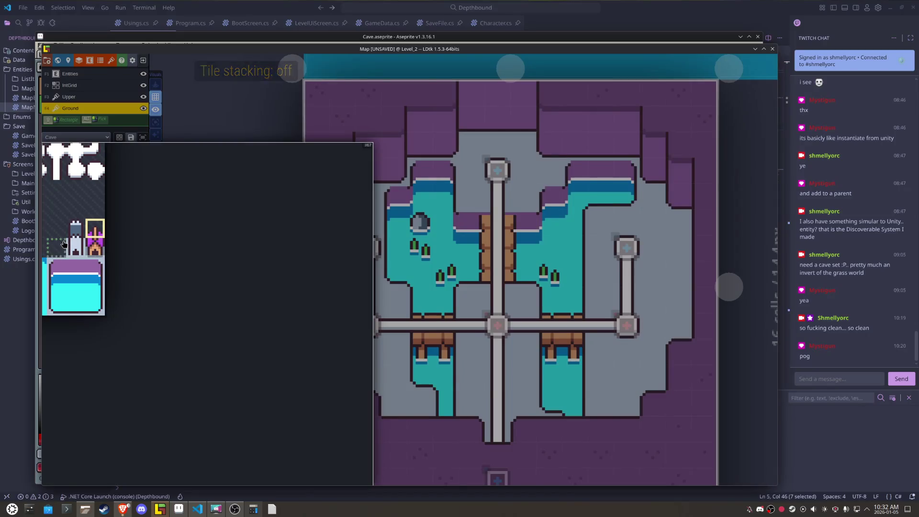
left_click(75, 248)
left_click(598, 229)
left_click(599, 352)
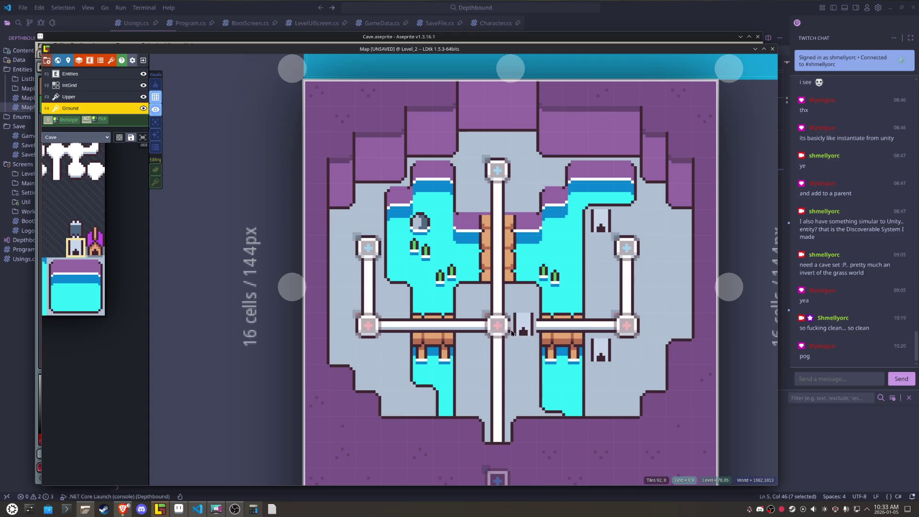
left_click(524, 348)
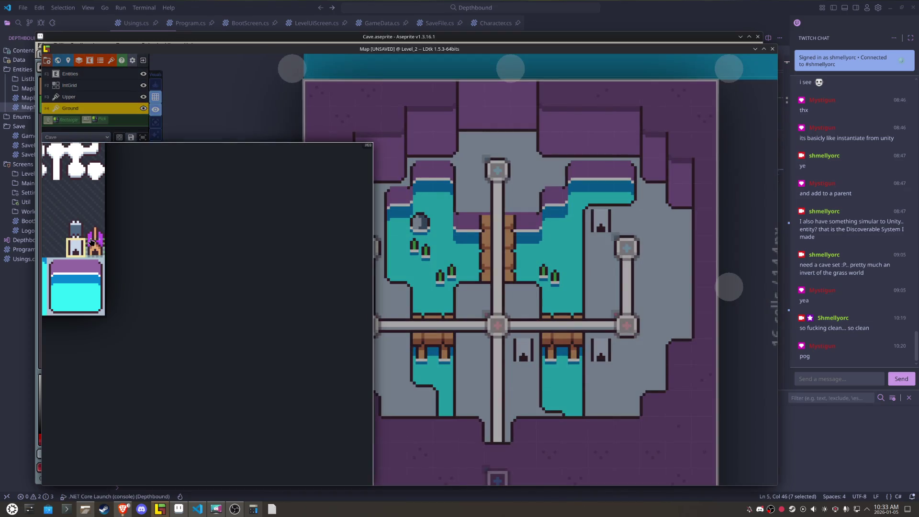
Step: Place purple-roofed tents above the central crossing, at the left edge, and in the top passage
left_click(95, 245)
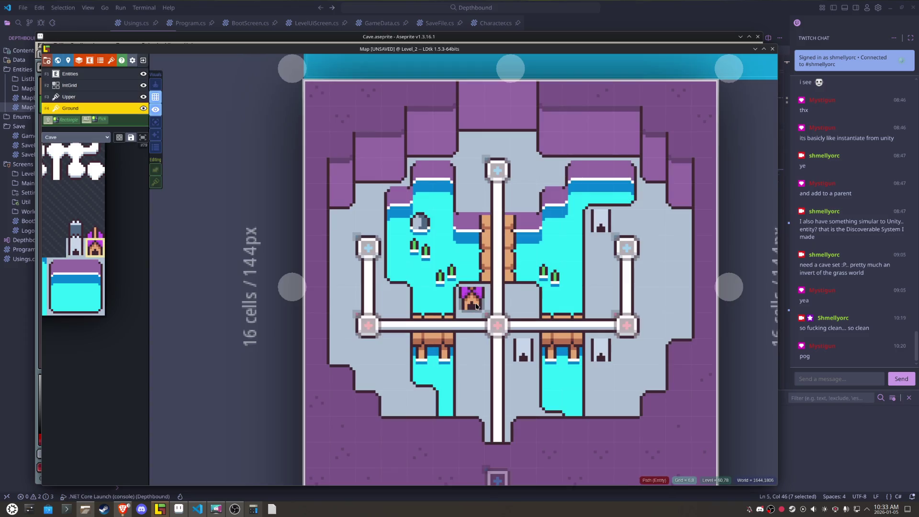
left_click(476, 307)
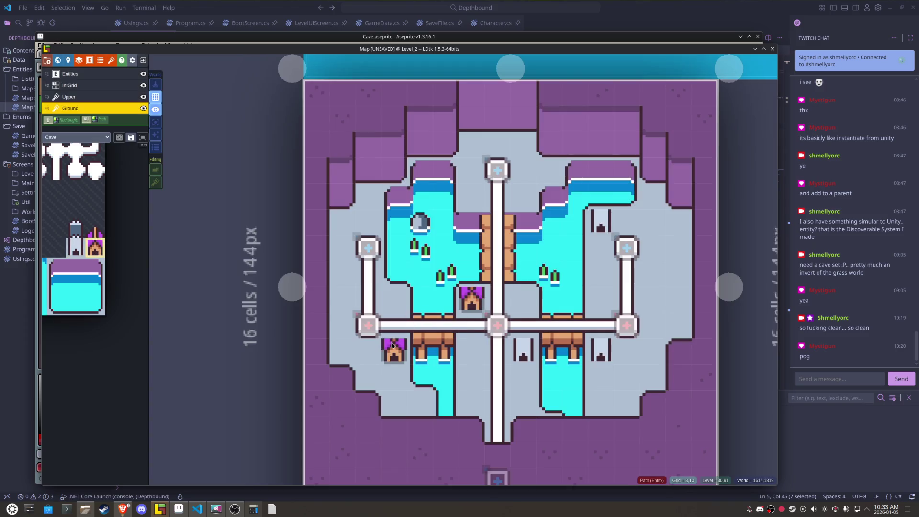
left_click(345, 229)
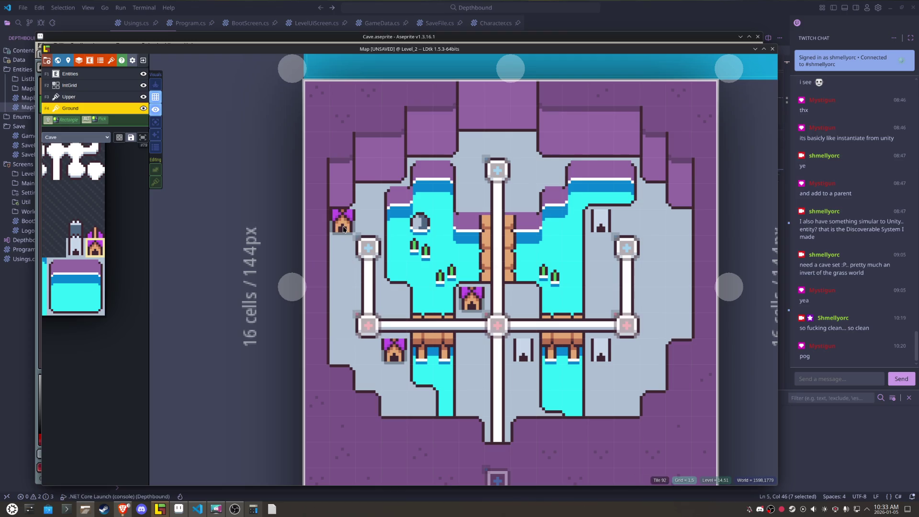
left_click(526, 149)
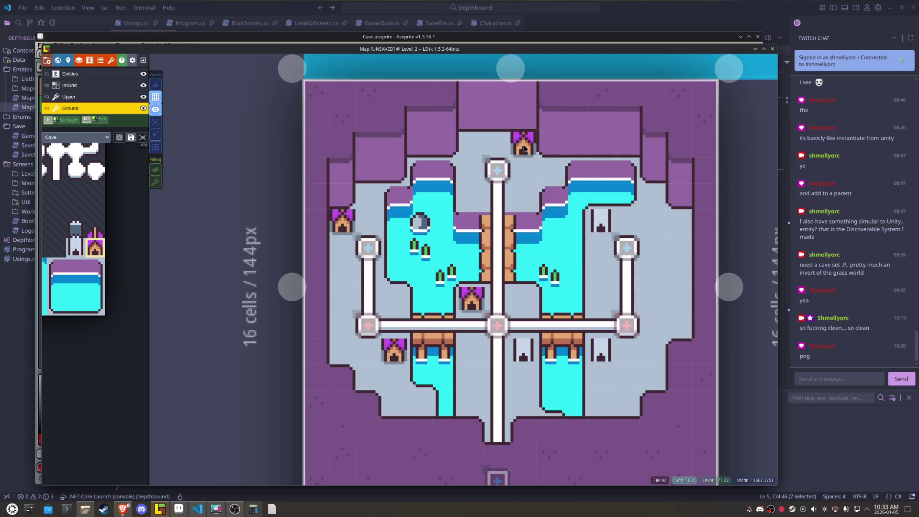
Step: Turn stacking back on and top the upper and central tents with towers
mouse_move(139, 294)
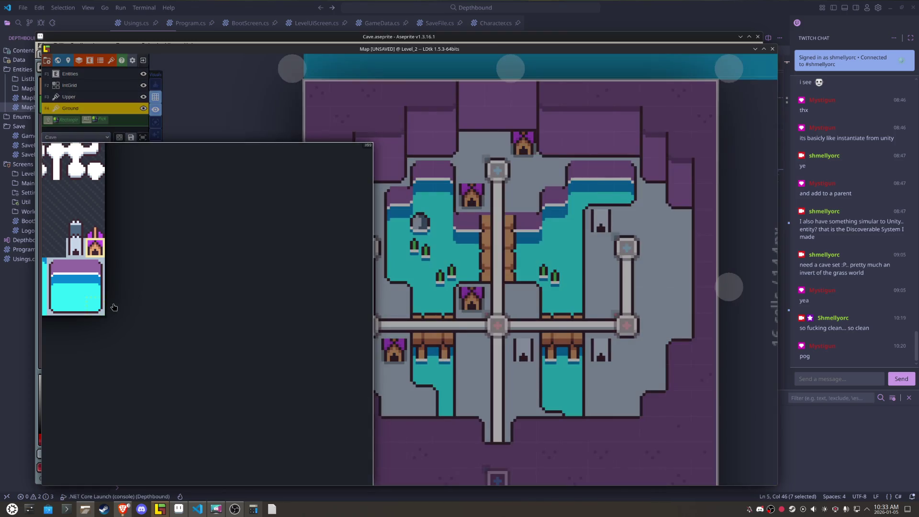
left_click(96, 229)
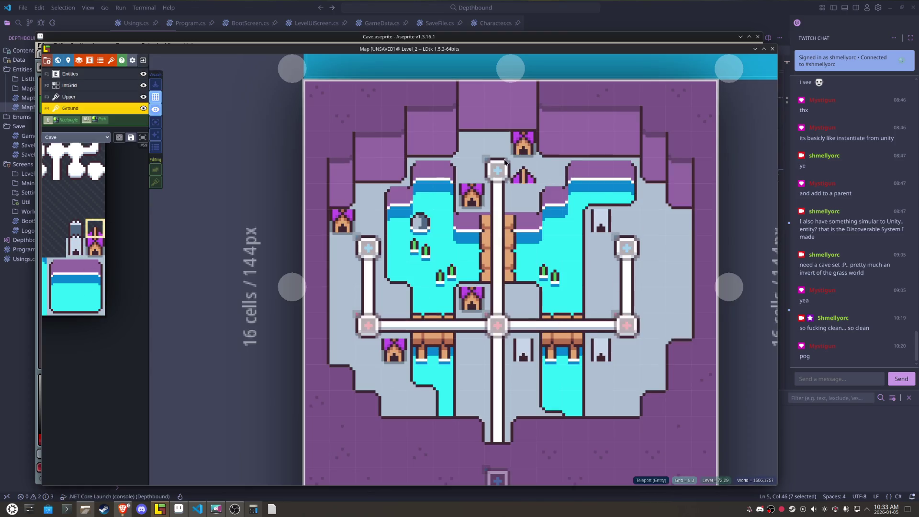
key("s")
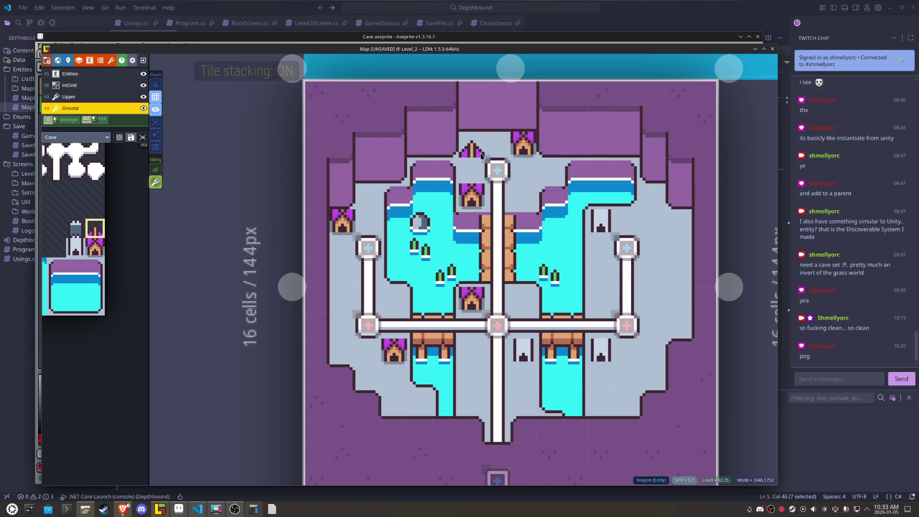
left_click(522, 123)
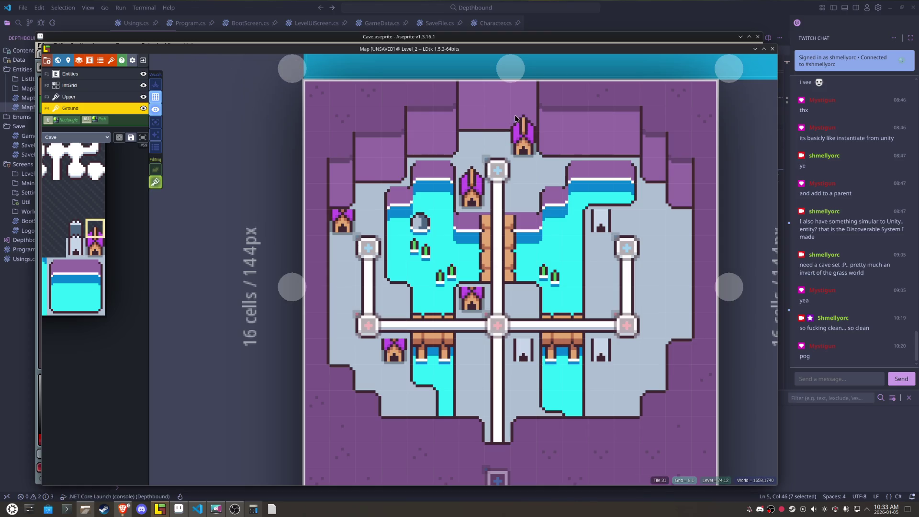
left_click(472, 280)
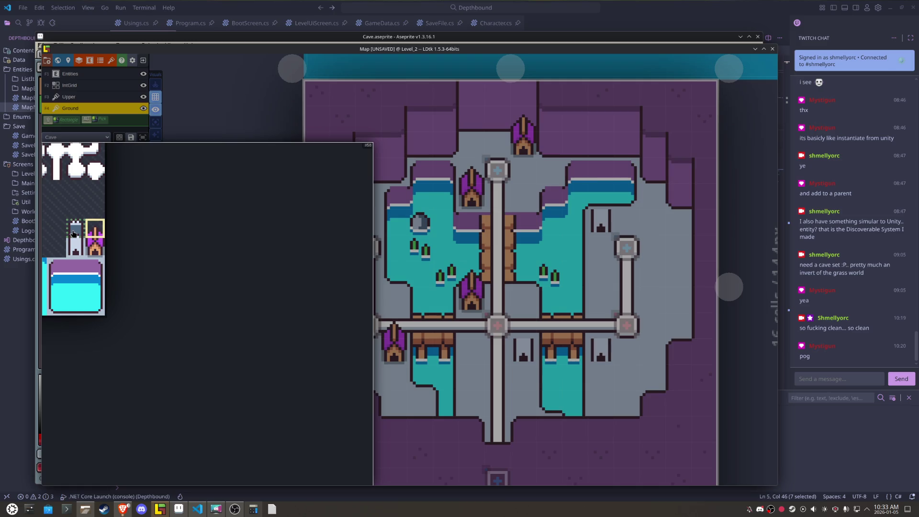
Step: Place three gray statues along the right-side path and save the project
left_click(74, 234)
left_click(523, 326)
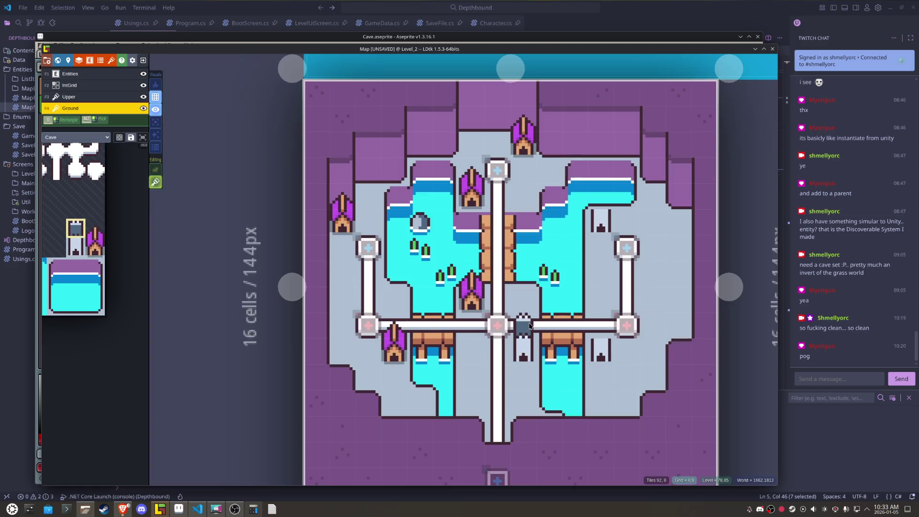
left_click(624, 326)
left_click(608, 326)
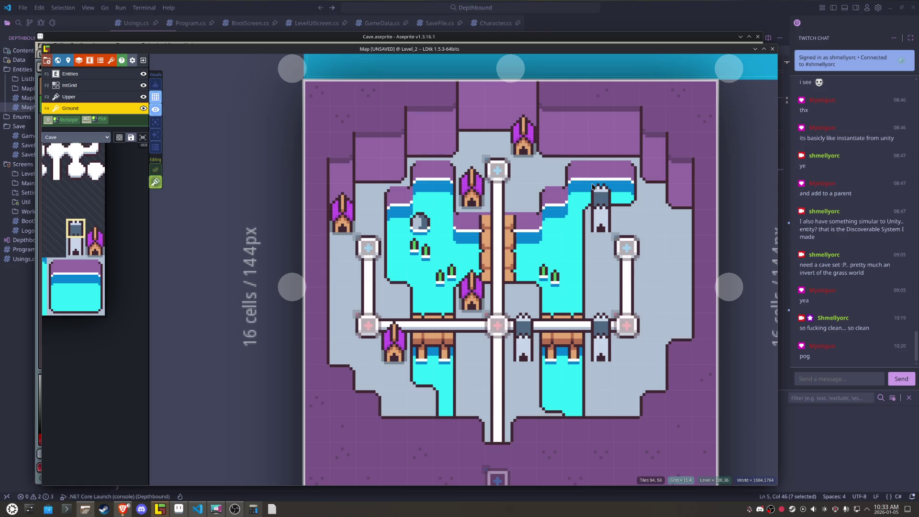
key("ctrl+s")
mouse_move(182, 401)
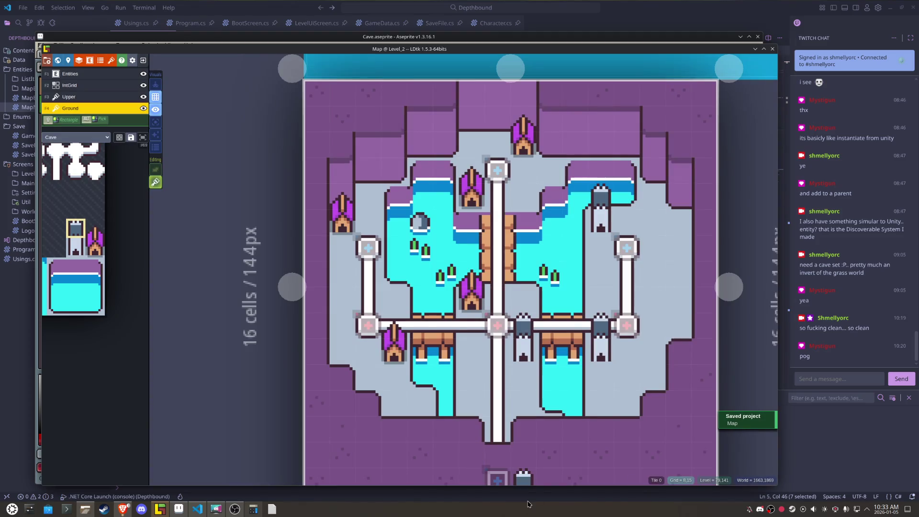
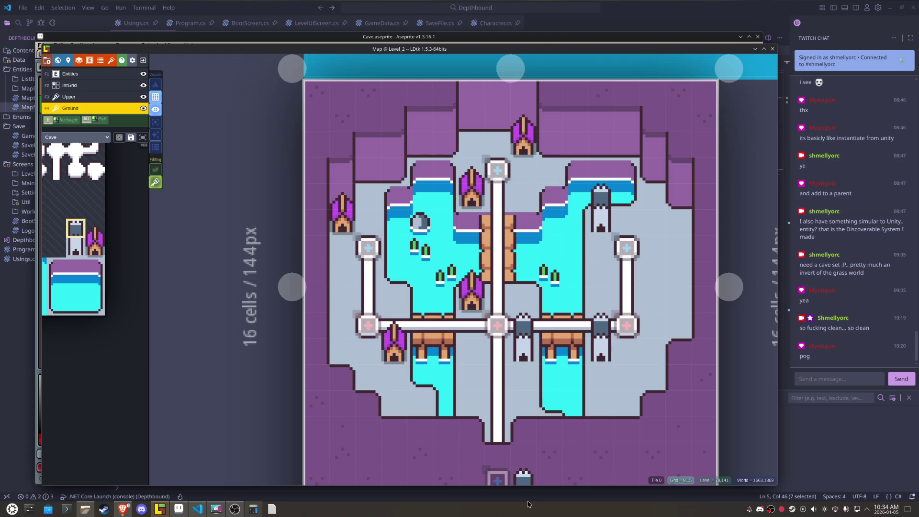
Step: Clear the central Path's Up and Down links and the bottom Teleport's Up link
left_click(501, 328)
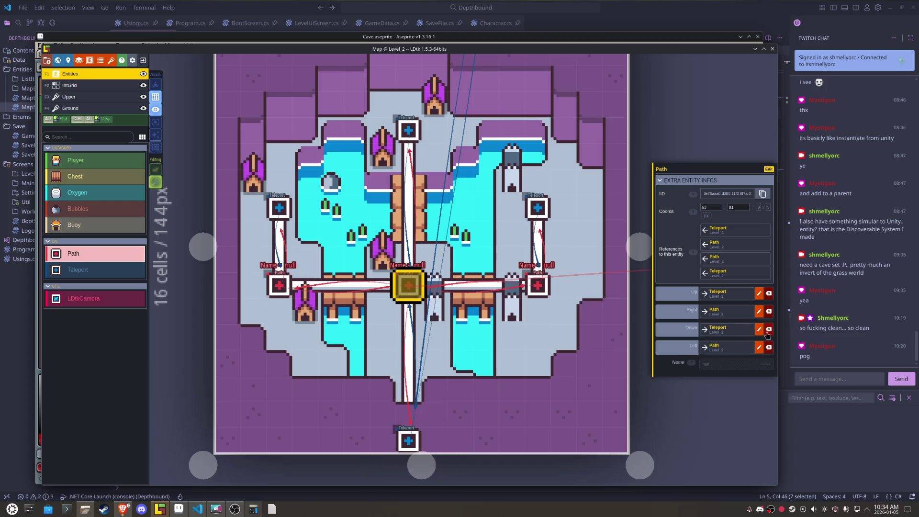
left_click(769, 330)
left_click(769, 301)
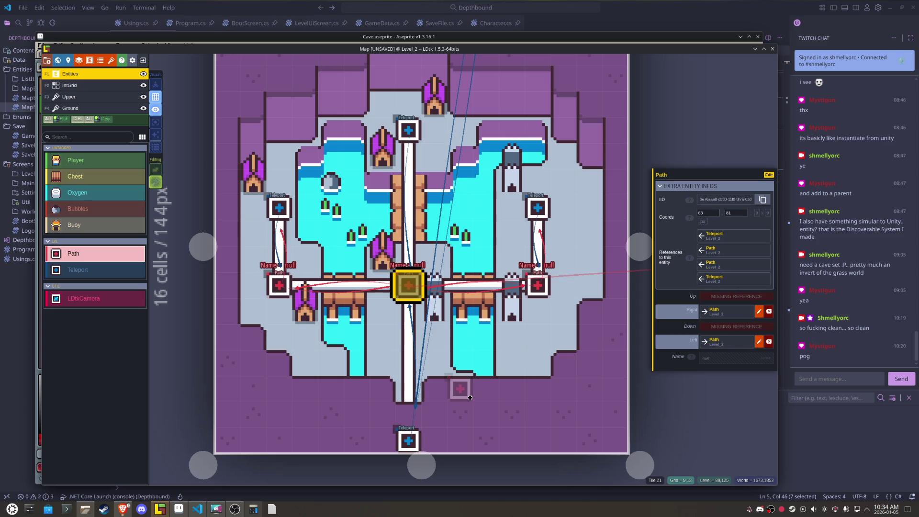
left_click(409, 440)
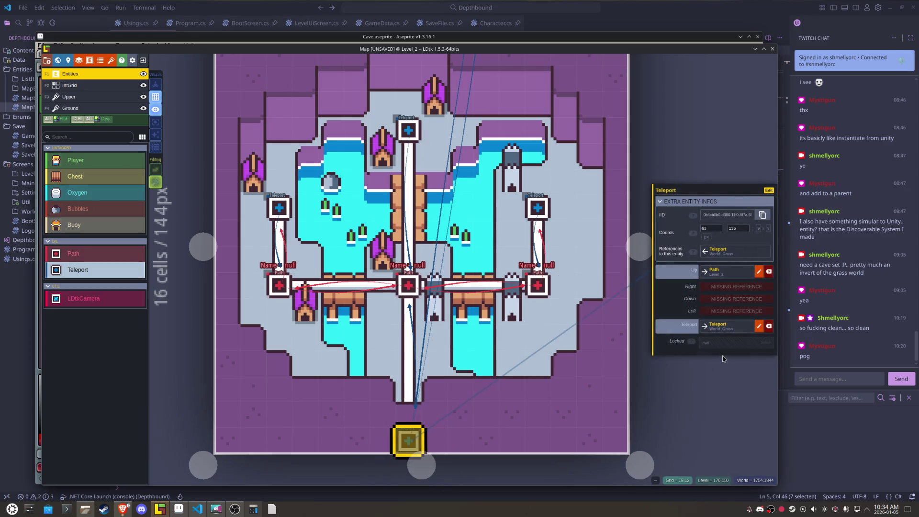
left_click(769, 271)
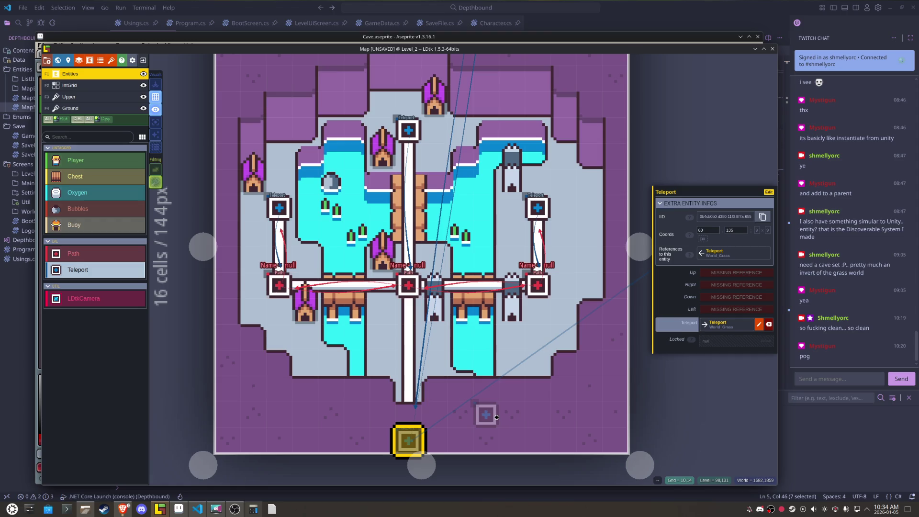
Step: Paint a round node tile on the lower bar of the Ground layer
key("F4")
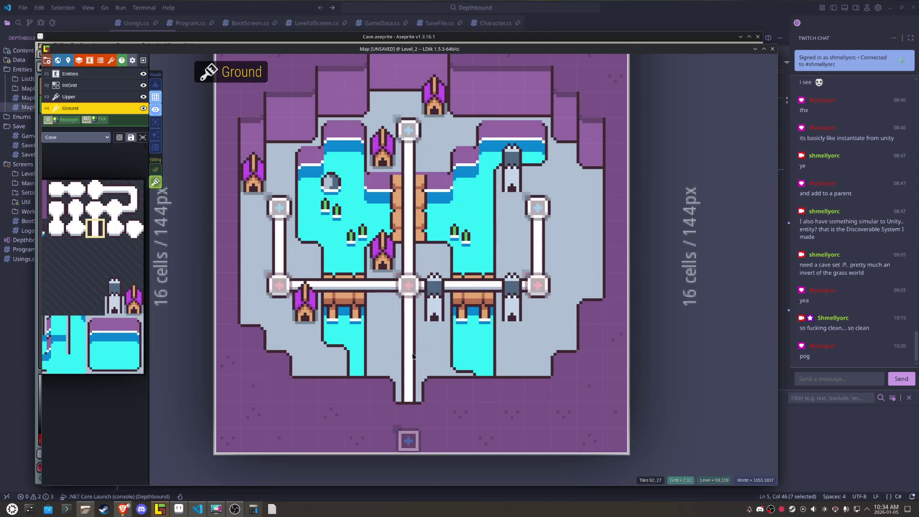
mouse_move(86, 259)
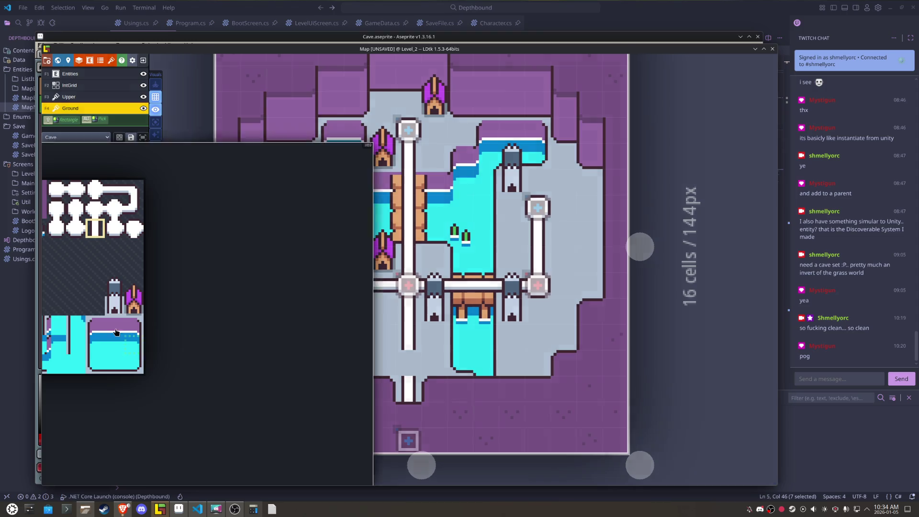
left_click(95, 189)
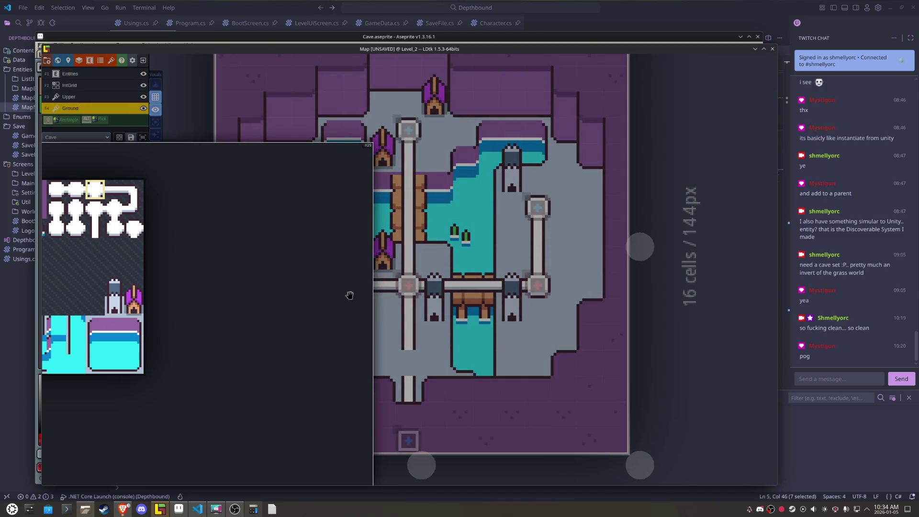
mouse_move(101, 268)
left_click(75, 209)
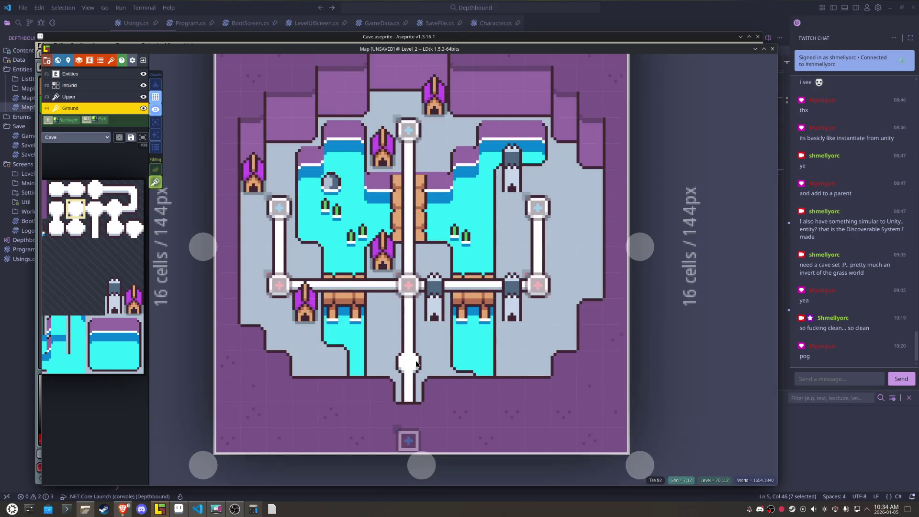
left_click(408, 285, "alt")
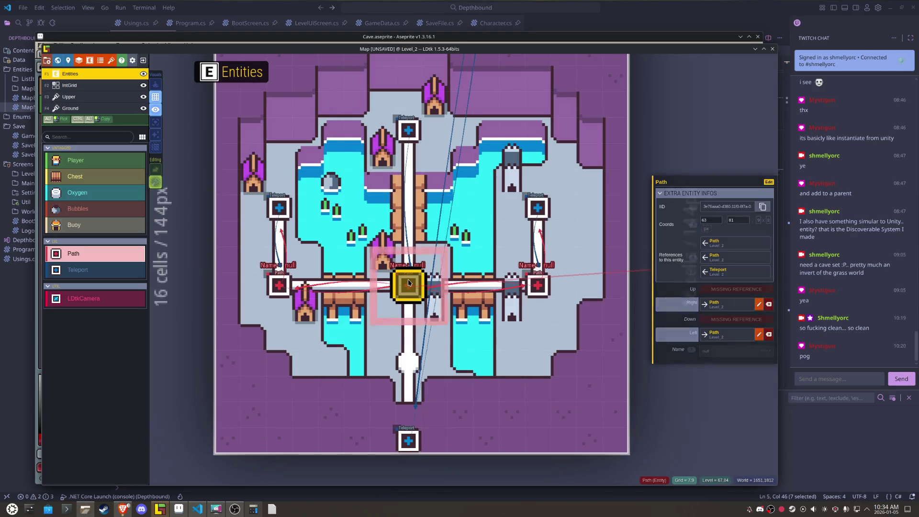
Step: Add a Path on the lower node, linked down to the bottom Teleport and up to the central Path
left_click(408, 362)
key("Escape")
left_click(408, 365)
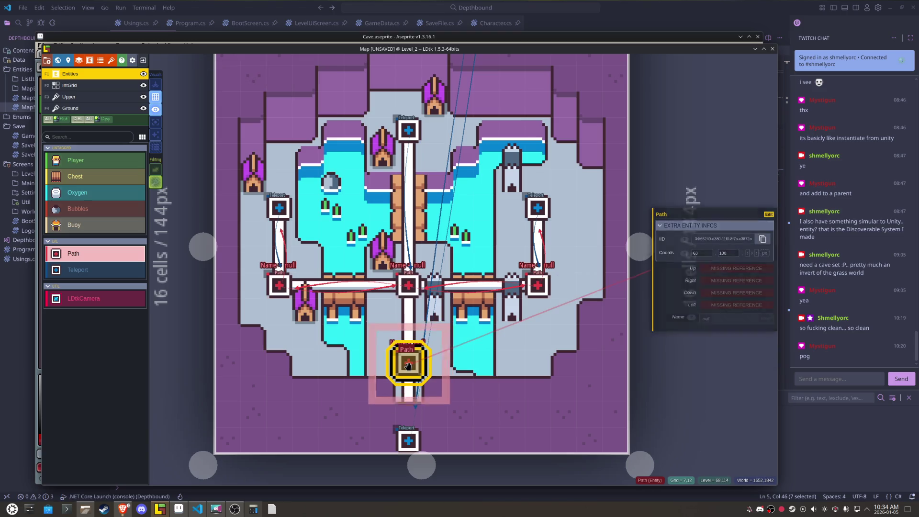
left_click(736, 293)
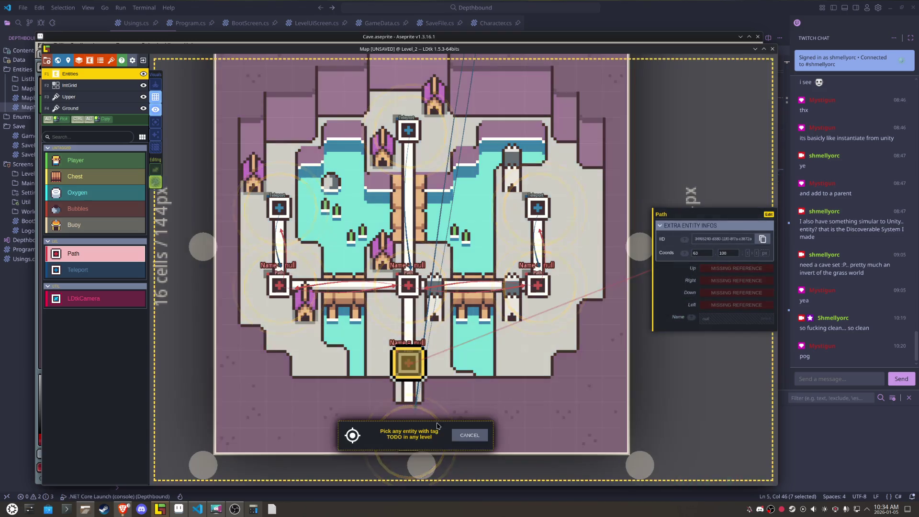
left_click(388, 377)
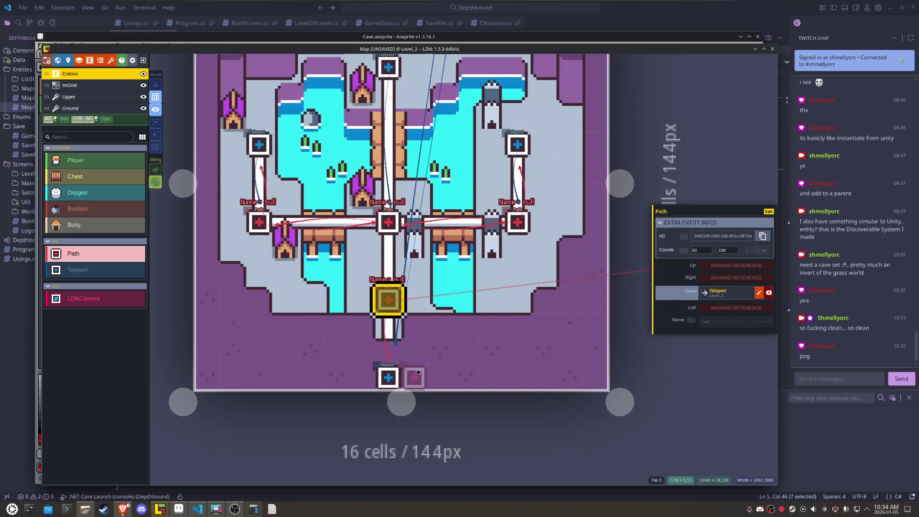
left_click(737, 265)
left_click(389, 222)
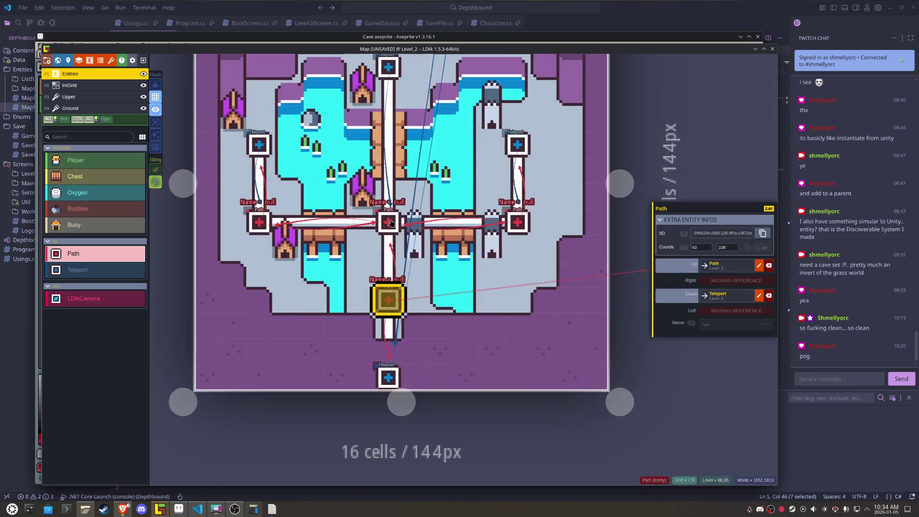
Step: Link the Teleport and central Path to the new node, central Path up to top Teleport, and save
left_click(388, 378)
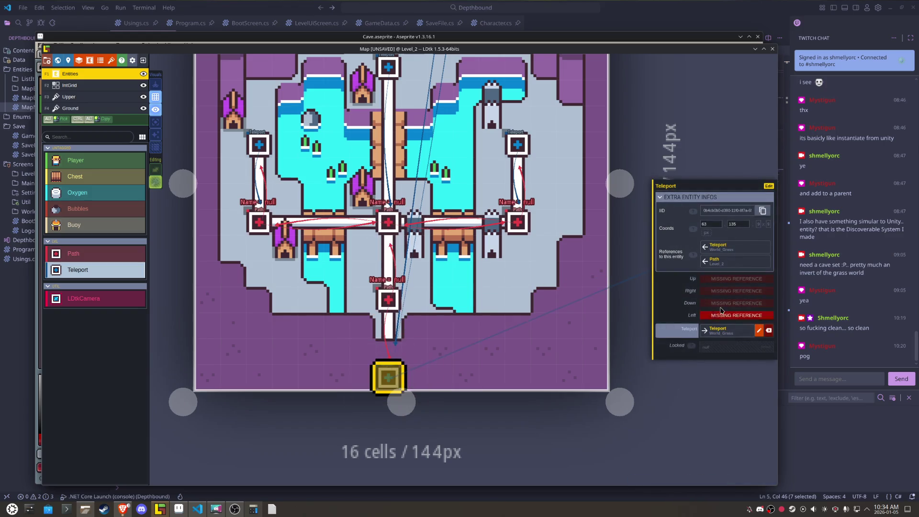
left_click(733, 279)
left_click(388, 301)
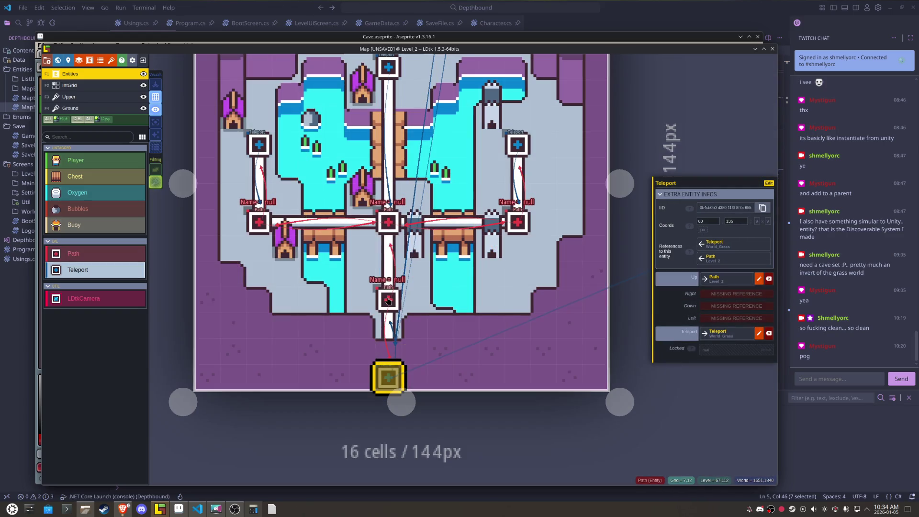
left_click(389, 222)
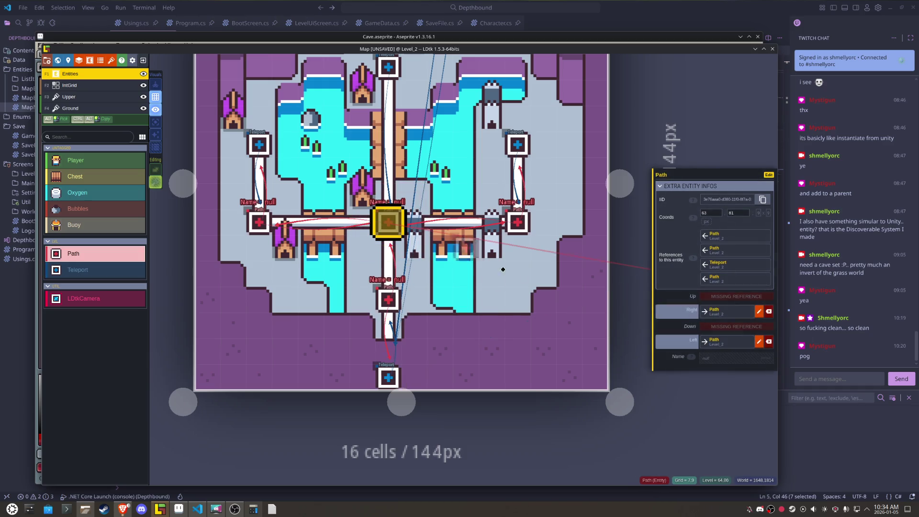
left_click(713, 328)
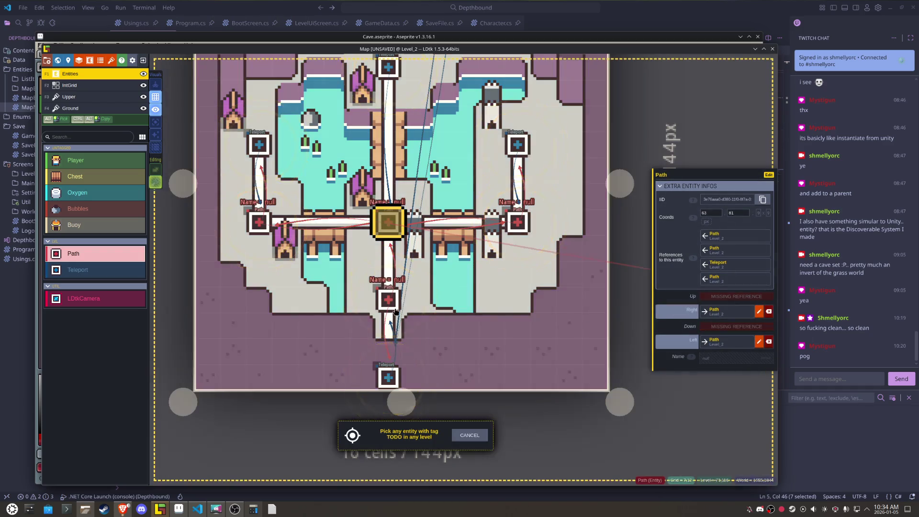
left_click(389, 301)
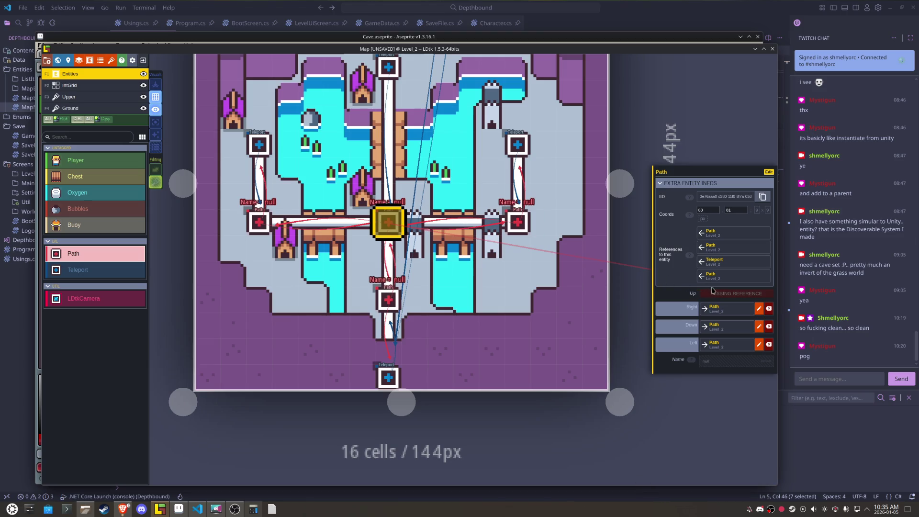
left_click(736, 293)
left_click(393, 72)
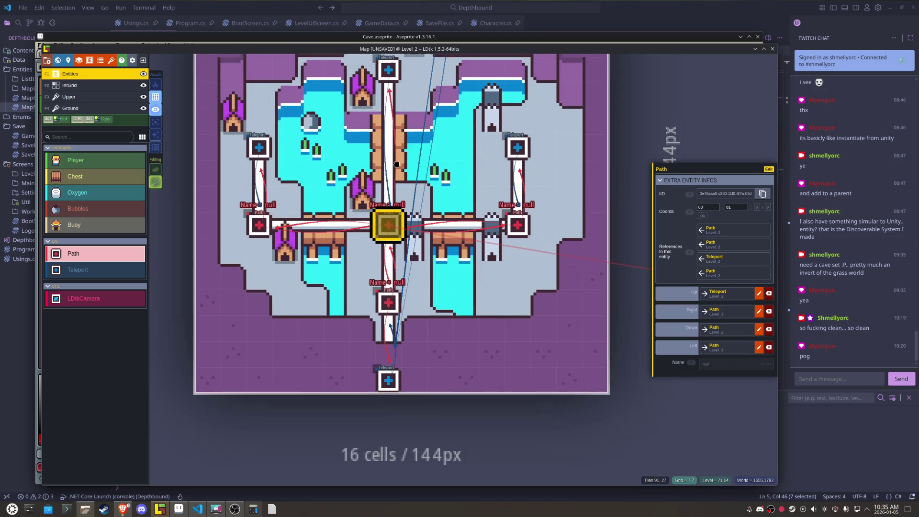
key("ctrl+s")
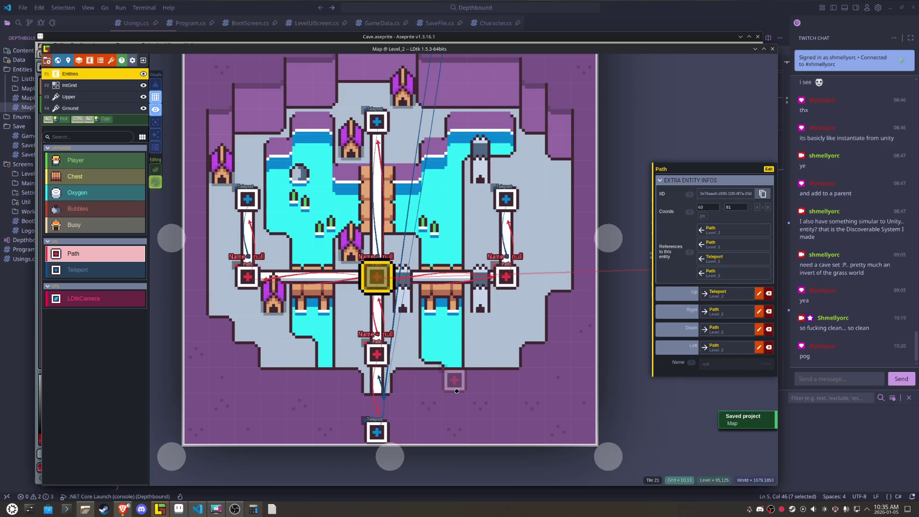
key("Escape")
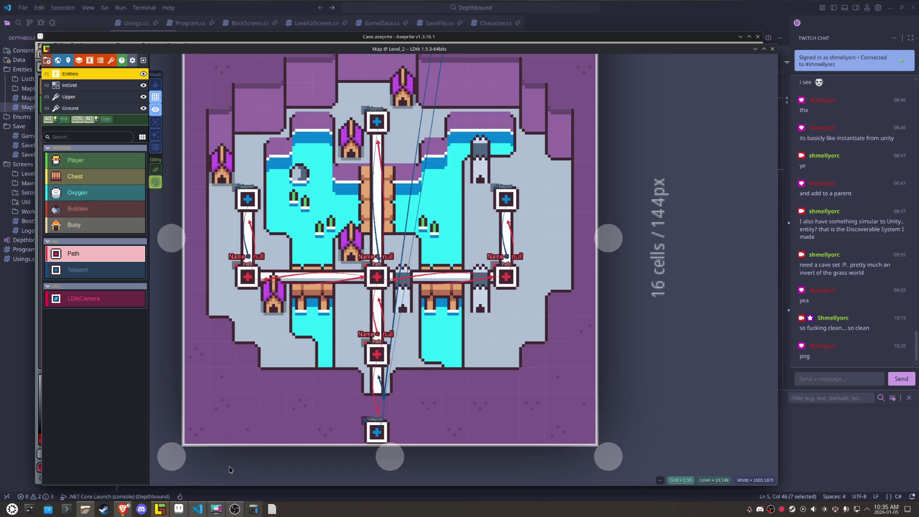
left_click(178, 509)
Step: Fill an empty 2x2 tile block with light blue-grey
scroll(366, 311, "down", 1)
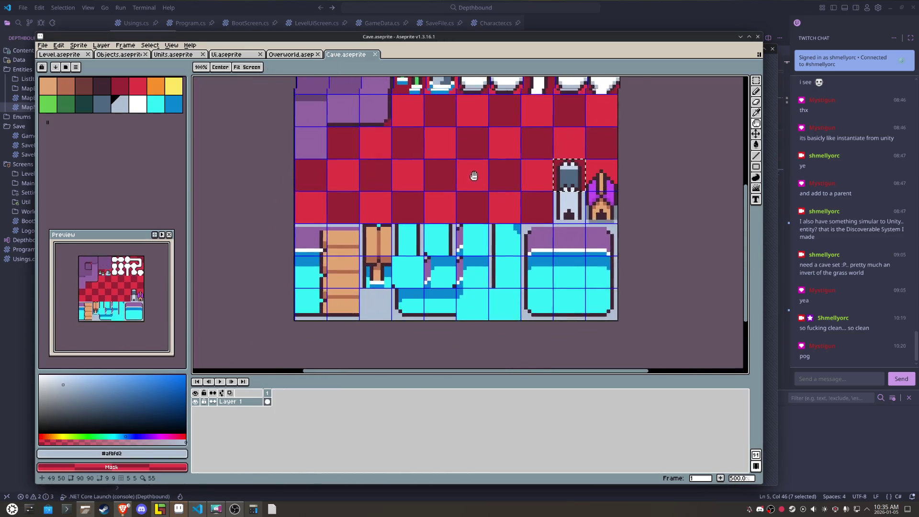
key("m")
left_click_drag(323, 191, 354, 209)
key("g")
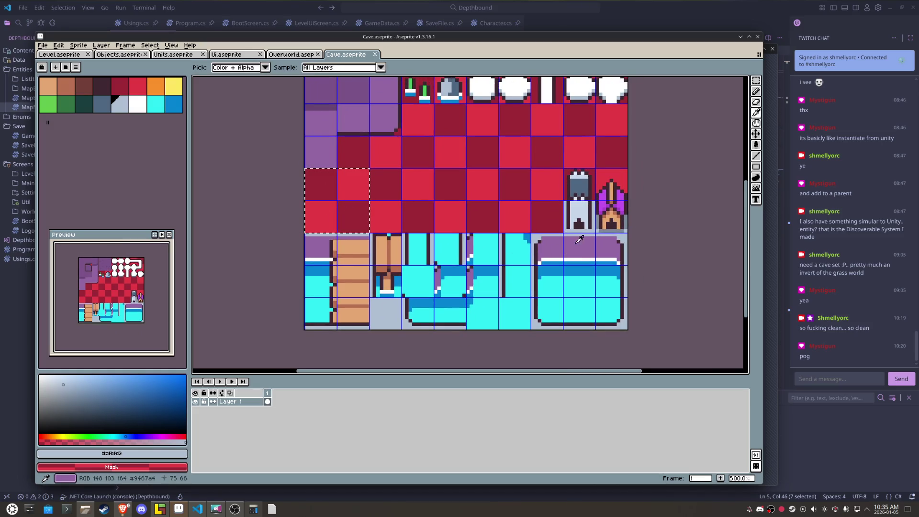
left_click(338, 196)
Step: Pencil three small dark caret-shaped pebble marks on the new rock tiles
scroll(338, 196, "up", 4)
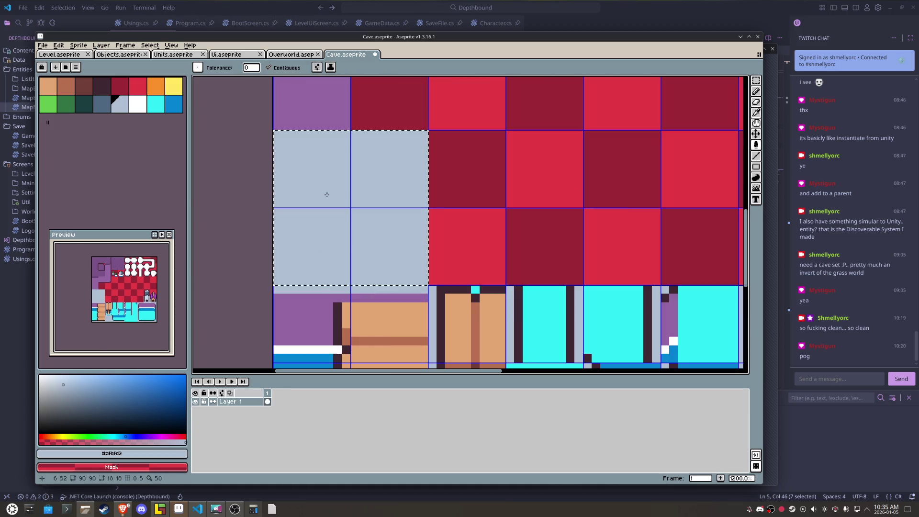
key("b")
left_click(407, 254)
left_click(398, 247)
left_click(389, 255)
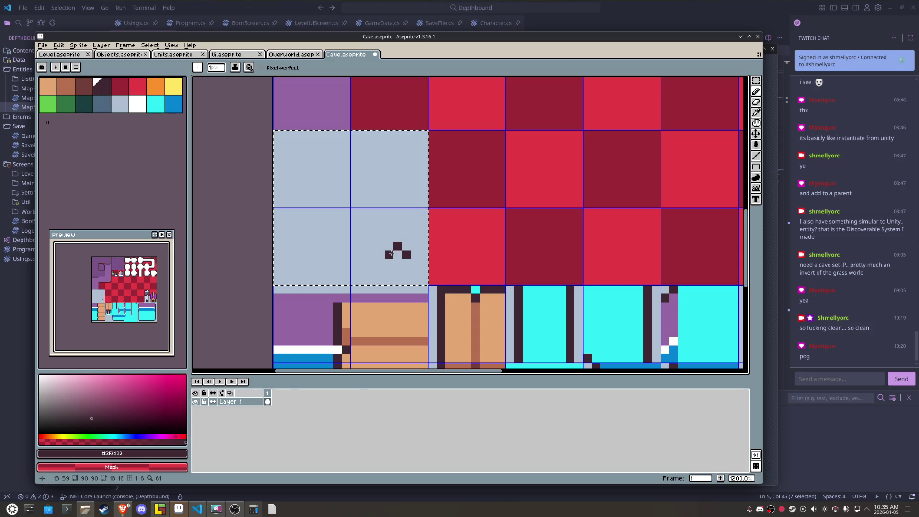
left_click(294, 263)
left_click(303, 254)
left_click(312, 262)
left_click(321, 229)
left_click(329, 229)
left_click(329, 221)
Step: Fix a stray pixel, add pebbles in the top tiles, and shade pebble centres slate grey
left_click(332, 237, "alt")
left_click(329, 230)
left_click(333, 220, "alt")
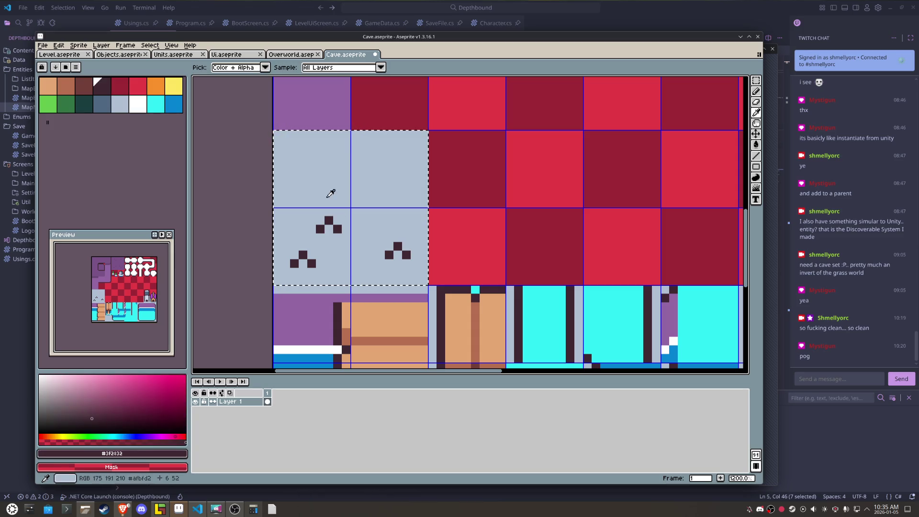
left_click(312, 169)
left_click(303, 177)
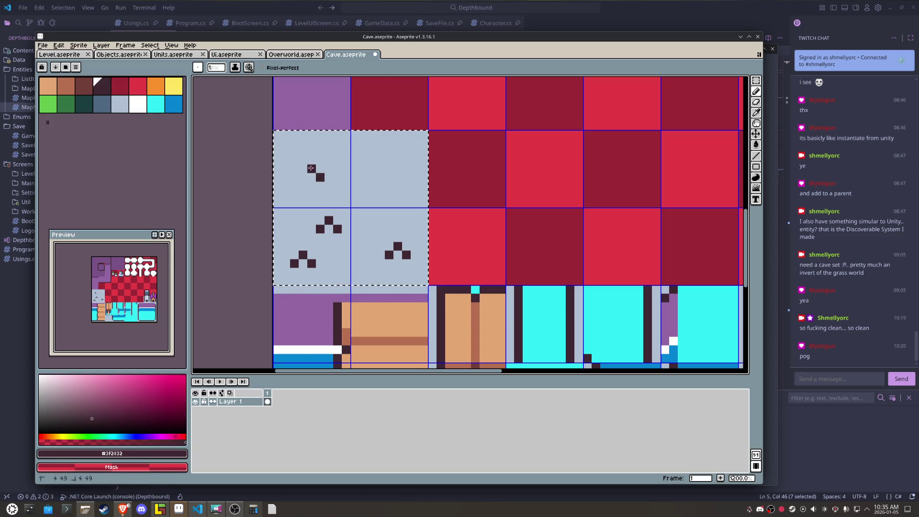
left_click(372, 177)
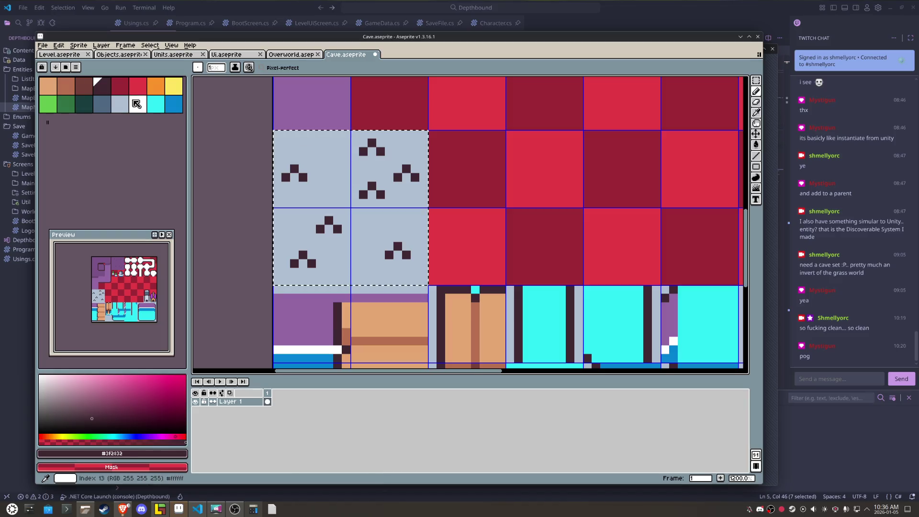
left_click(293, 178)
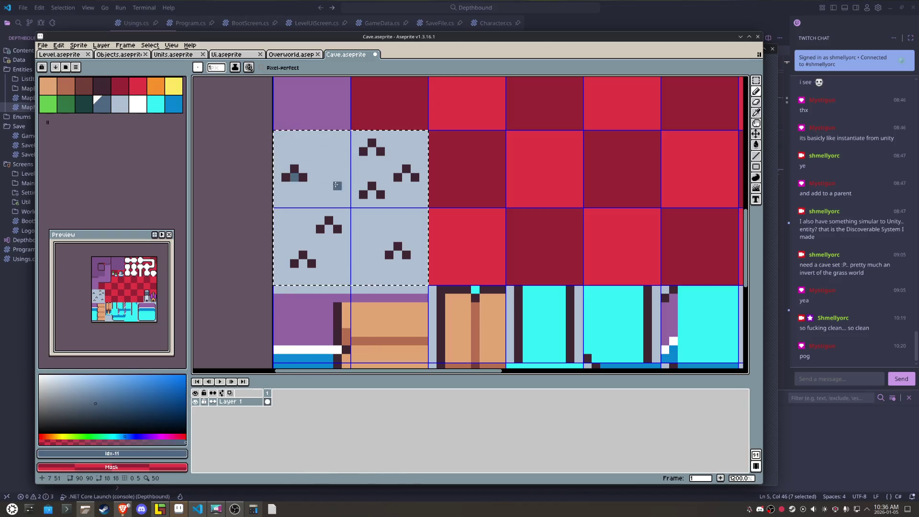
left_click(372, 194)
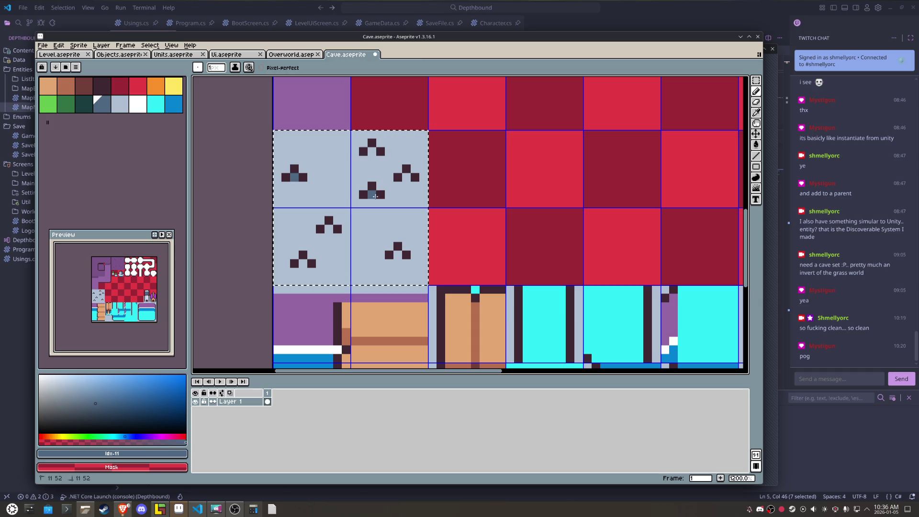
left_click(398, 255)
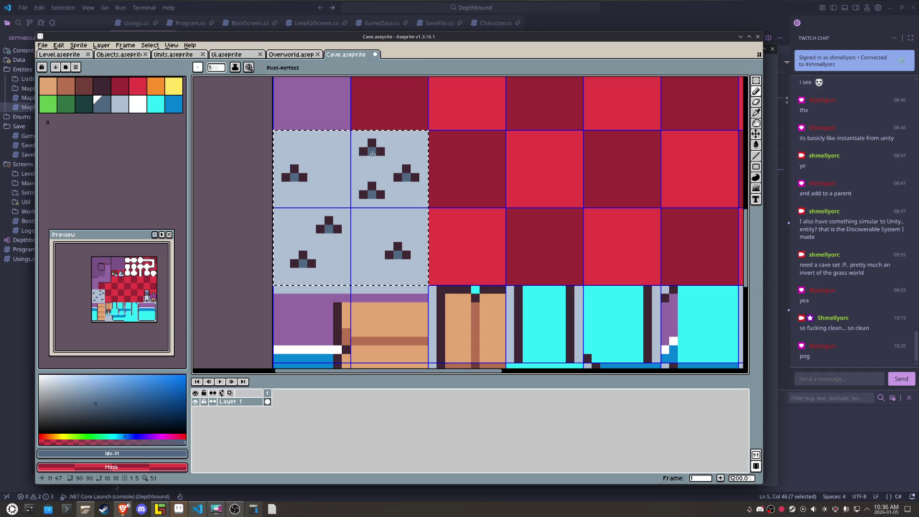
Step: Save Cave.aseprite and export it as Cave.png
key("m")
key("ctrl+s")
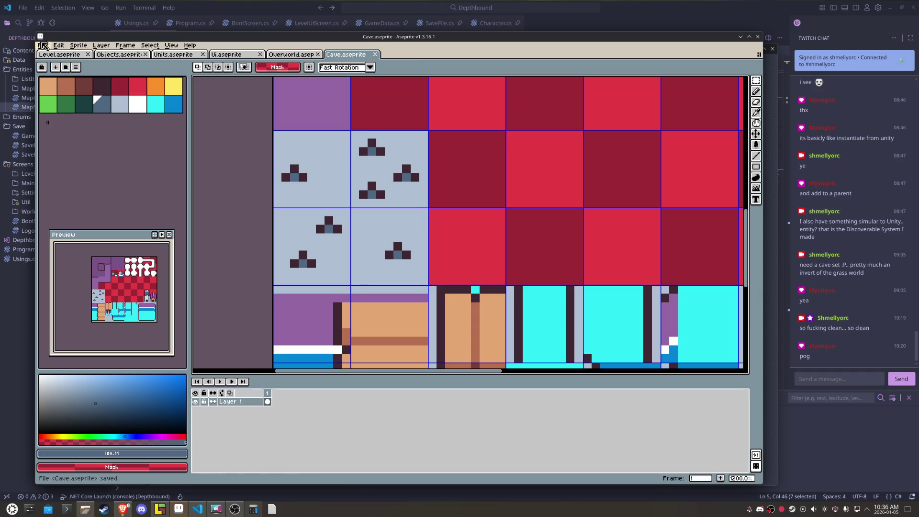
left_click(42, 45)
mouse_move(91, 116)
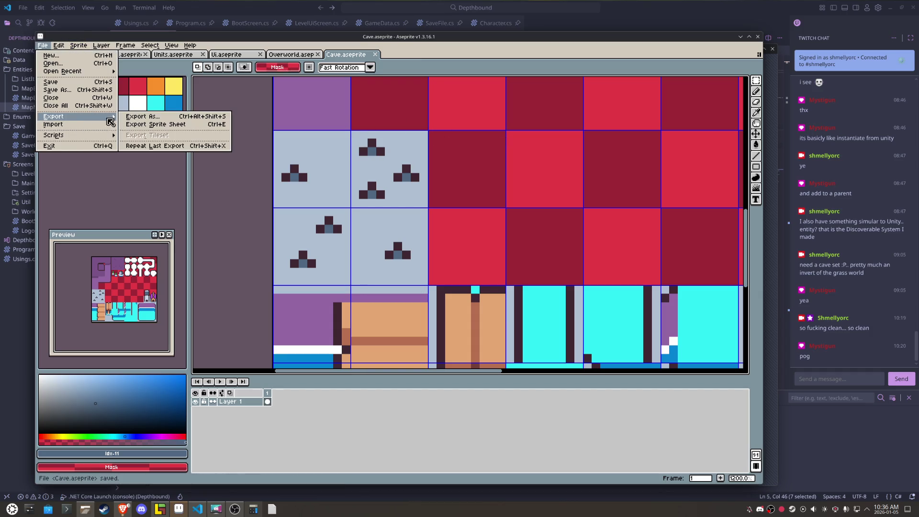
left_click(139, 117)
left_click(556, 338)
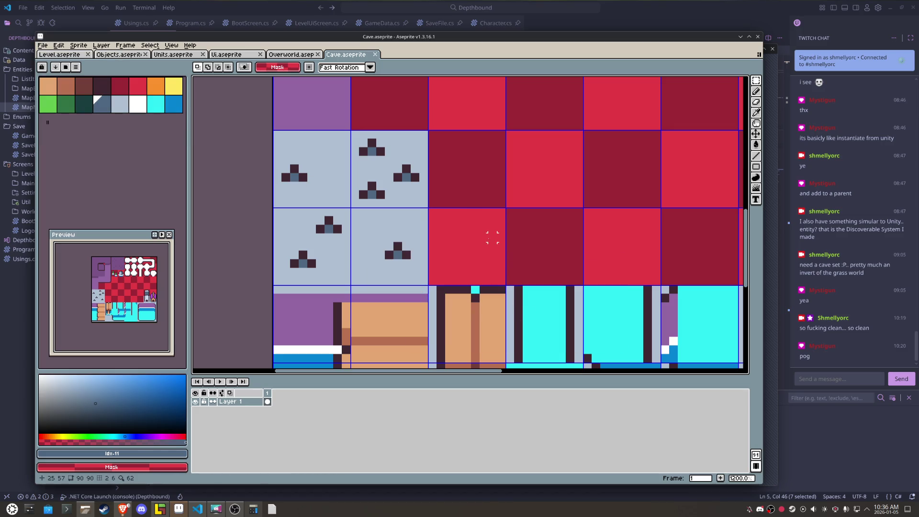
Step: Marquee-select the 2x2 block of rock tiles, then switch to LDtk
mouse_move(425, 134)
left_mouse_down()
mouse_move(354, 201)
mouse_move(348, 221)
left_mouse_up()
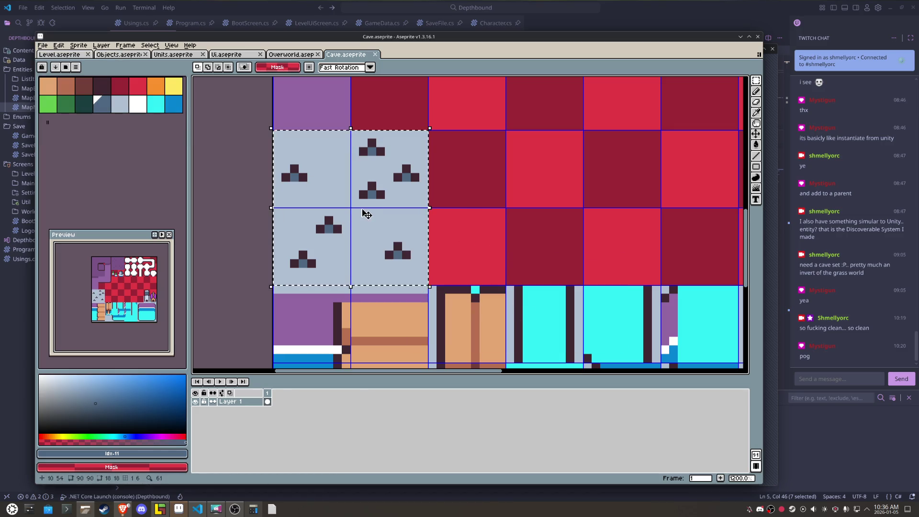
scroll(366, 213, "down", 4)
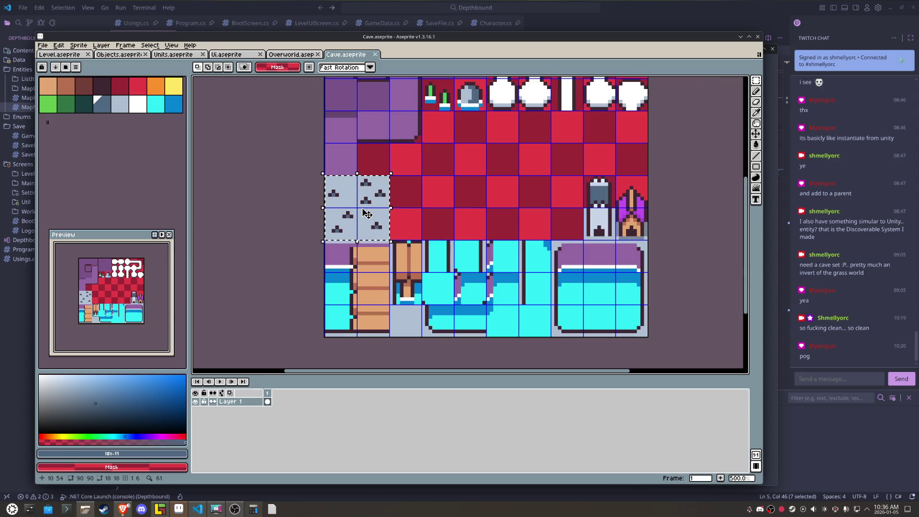
left_click(159, 509)
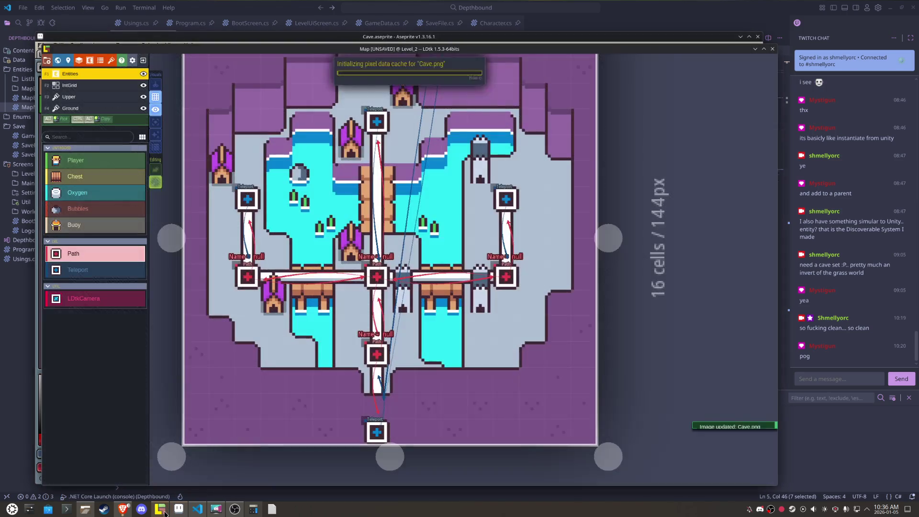
Step: Pick the 2x2 rock tiles on the Ground layer in Random mode and scatter rocks on the right floor
left_click(69, 108)
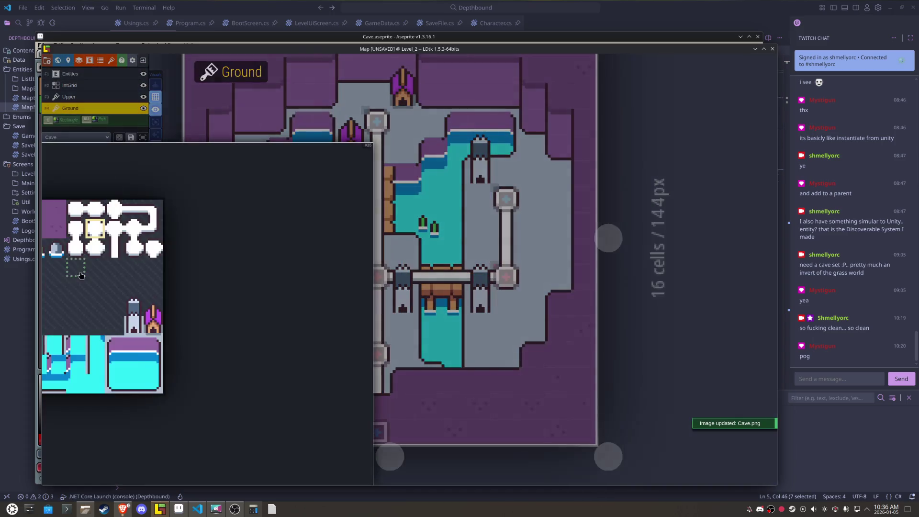
left_click_drag(117, 362, 90, 380)
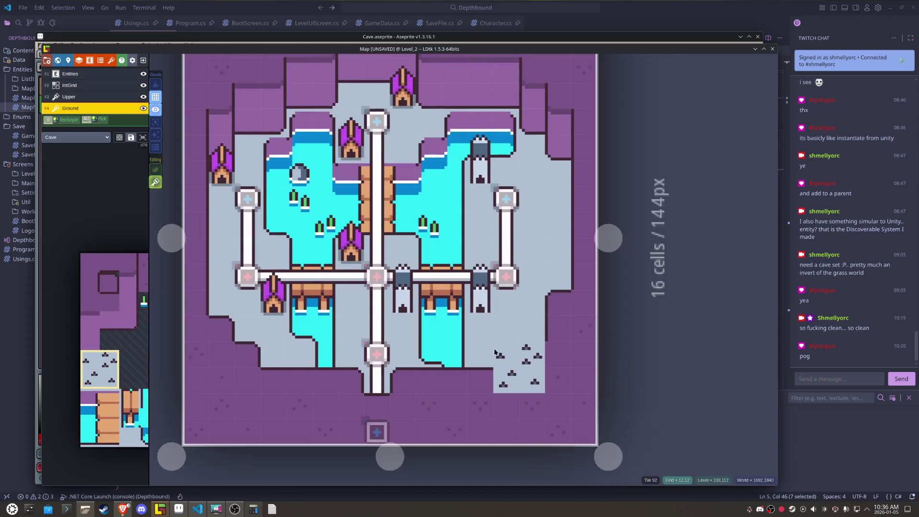
key("r")
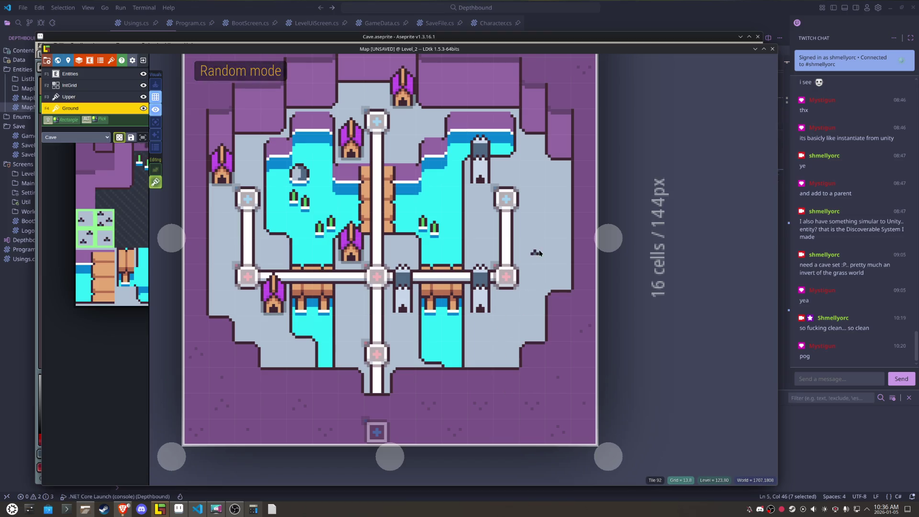
left_click(489, 234)
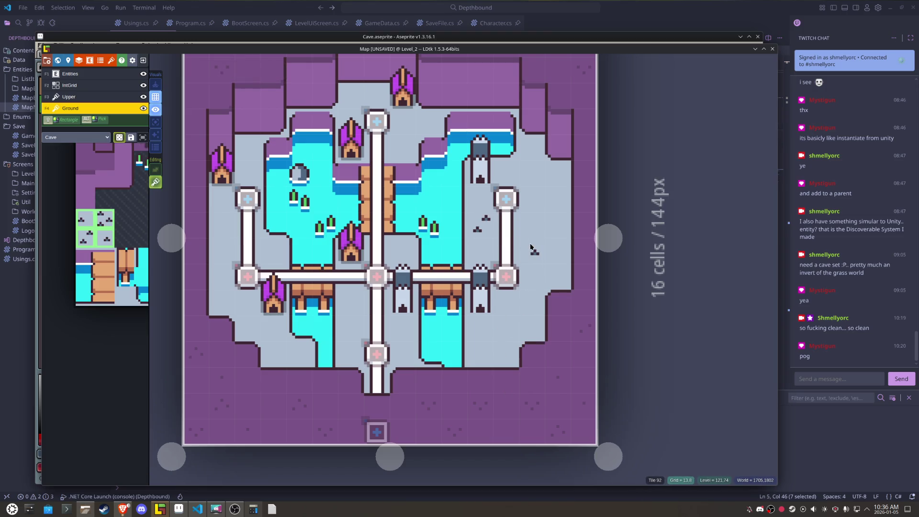
left_click_drag(405, 248, 392, 271)
left_click(350, 319)
left_click(407, 347)
left_click(301, 353)
Step: Scatter more rocks across the left, upper and lower-right floor, then return to Aseprite
left_click(249, 327)
left_click(226, 283)
left_click(217, 283)
left_click(217, 271)
left_click(268, 253)
left_click(249, 147)
left_click(247, 146)
left_click(345, 98)
left_click(428, 120)
left_click(398, 149)
left_click(509, 330)
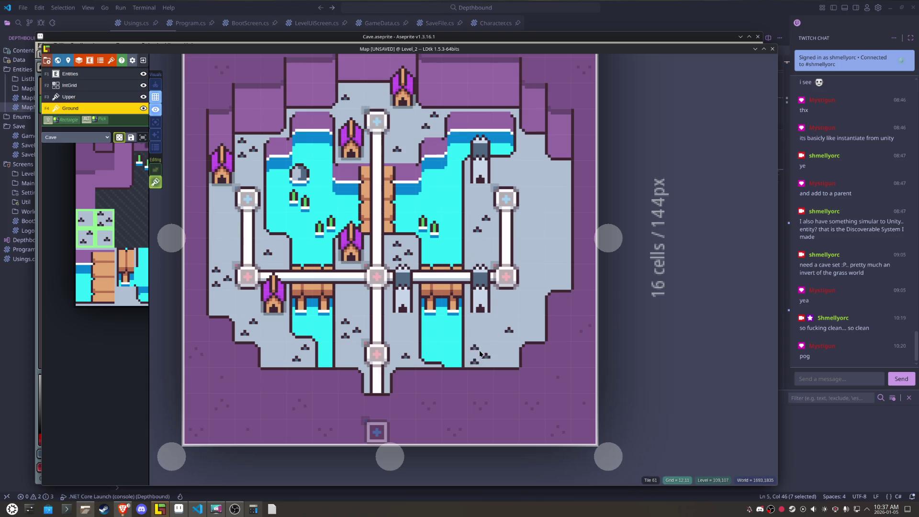
left_click(178, 509)
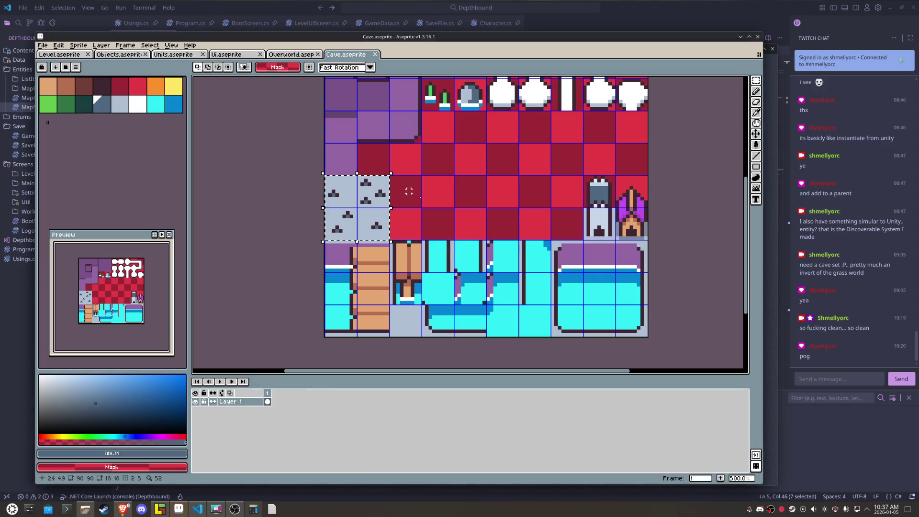
Step: Select an empty red tile and pencil dark top, left and bottom bars forming a bracket
scroll(427, 197, "up", 1)
left_click_drag(359, 187, 362, 256)
scroll(364, 180, "up", 3)
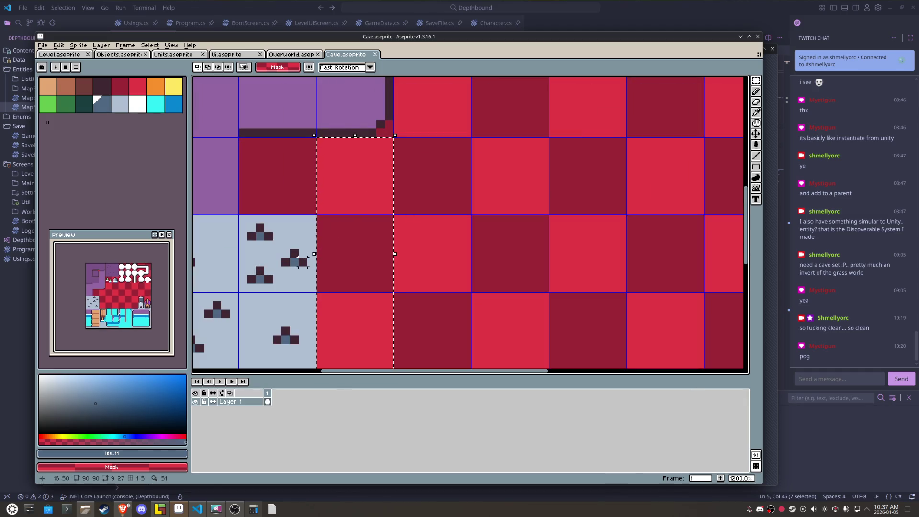
left_click(311, 256, "alt")
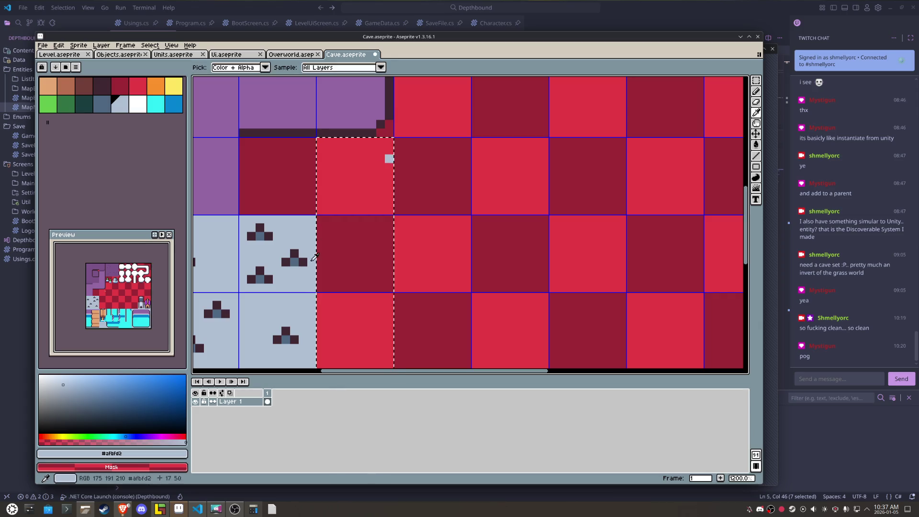
left_click(390, 157, "alt")
left_click_drag(377, 159, 333, 158)
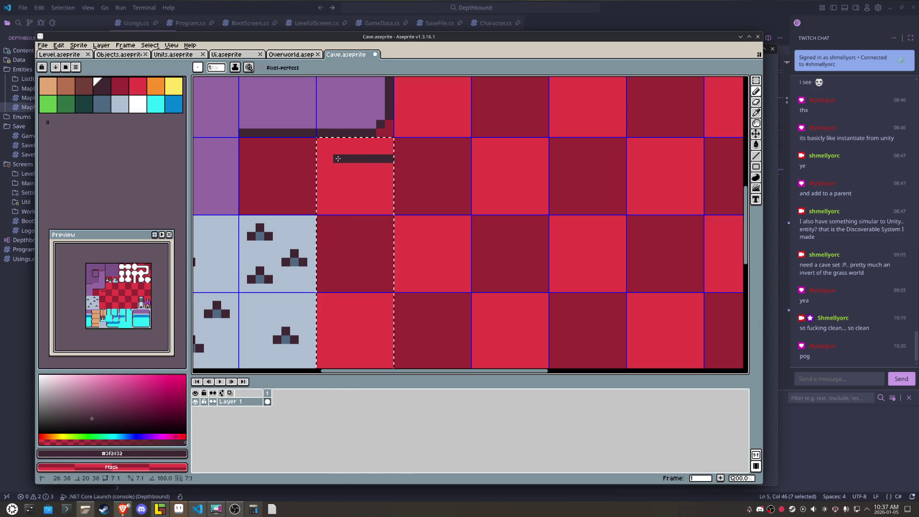
key("ctrl+z")
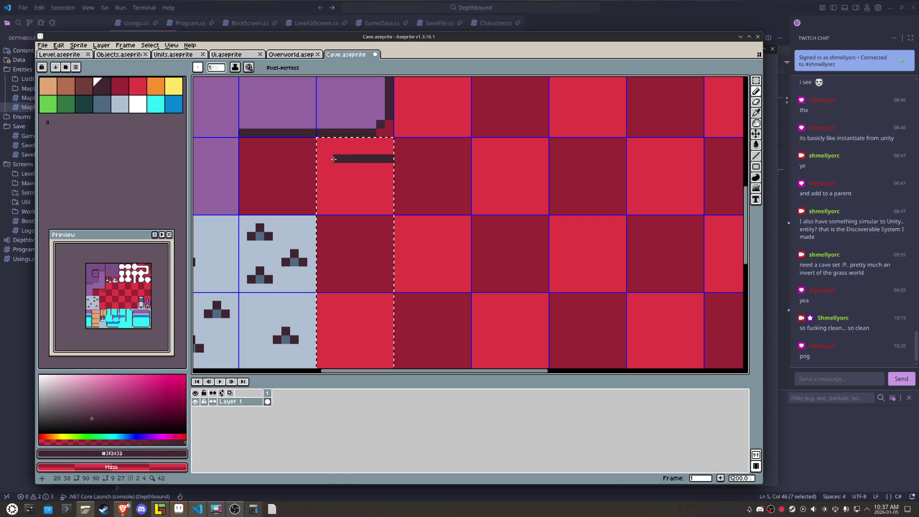
left_click(337, 335, "shift")
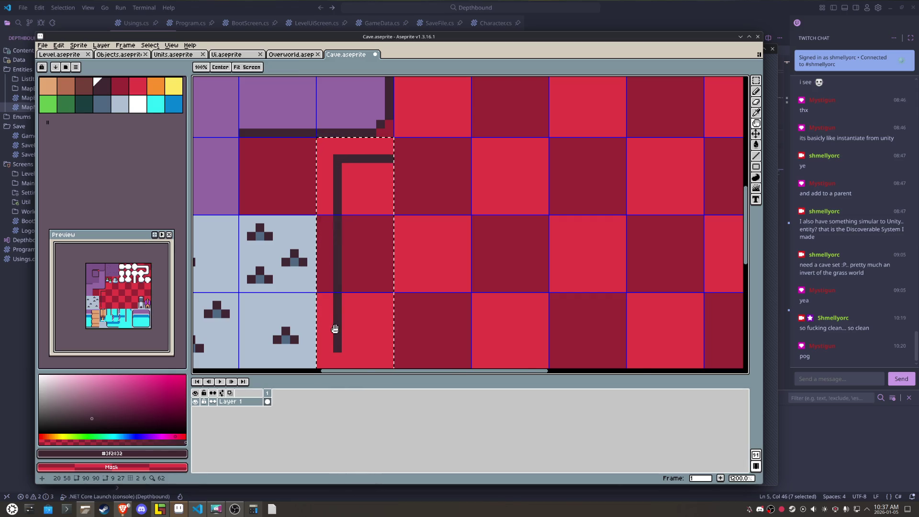
scroll(336, 329, "down", 1)
left_click(342, 305)
left_click_drag(343, 305, 392, 307)
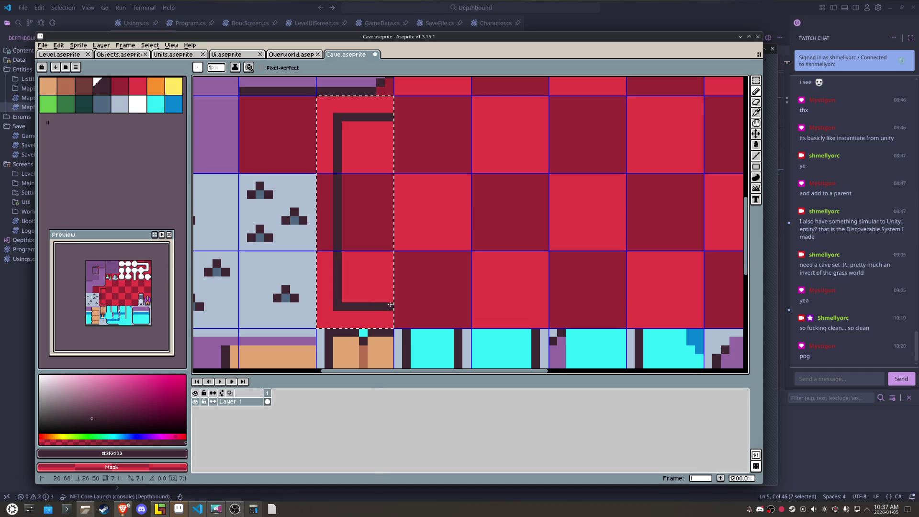
left_click(355, 272)
key("ctrl+z")
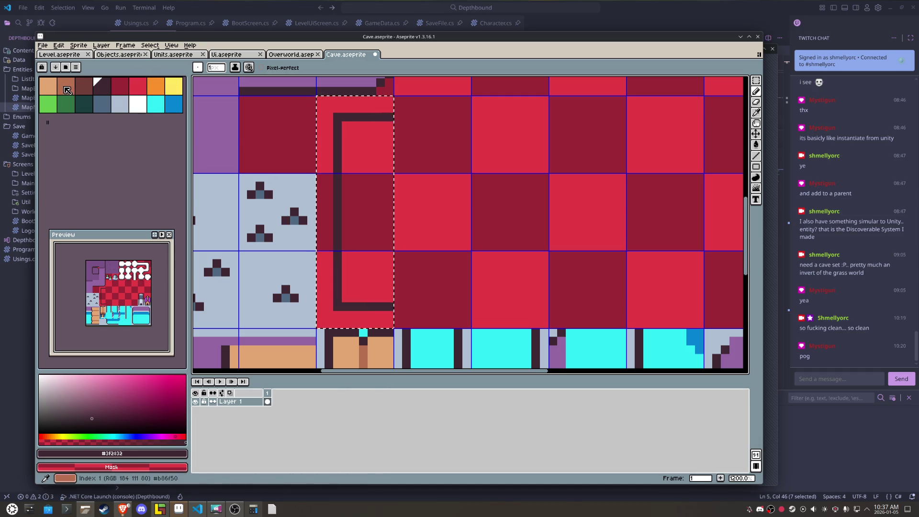
Step: Bucket-fill the inside of the bracket with tan and switch back to LDtk
left_click(52, 87)
key("g")
left_click(372, 202)
key("alt+Tab")
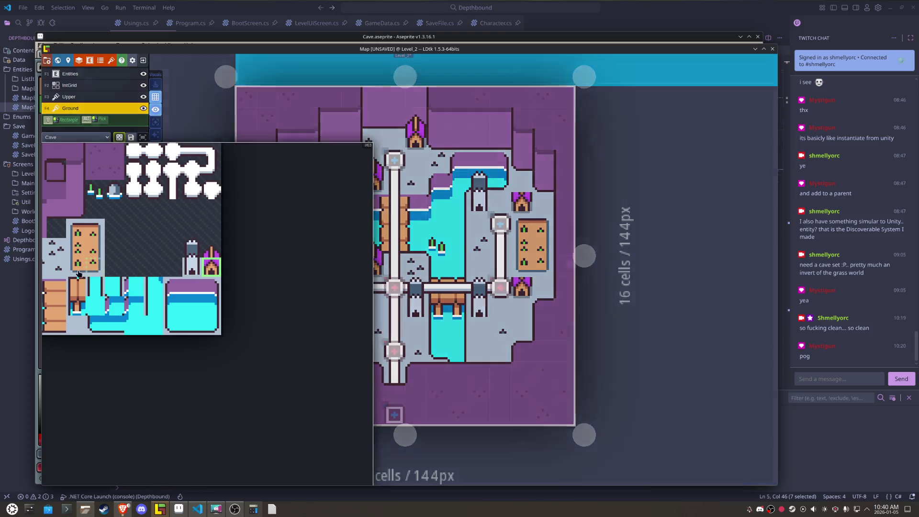
Step: Place a roof tile on the Upper layer above the right house, save, and view the world overview
left_click(72, 277)
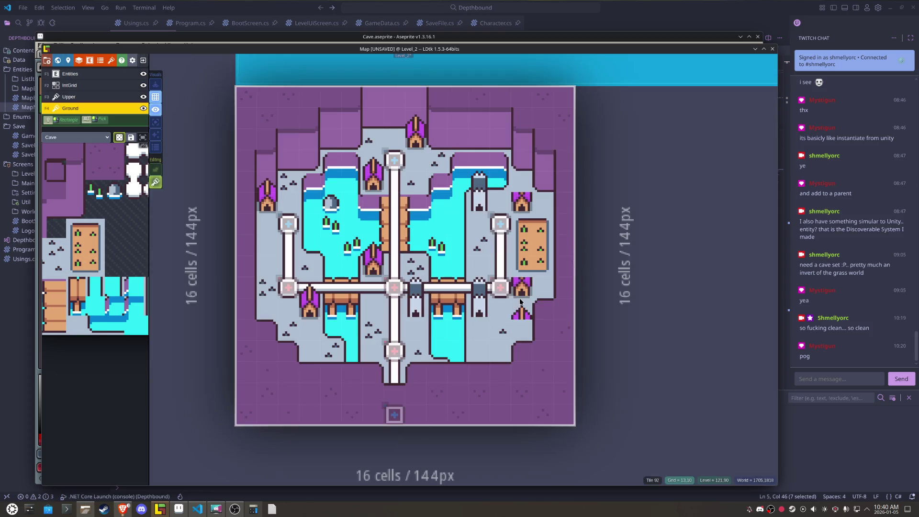
key("shift+s")
left_click(521, 280)
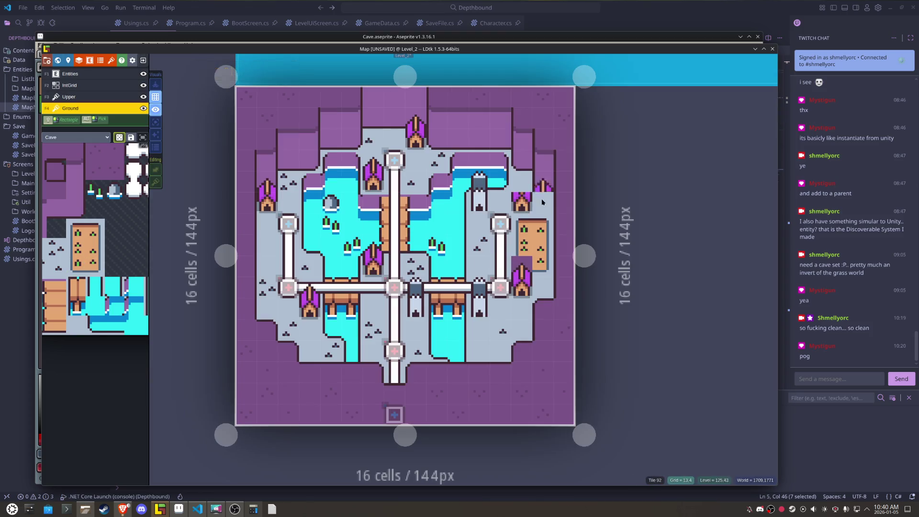
key("ctrl+z")
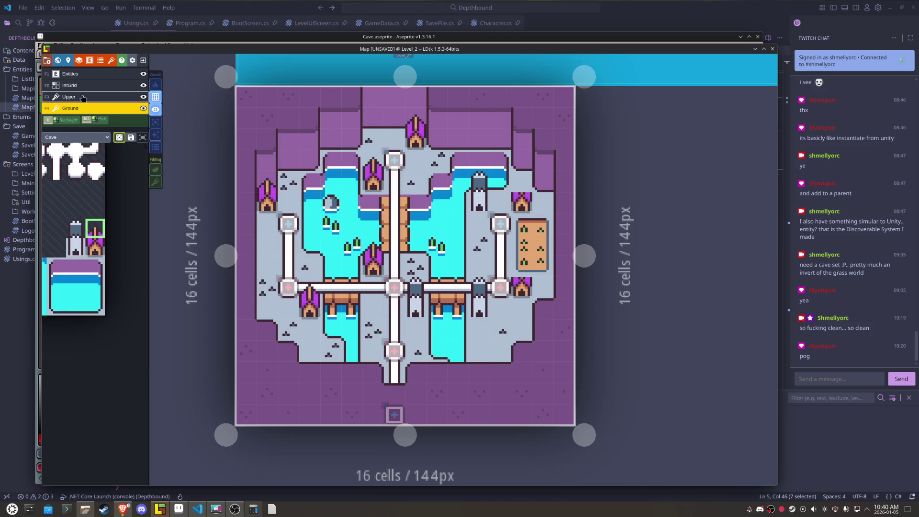
key("F3")
left_click(522, 184)
key("ctrl+s")
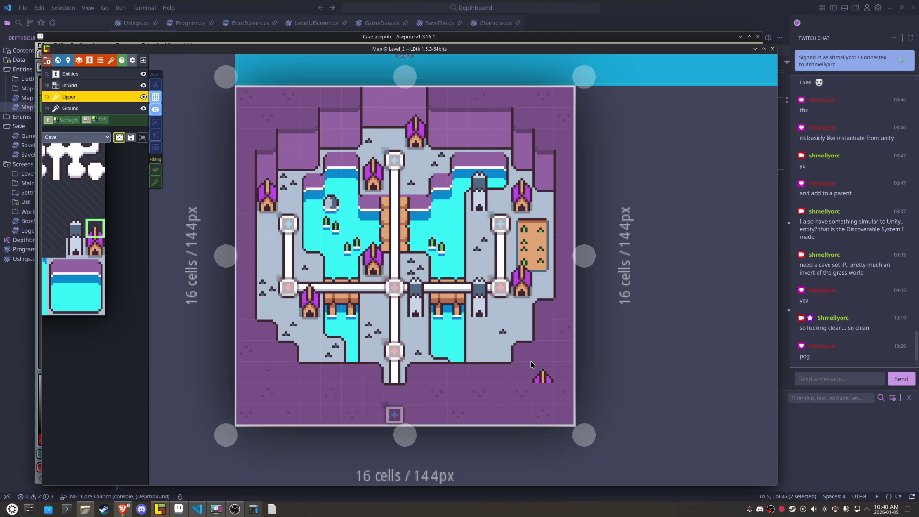
key("ctrl+s")
scroll(532, 365, "down", 5)
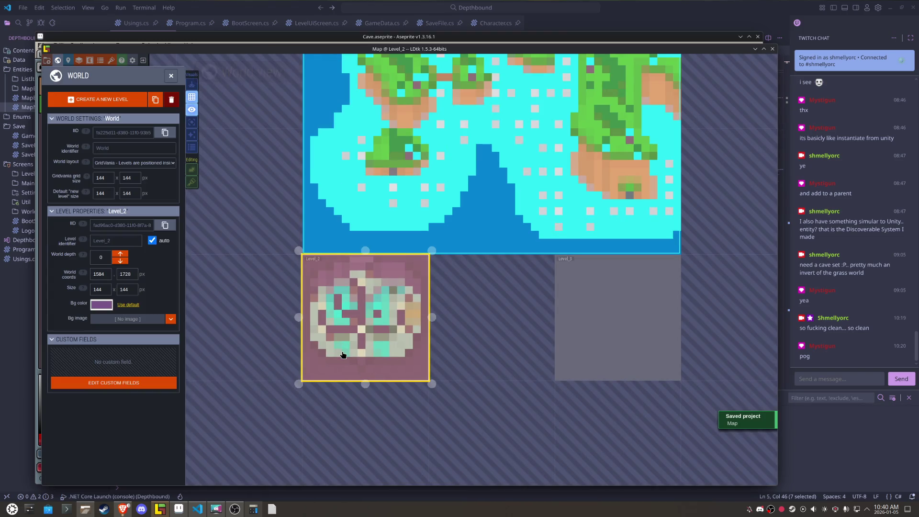
Step: Open Level_2, then World_Grass from World view, save, reopen Level_2, and bring Aseprite forward
scroll(343, 355, "down", 3)
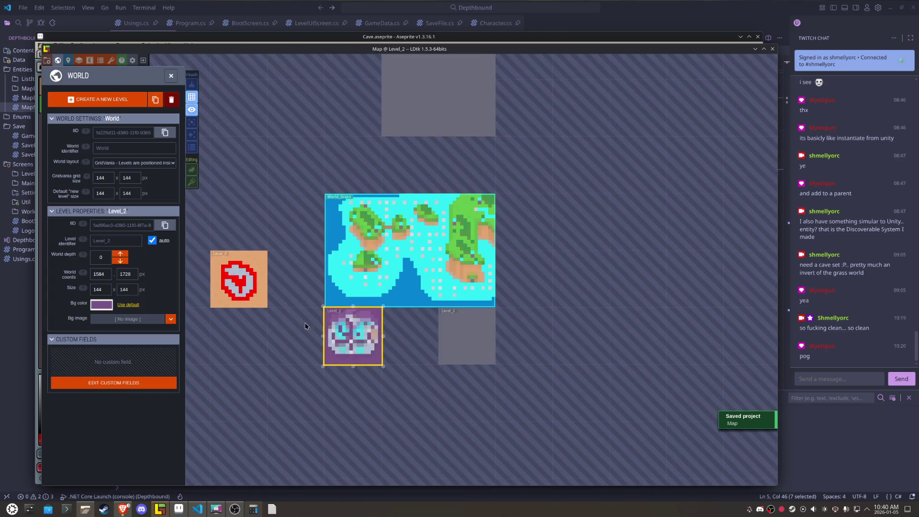
key("w")
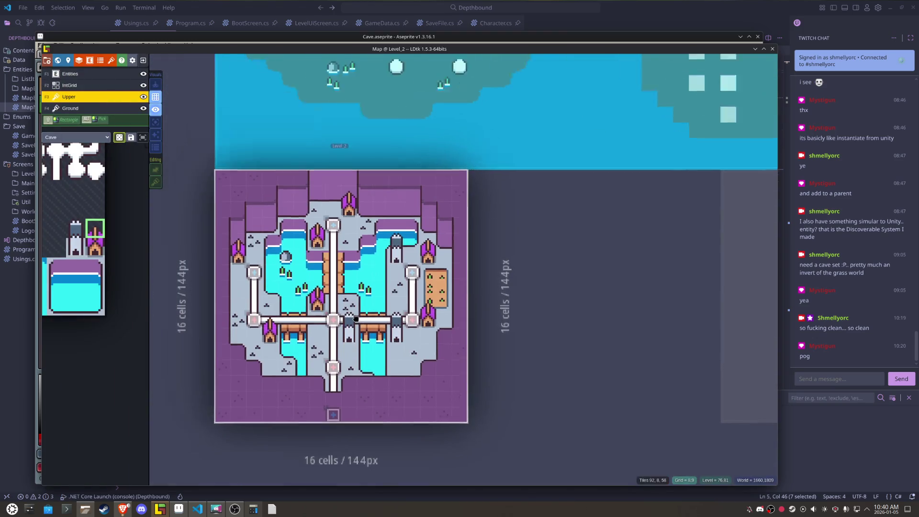
left_click_drag(328, 310, 413, 384)
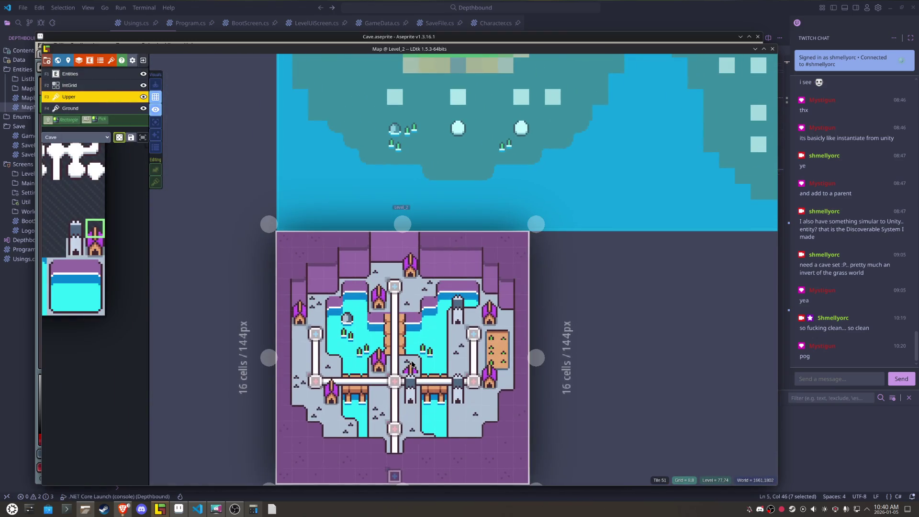
left_click(416, 197)
key("w")
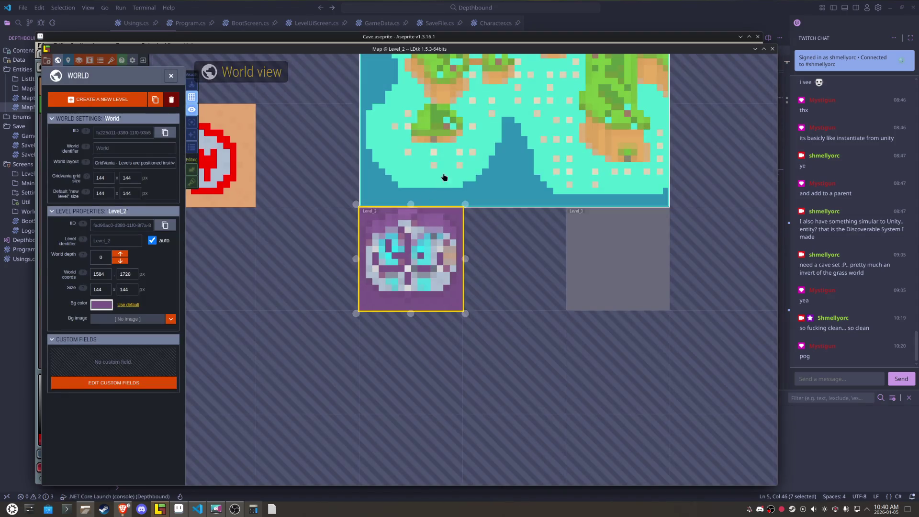
key("w")
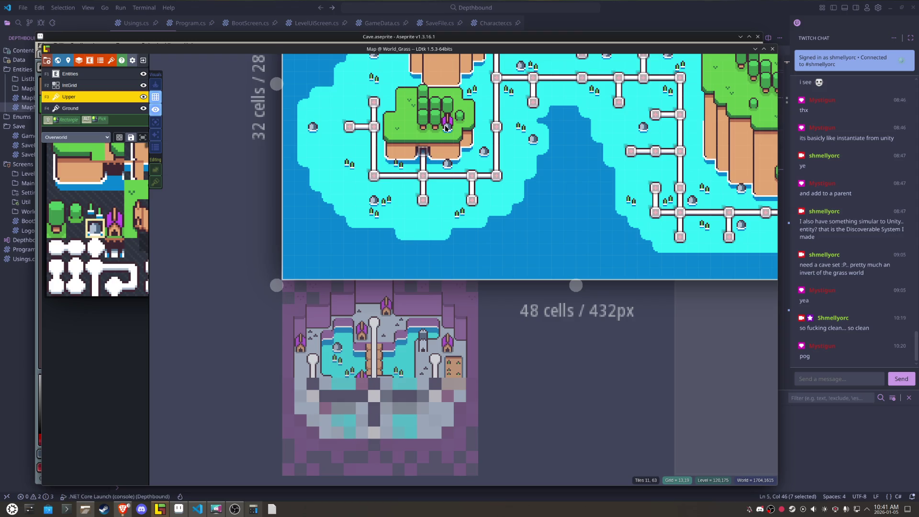
key("ctrl+s")
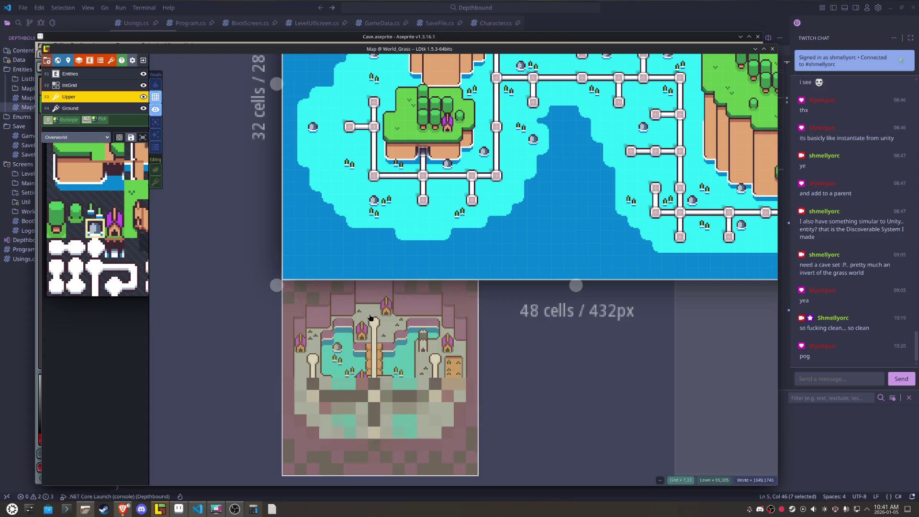
left_click(378, 368)
scroll(411, 265, "up", 2)
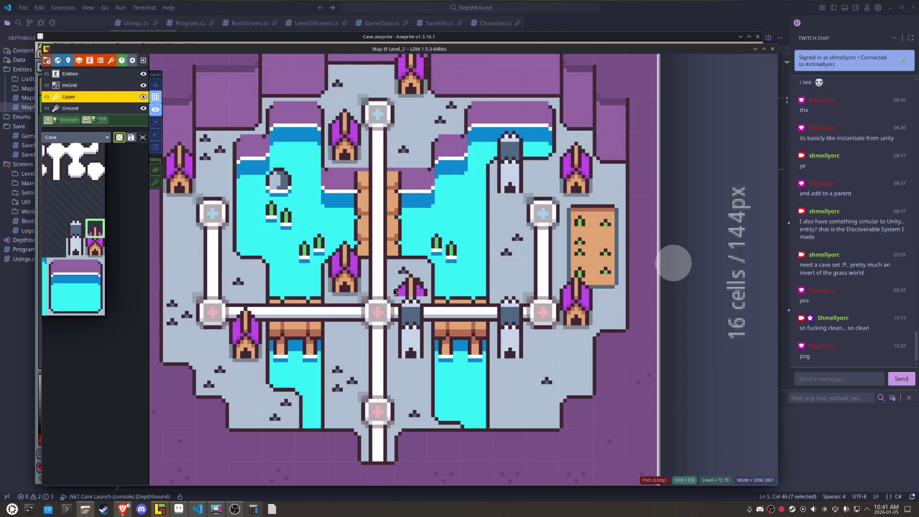
left_click(179, 510)
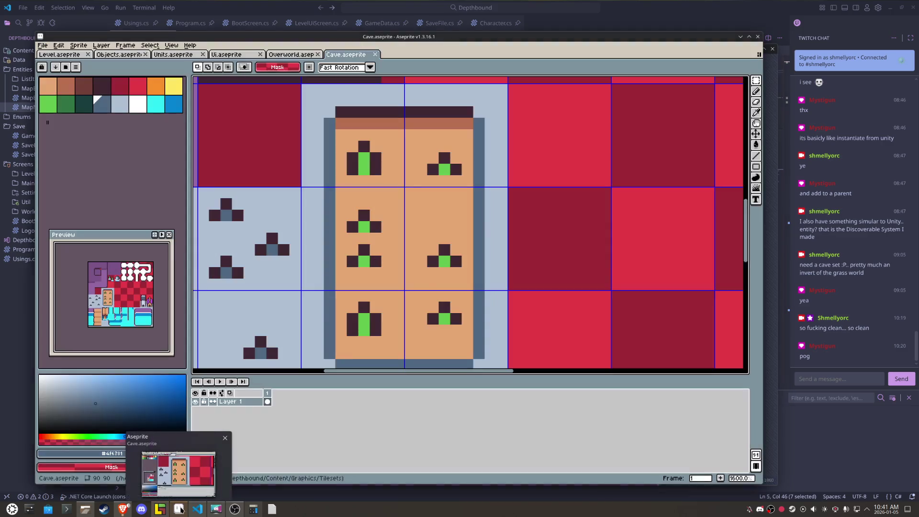
Step: Switch to Units.aseprite and start converting it to Indexed via Sprite > Color Mode
scroll(366, 115, "down", 3)
scroll(366, 116, "down", 3)
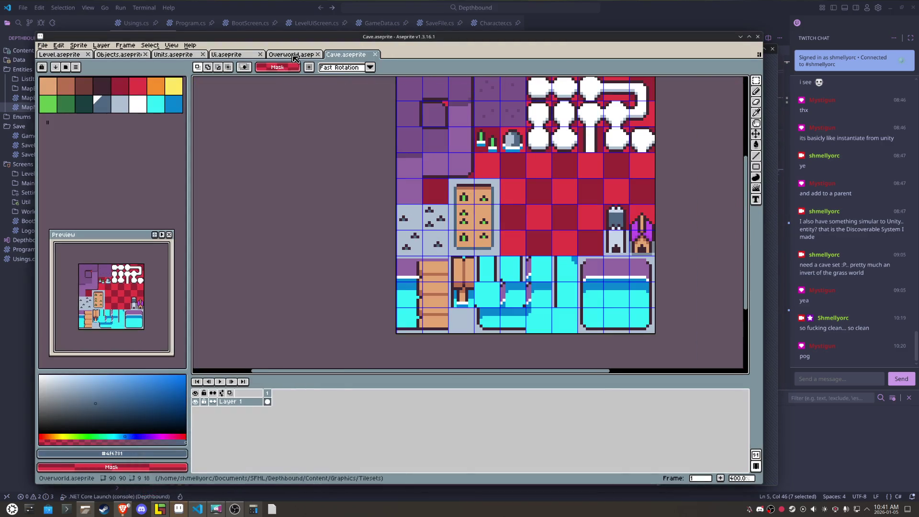
left_click(182, 56)
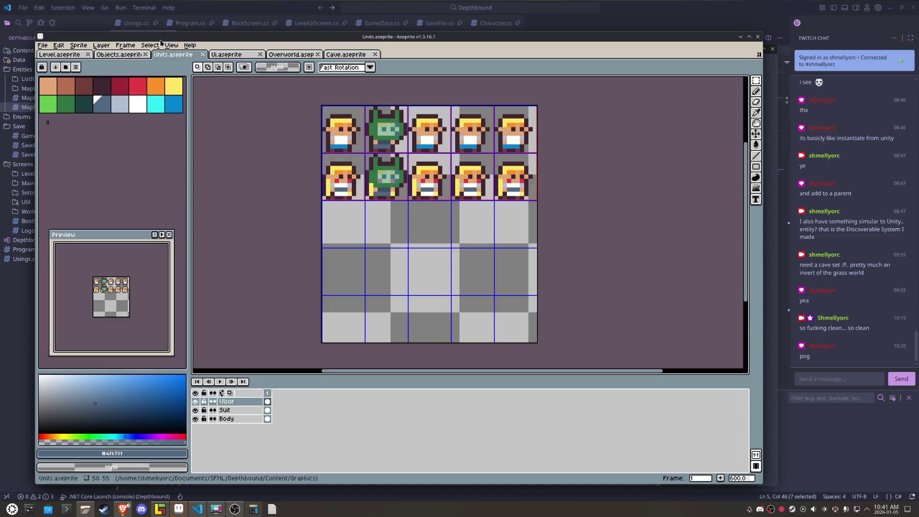
left_click(79, 45)
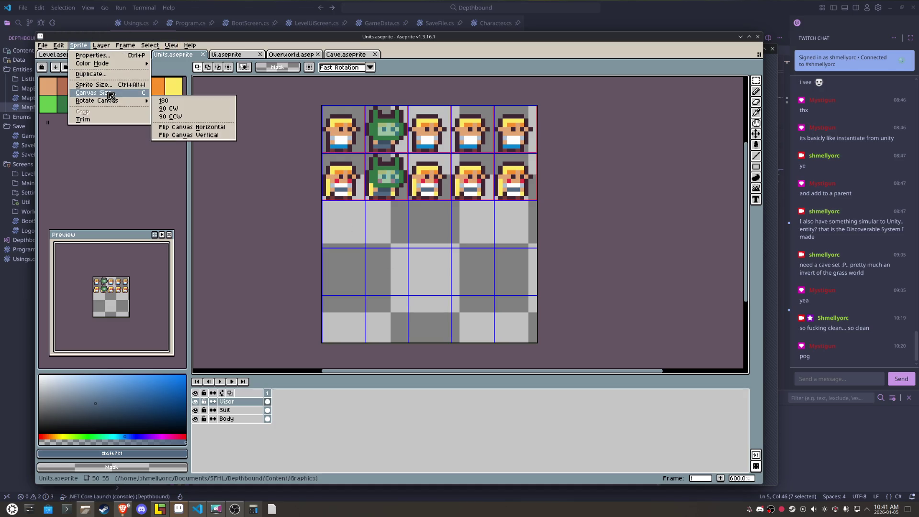
mouse_move(116, 65)
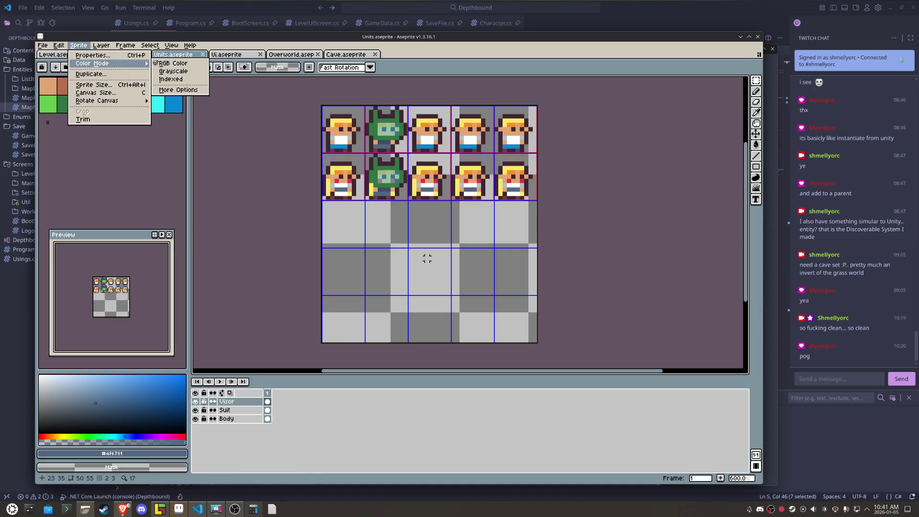
key("m")
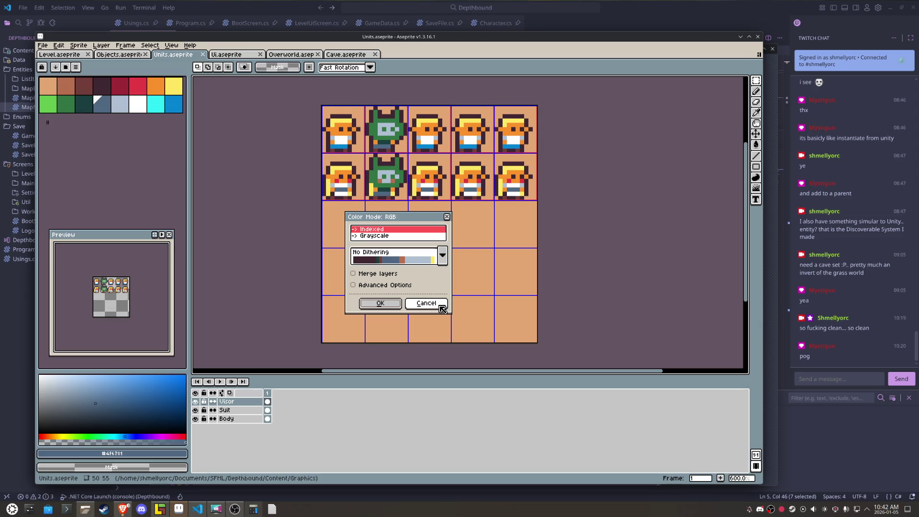
Step: Preview Ordered and Old Bayer dithering for the Indexed conversion, then cancel it
left_click(423, 230)
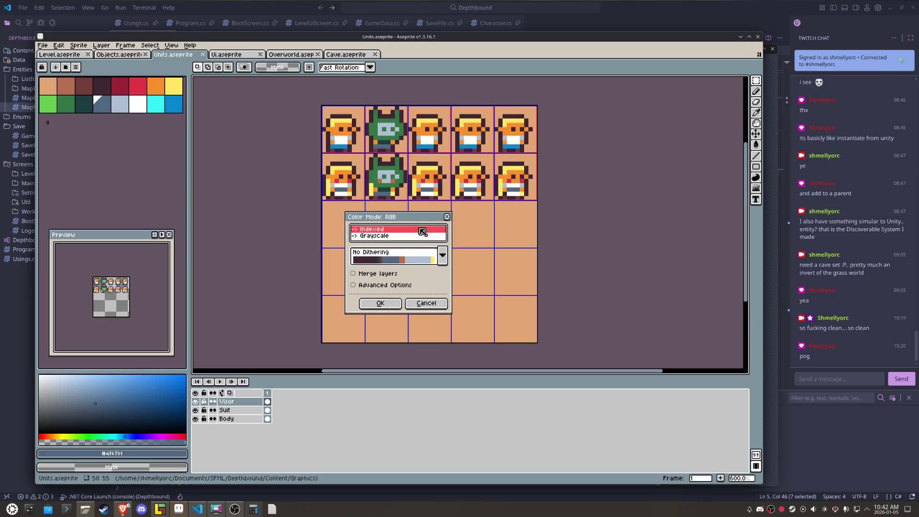
left_click(442, 255)
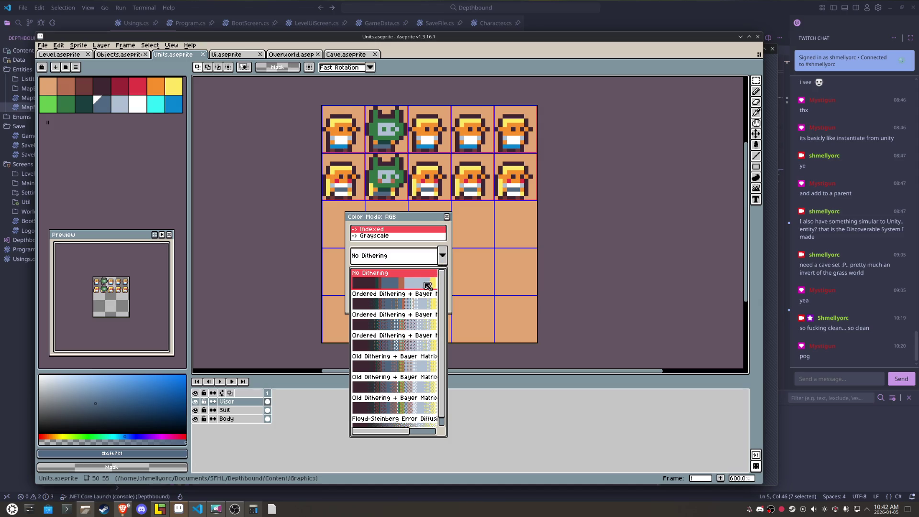
left_click(407, 304)
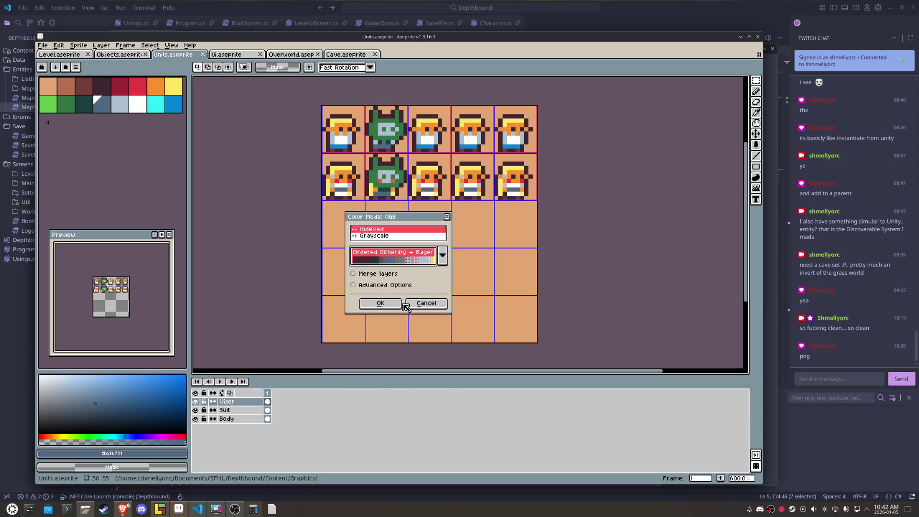
left_click(444, 259)
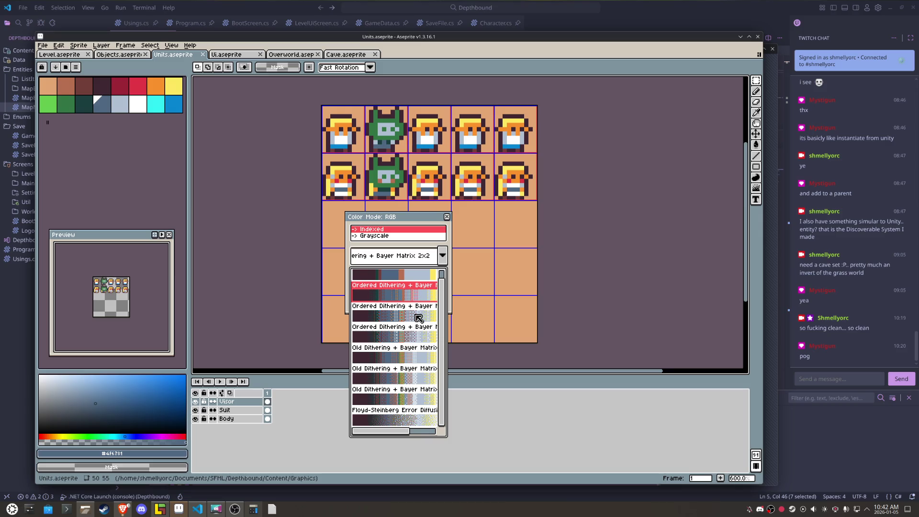
left_click(389, 401)
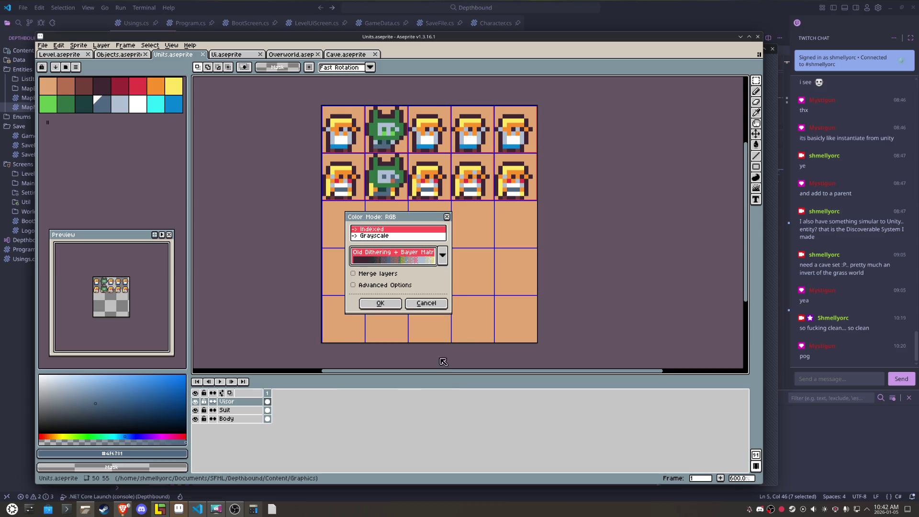
left_click(428, 303)
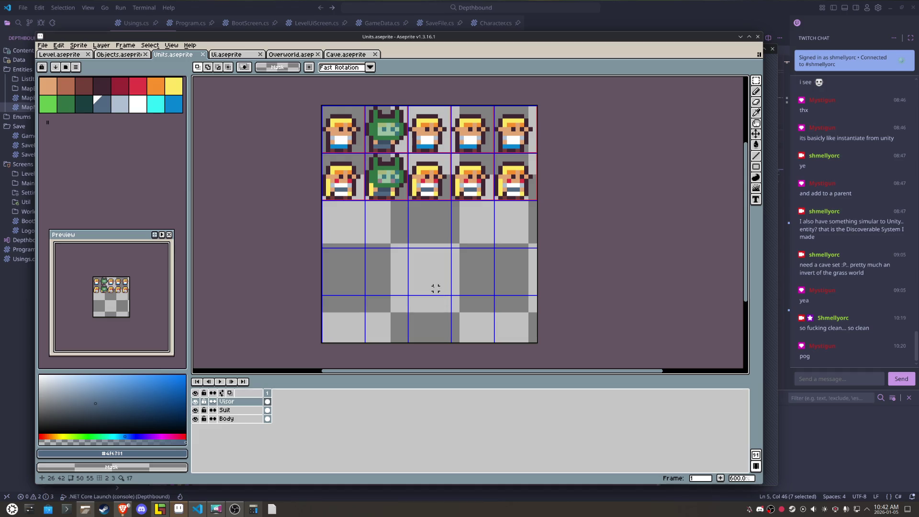
key("d")
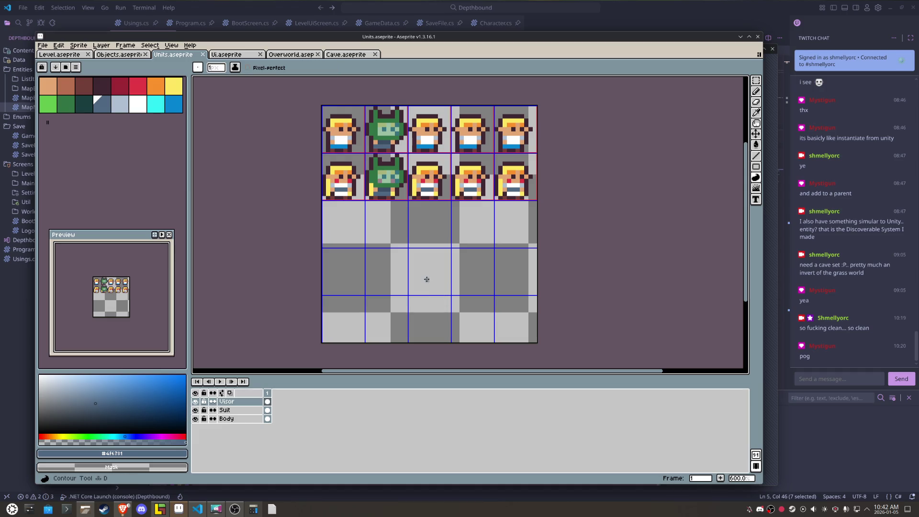
key("e")
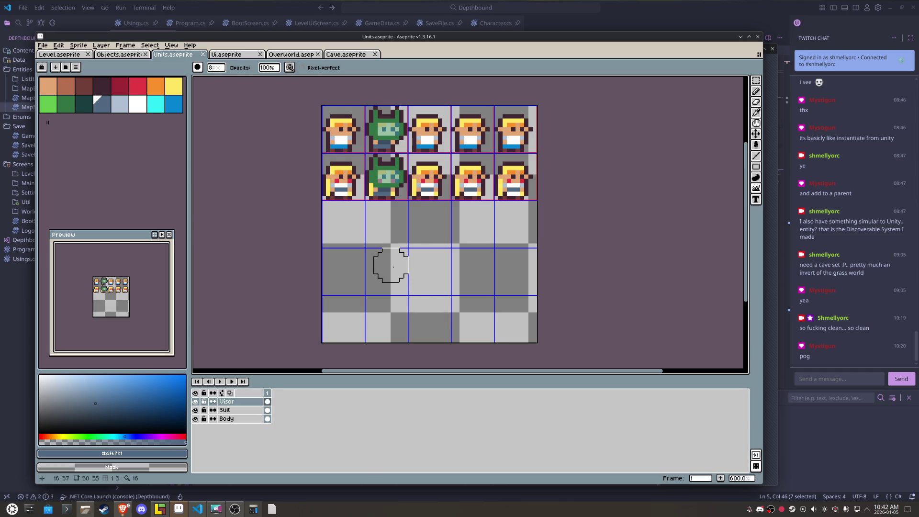
key("v")
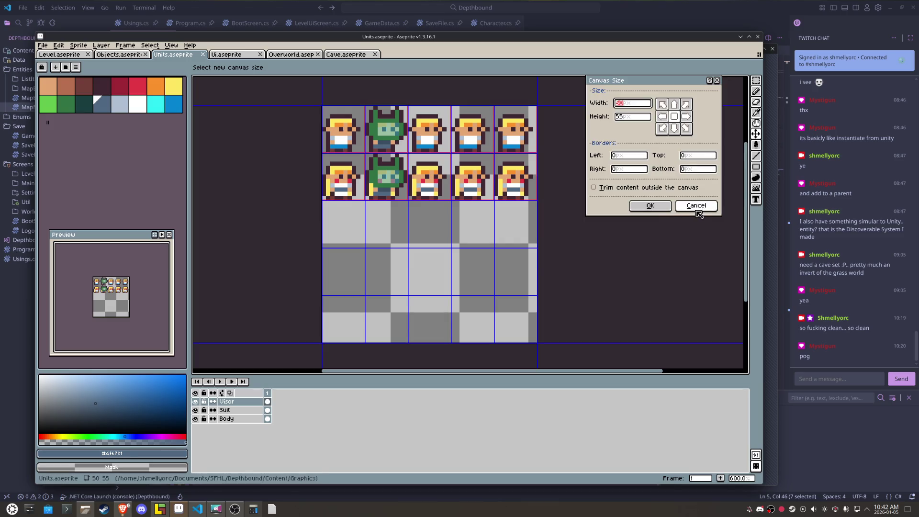
left_click(696, 205)
key("b")
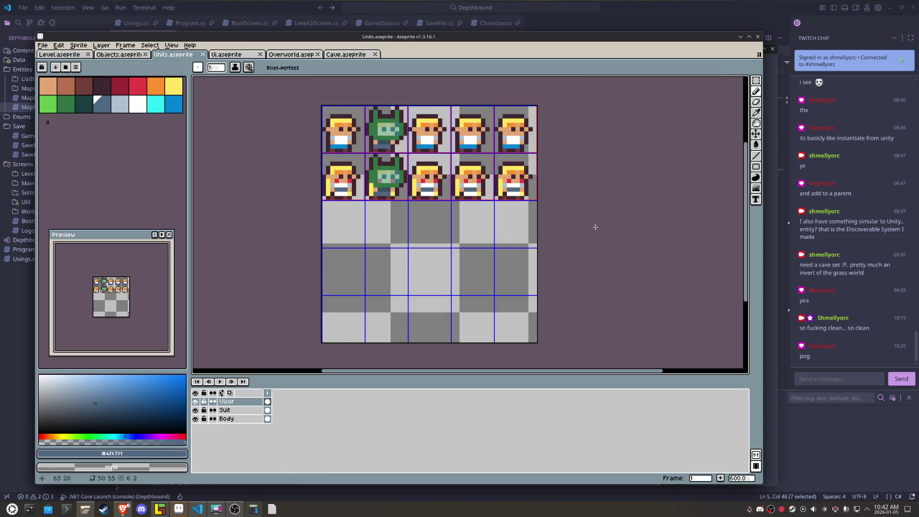
key("ctrl+alt+c")
left_click(697, 205)
key("m")
scroll(419, 215, "right", 2)
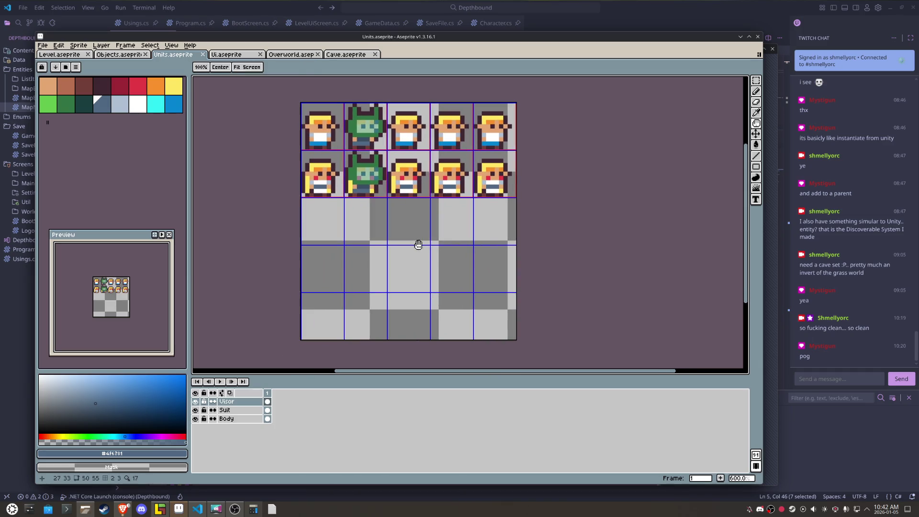
key("b")
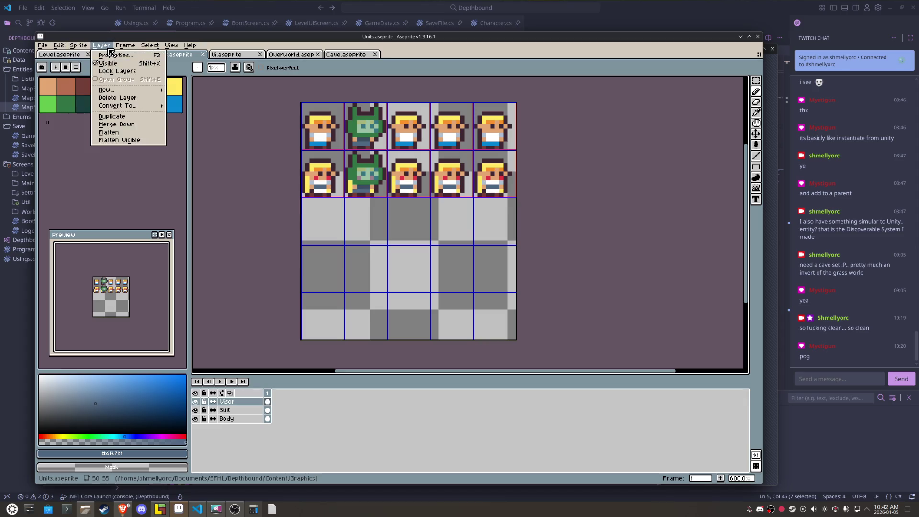
mouse_move(103, 46)
mouse_move(139, 94)
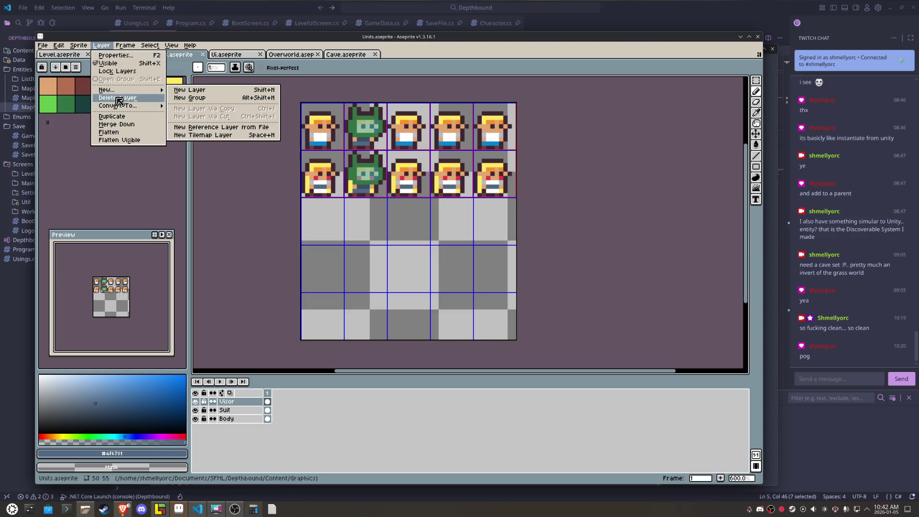
mouse_move(71, 47)
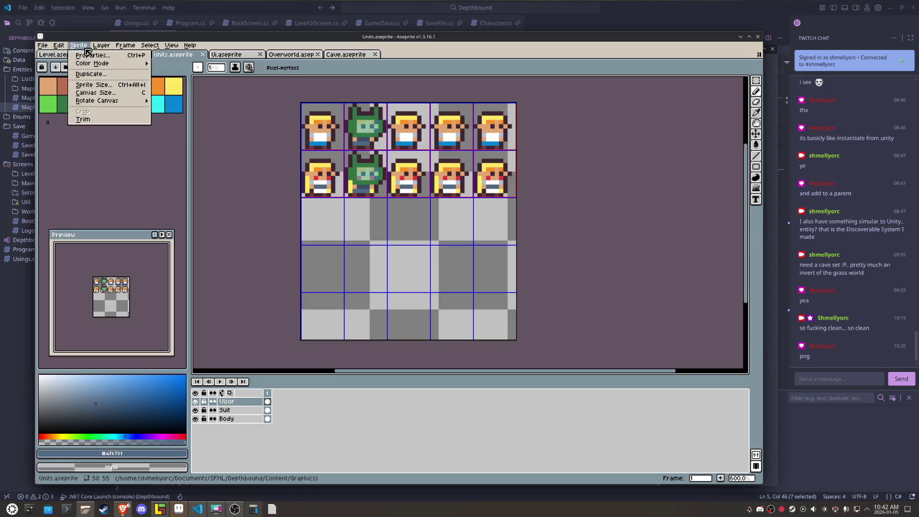
left_click(98, 93)
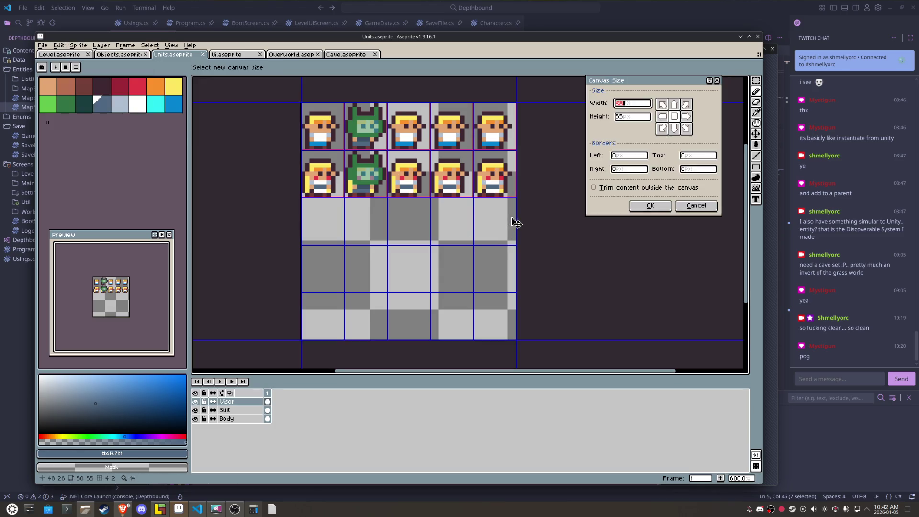
left_click(697, 207)
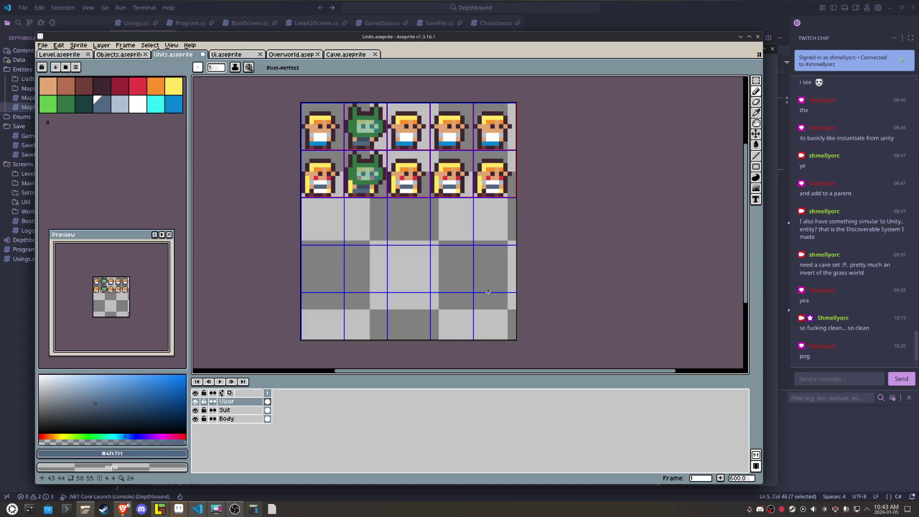
Step: Save the Units sprite sheet
left_click(488, 292)
scroll(450, 121, "up", 3)
scroll(449, 120, "down", 2)
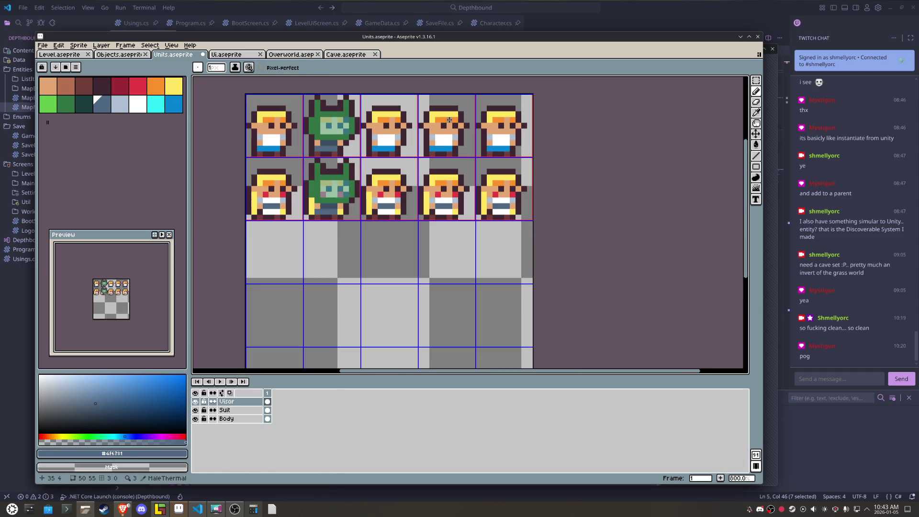
key("ctrl+s")
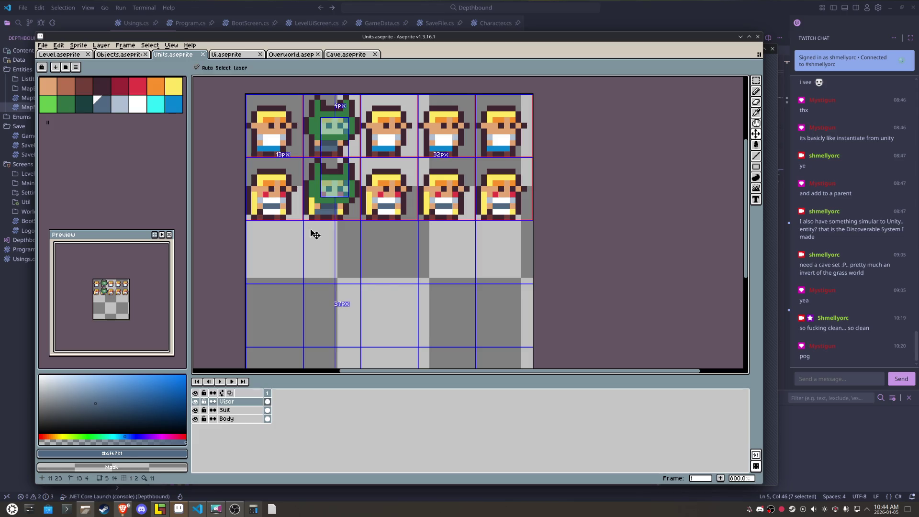
Step: Create a new 90×90 sprite, then bring up the Objects sheet and the Level tileset
key("ctrl+n")
type("90")
key("Tab")
type("90")
key("Return")
scroll(453, 170, "up", 3)
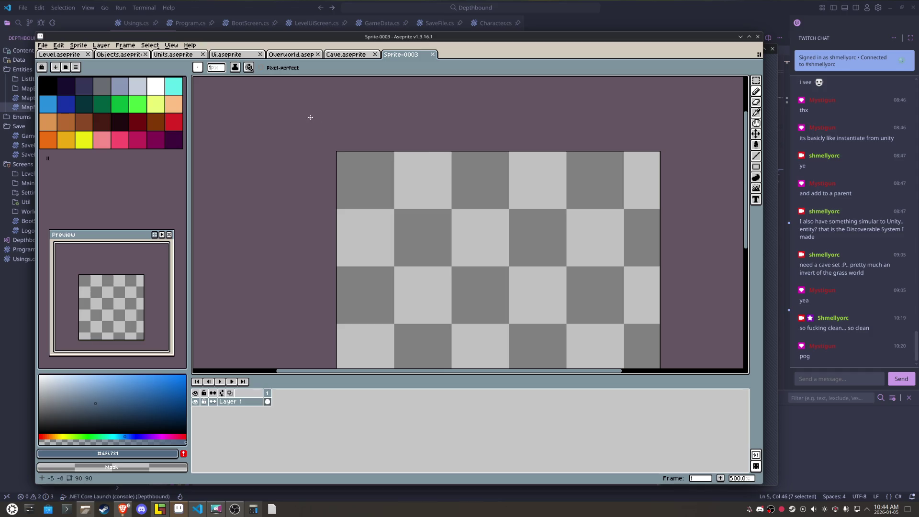
left_click(114, 56)
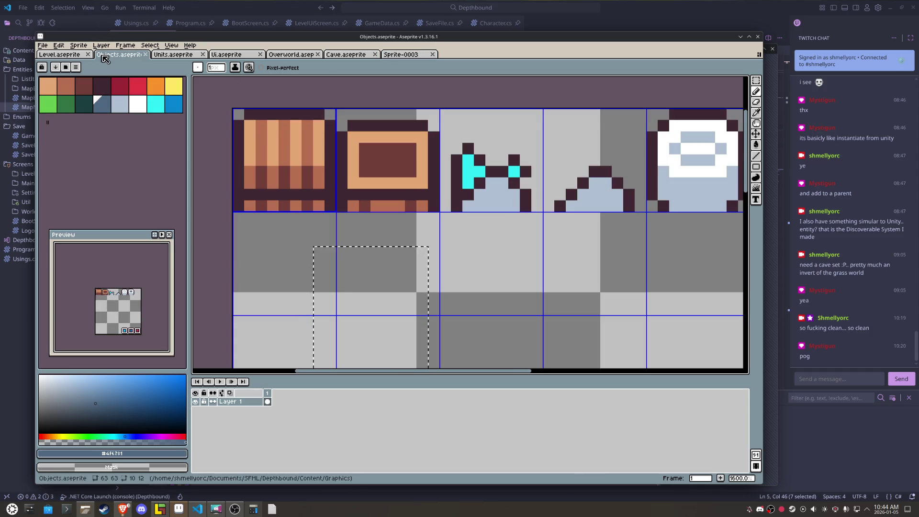
left_click(59, 54)
Step: Copy one white blob tile from the Overworld tileset
key("m")
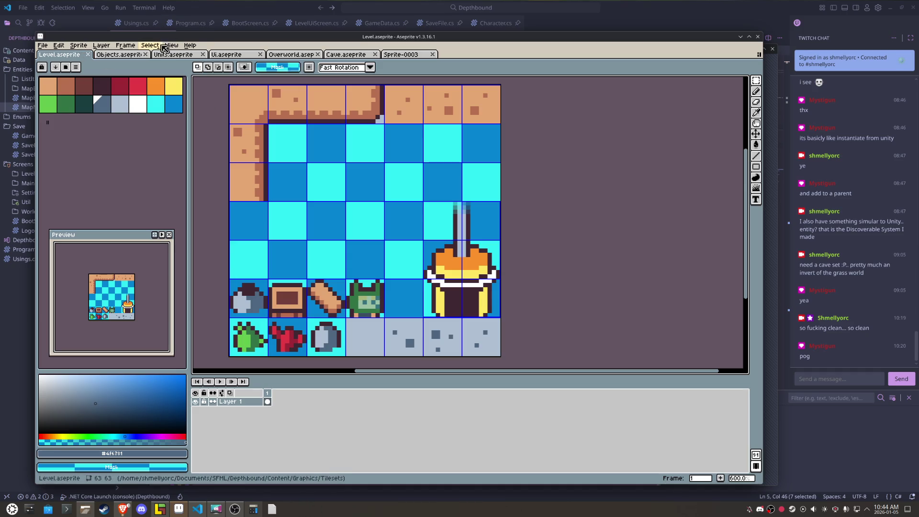
left_click(165, 55)
left_click(244, 56)
left_click(290, 54)
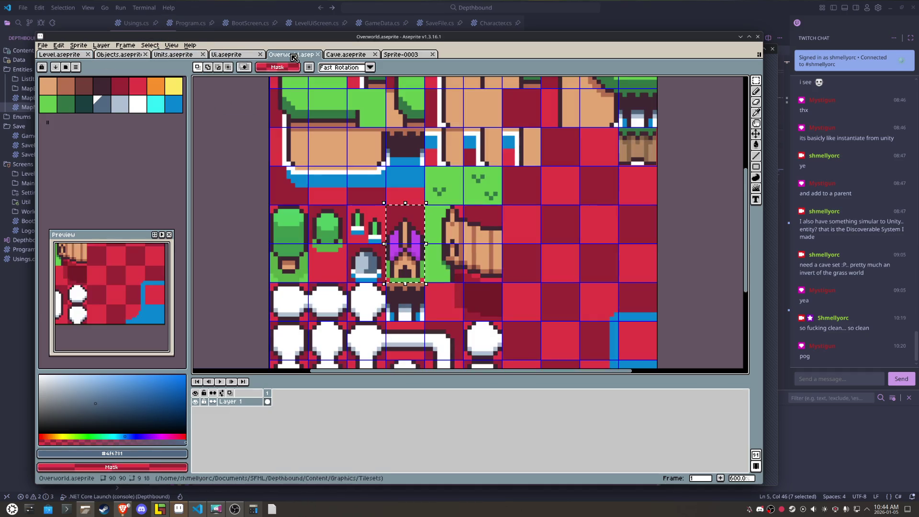
mouse_move(332, 297)
left_mouse_down()
mouse_move(312, 242)
mouse_move(329, 266)
left_mouse_up()
key("ctrl+c")
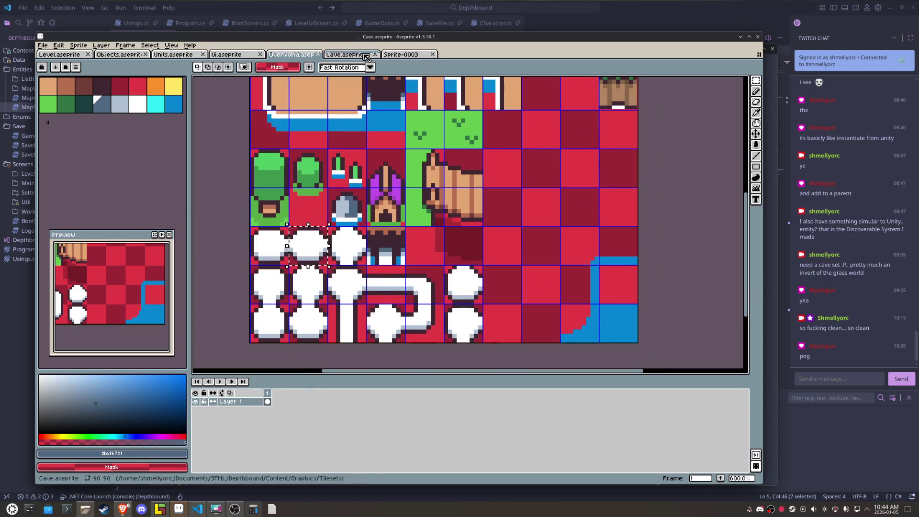
Step: Paste the white blob into the new sprite near the canvas centre and commit it
left_click(346, 54)
left_click(401, 54)
key("ctrl+v")
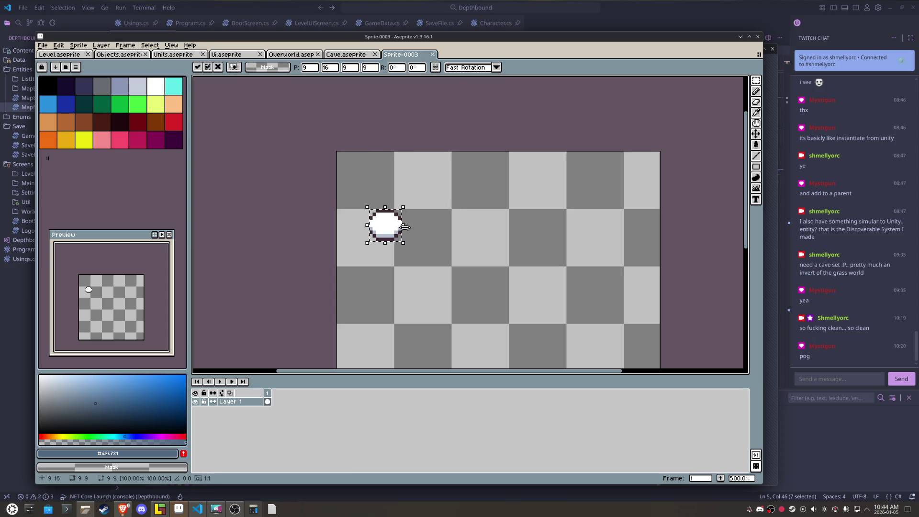
left_click_drag(405, 238, 498, 248)
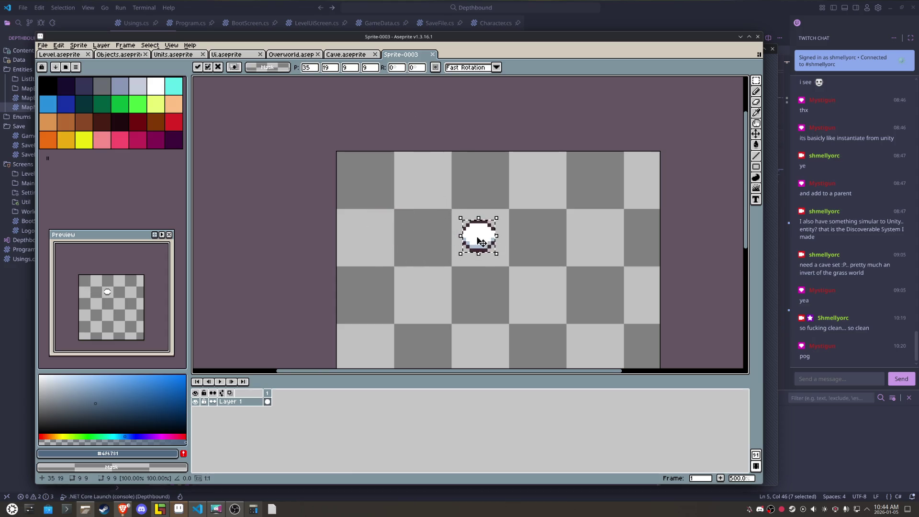
scroll(481, 240, "up", 2)
key("Return")
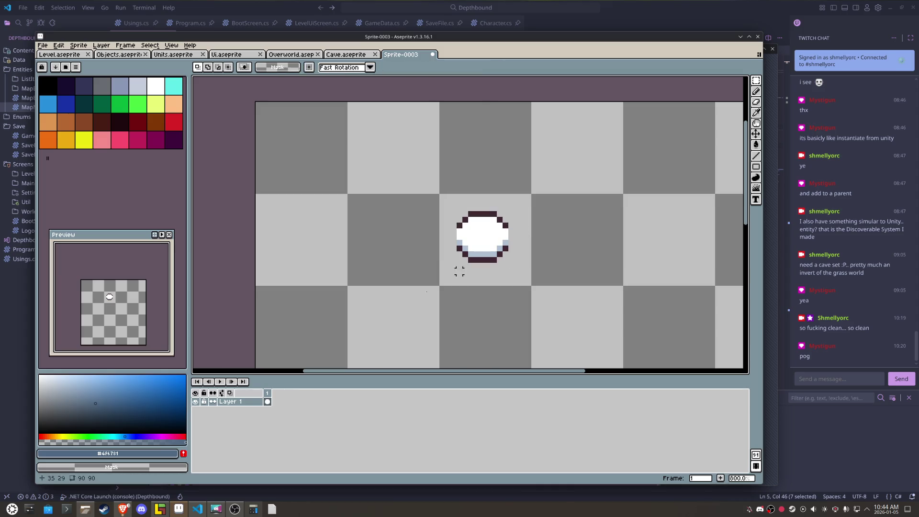
Step: Add Layer 2 above Layer 1 from the Timeline's layer menu
right_click(241, 401)
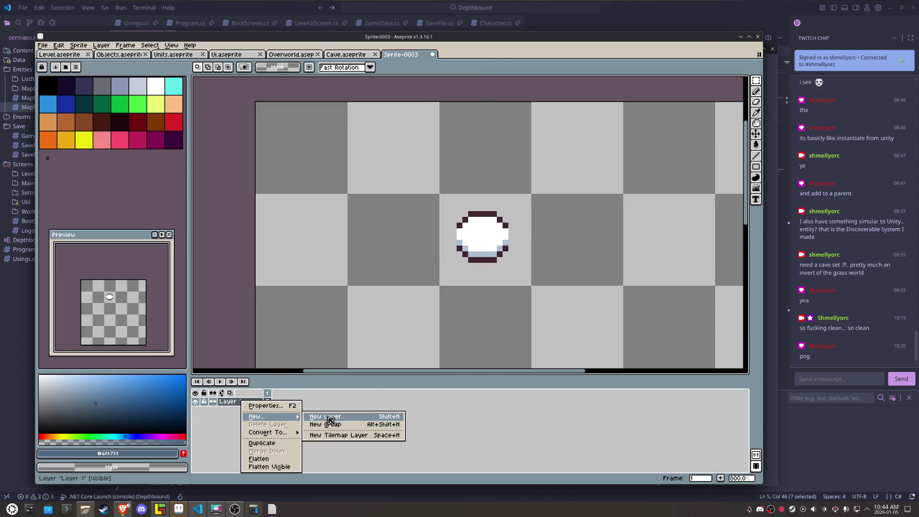
left_click(326, 417)
scroll(541, 184, "up", 3)
Step: Pencil dark eyes, a mouth line and a dark top outline on the blob
key("b")
left_click(447, 239, "alt")
left_click(446, 273)
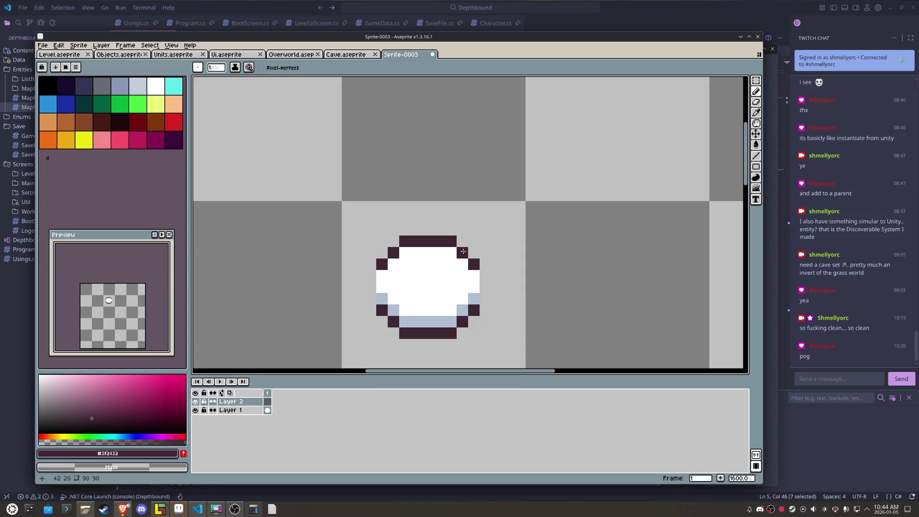
left_click(451, 264)
left_click(440, 276)
left_click(418, 278, "shift")
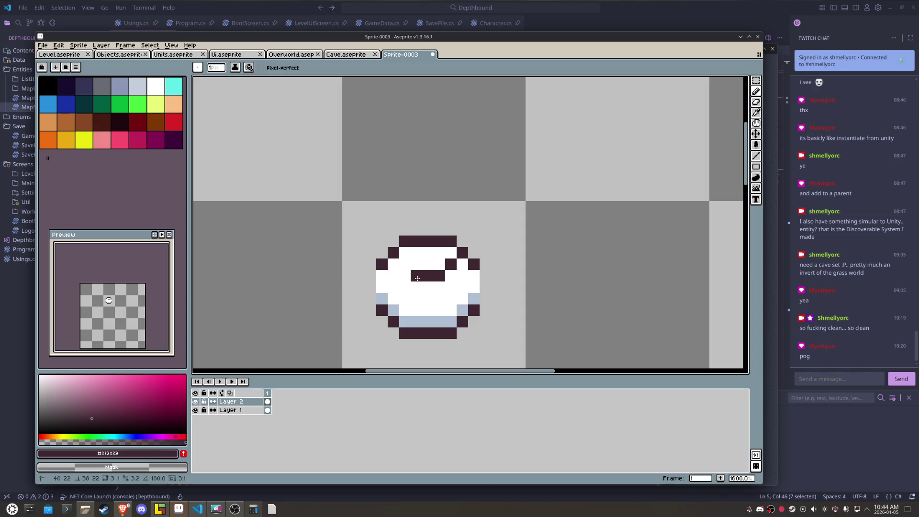
left_click(405, 264)
left_click(382, 242)
left_click(382, 230)
left_click(474, 230, "shift")
left_click(474, 241)
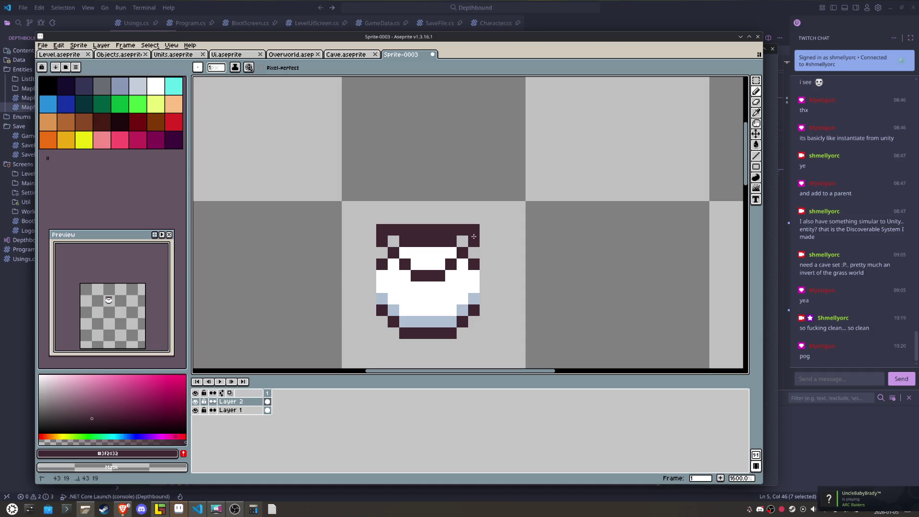
left_click(462, 235)
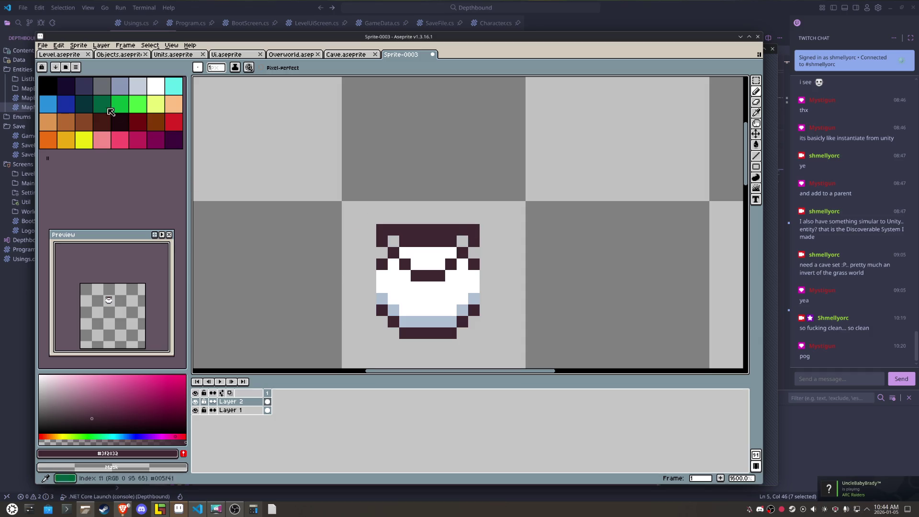
Step: Load the EDG16 palette and paint the face peach
left_click(65, 67)
left_click(86, 109)
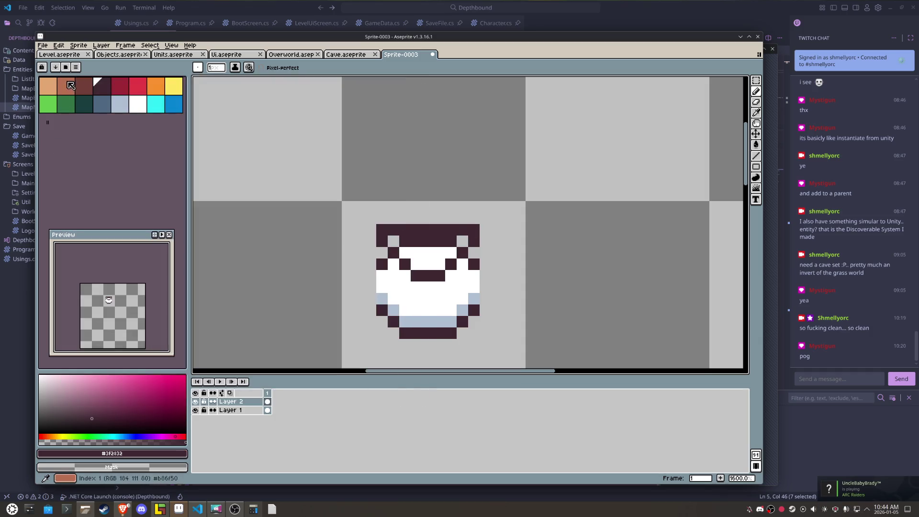
left_click(48, 86)
left_click(450, 241)
left_click(462, 241, "shift")
left_click(393, 241, "shift")
left_click(405, 252)
left_click(446, 250, "shift")
left_click_drag(440, 262, 424, 262)
left_click(417, 264)
mouse_move(462, 230)
left_mouse_down()
mouse_move(463, 200)
mouse_move(399, 196)
mouse_move(394, 230)
mouse_move(451, 219)
mouse_move(398, 215)
mouse_move(436, 204)
left_mouse_up()
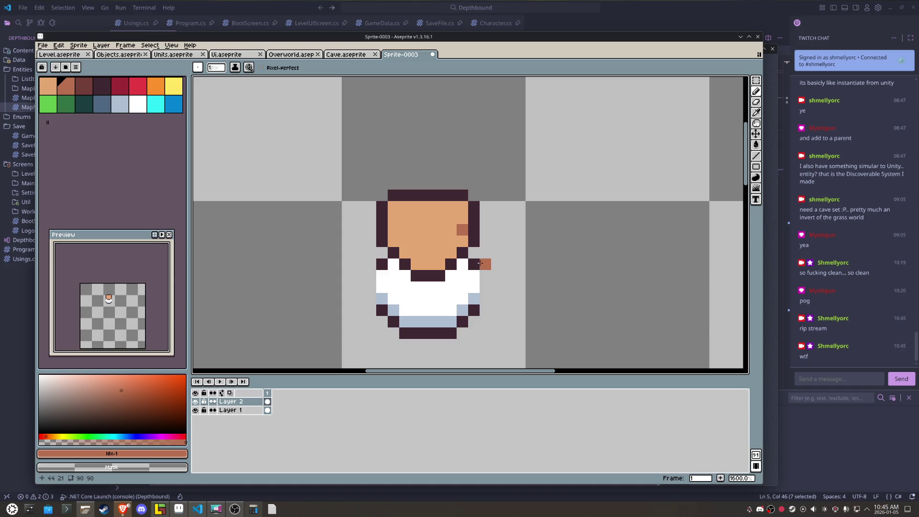
Step: Paint brown hair, outline the bottom of the face dark, and touch up edges in peach
left_click_drag(456, 233, 462, 214)
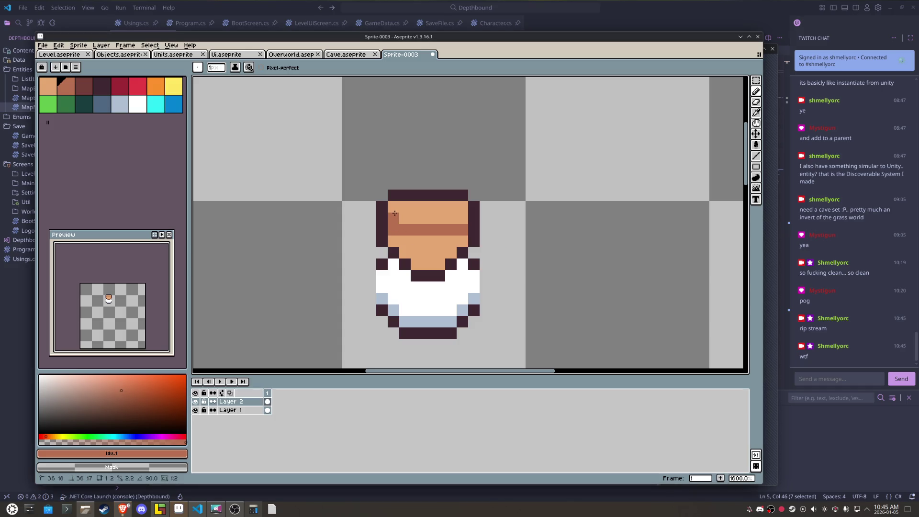
left_click_drag(462, 214, 402, 219)
left_click(383, 243, "alt")
left_click_drag(405, 274, 476, 256)
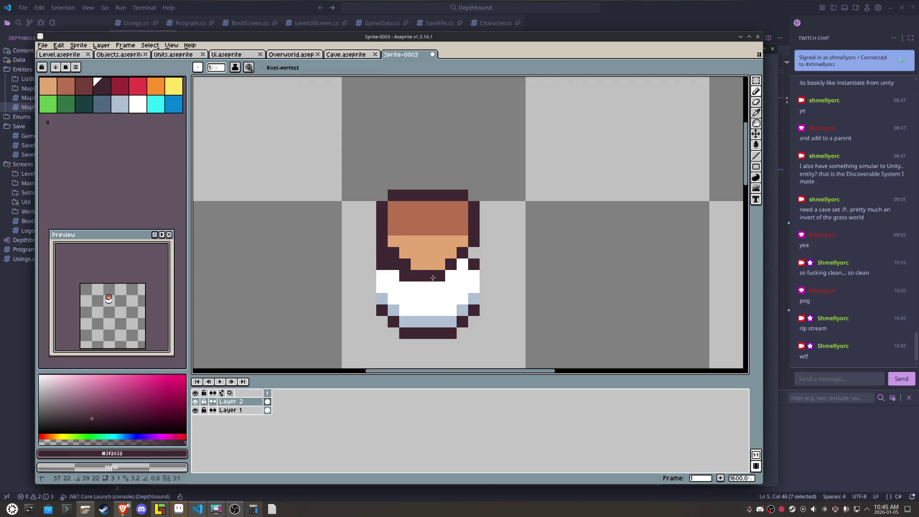
left_click(431, 247, "alt")
left_click(451, 265)
left_click(405, 264)
left_click(395, 252)
scroll(421, 247, "down", 2)
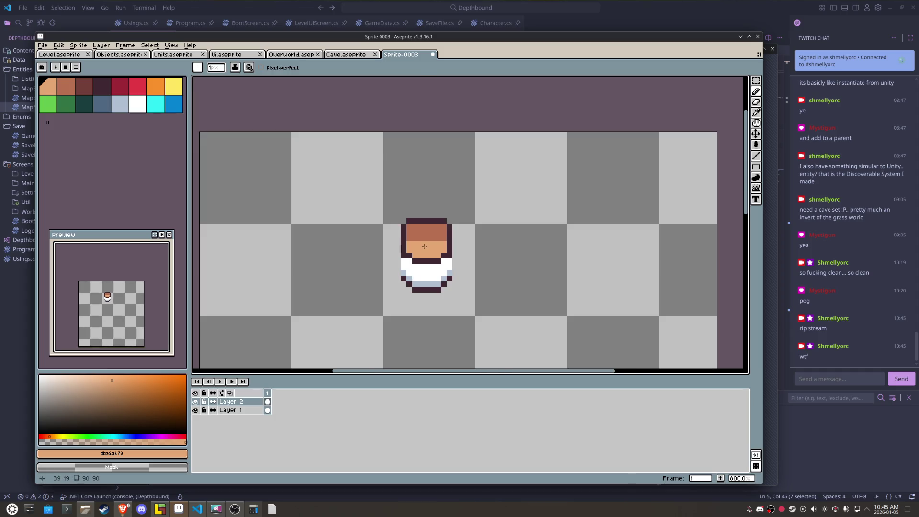
Step: Paint a brown hair row across the face and a darker brown pixel on top
scroll(422, 246, "up", 1)
left_click(447, 222, "alt")
left_click(410, 241)
mouse_move(411, 239)
left_mouse_down()
mouse_move(453, 241)
mouse_move(434, 234)
left_mouse_up()
left_click(81, 85)
left_click(433, 211)
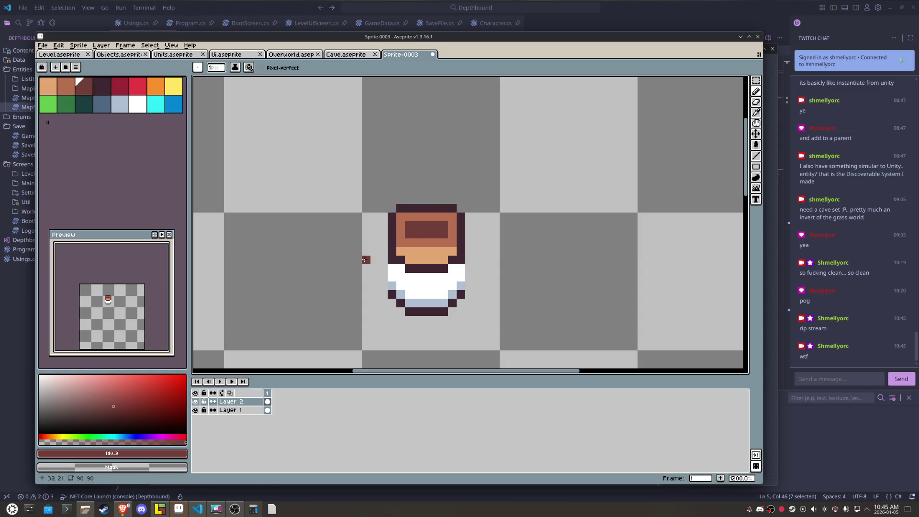
Step: Draw a test dark line and white pixel on the head, then undo them
left_click(445, 207, "alt")
left_click_drag(423, 225, 425, 182)
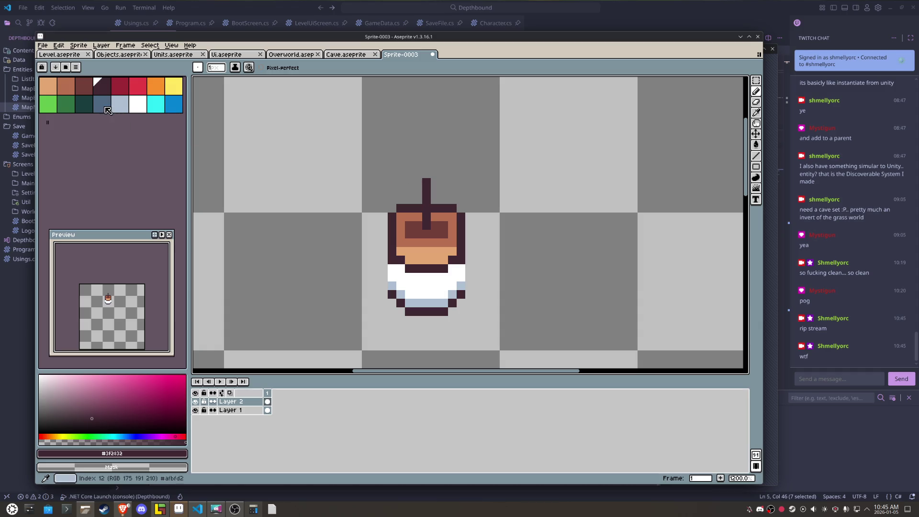
left_click(138, 105)
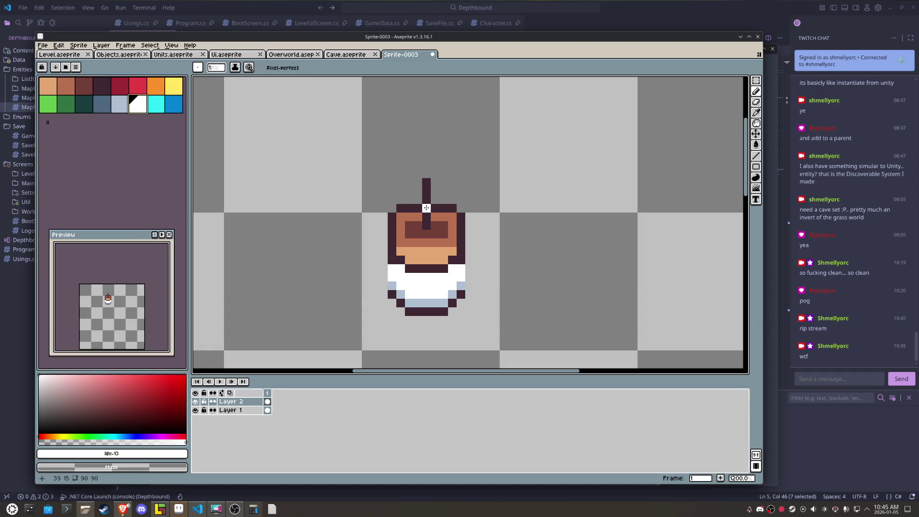
left_click(444, 207)
key("ctrl+z")
key("ctrl+z")
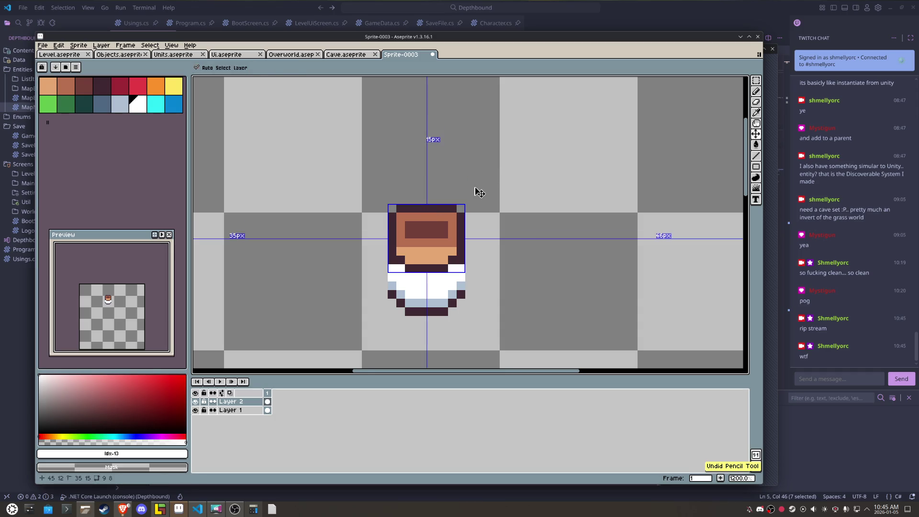
scroll(434, 207, "up", 3)
left_click(434, 206)
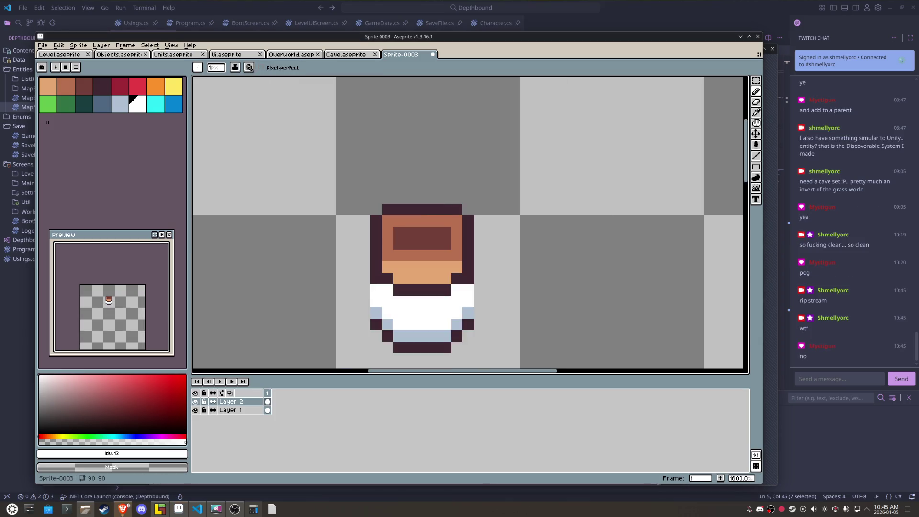
Step: Paint an orange block with yellow beneath it rising from the head
left_click(160, 92)
left_click(445, 209)
left_click_drag(445, 221, 426, 210)
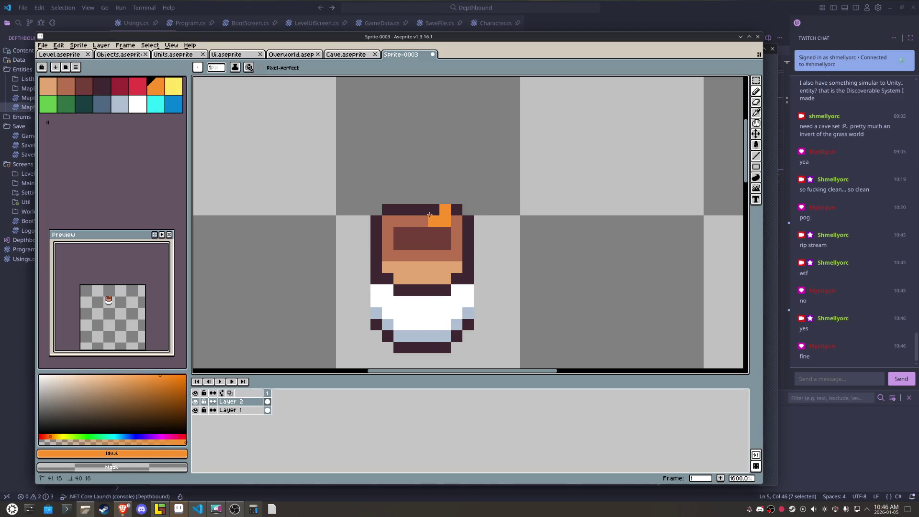
left_click(174, 86)
left_click(445, 233)
key("i")
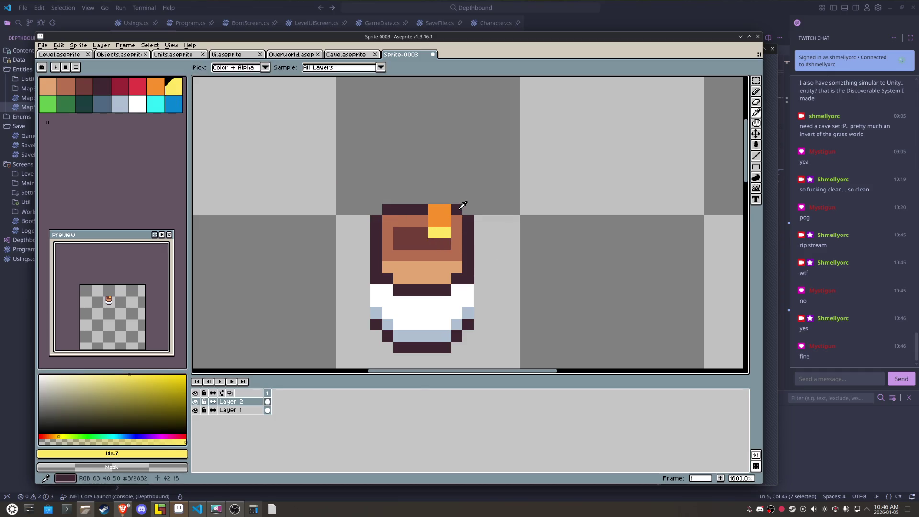
left_click(440, 225)
mouse_move(423, 198)
left_mouse_down()
mouse_move(446, 198)
mouse_move(426, 232)
left_mouse_up()
left_click(440, 232, "alt")
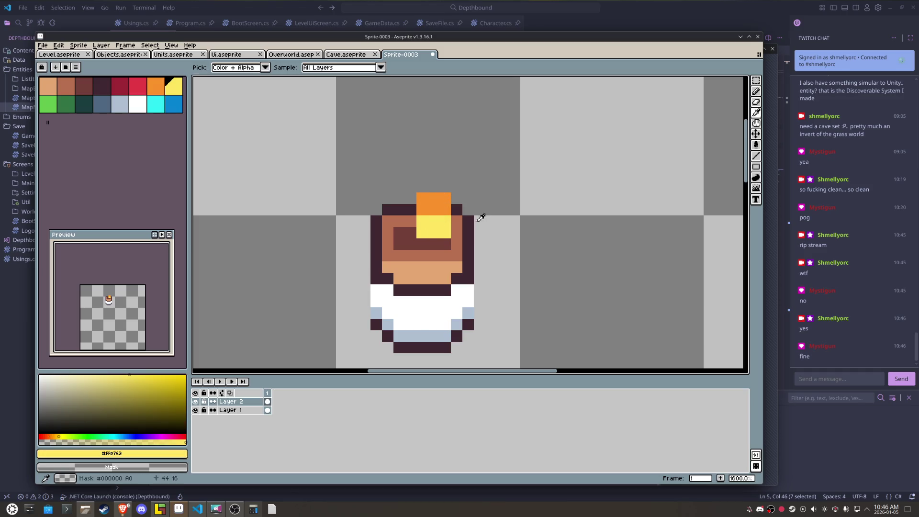
left_click(434, 204, "alt")
mouse_move(445, 186)
left_mouse_down()
mouse_move(422, 191)
mouse_move(445, 175)
mouse_move(419, 173)
mouse_move(410, 219)
mouse_move(457, 221)
mouse_move(447, 175)
mouse_move(468, 179)
left_mouse_up()
Step: Outline the orange-and-yellow block in dark and add a yellow row below it
left_click(457, 210, "alt")
left_click(458, 217)
left_click(453, 233, "alt")
left_click(446, 202, "alt")
left_click(447, 175, "alt")
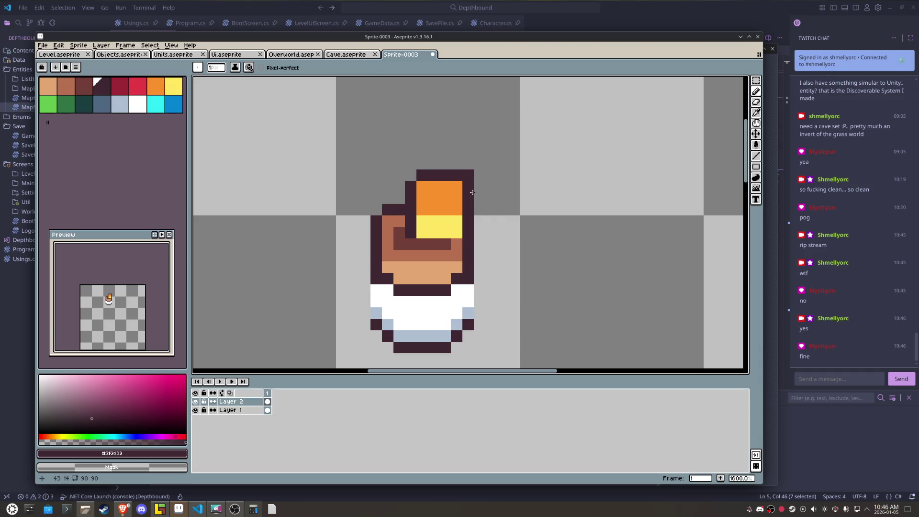
left_click(445, 227, "alt")
left_click_drag(457, 244, 419, 242)
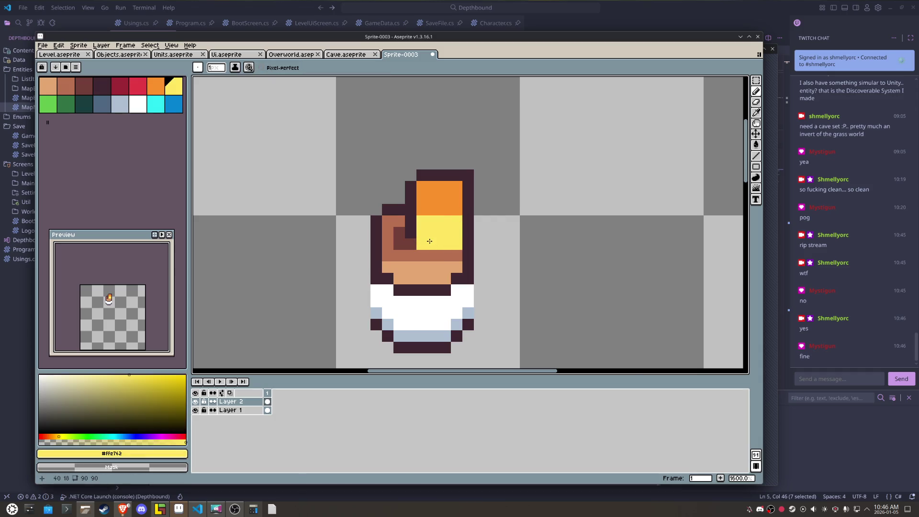
scroll(430, 240, "down", 3)
scroll(430, 241, "up", 2)
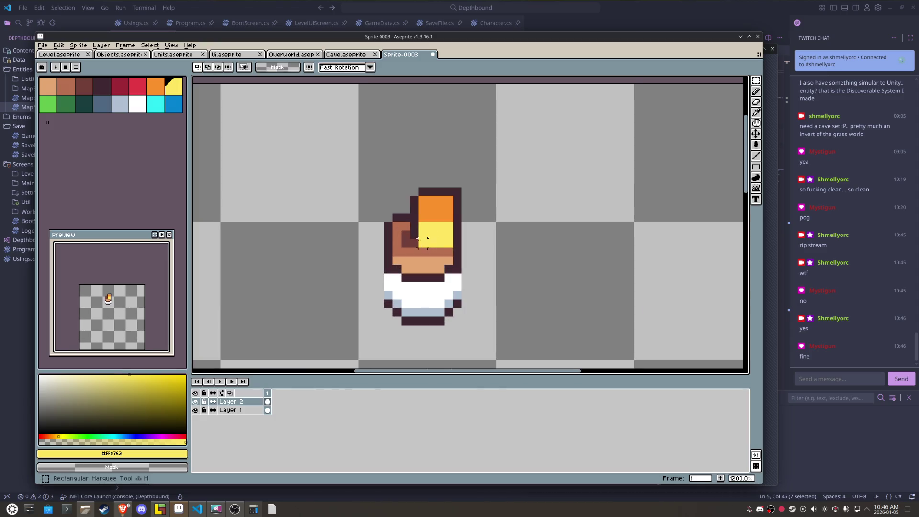
Step: Paint a wide brown brim extending on both sides of the head
left_click(397, 226, "alt")
mouse_move(388, 226)
left_mouse_down()
mouse_move(379, 226)
mouse_move(380, 250)
mouse_move(403, 232)
left_mouse_up()
left_click(405, 240, "alt")
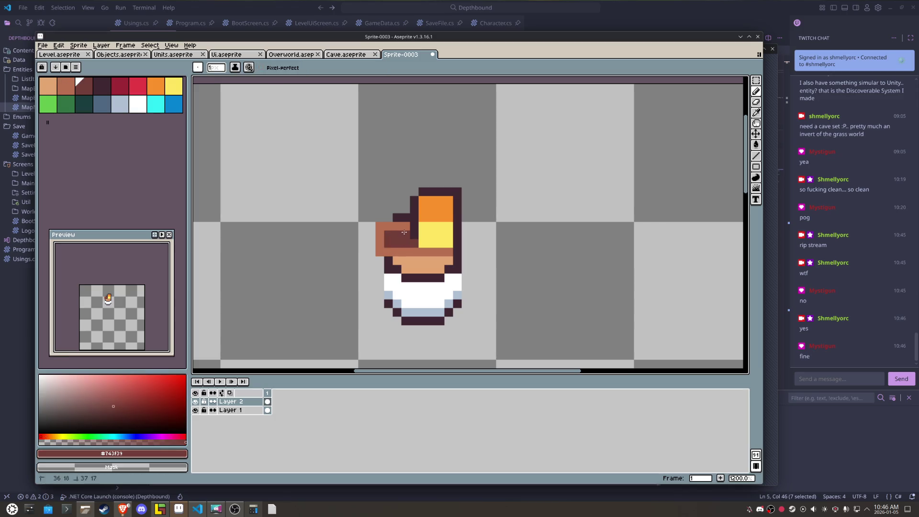
left_click(445, 252, "alt")
left_click_drag(457, 253, 464, 252)
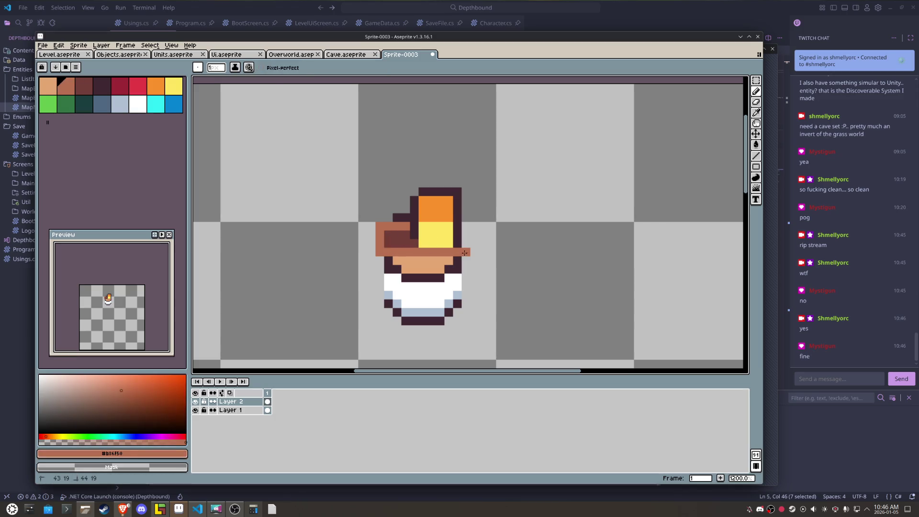
left_click(463, 228)
key("ctrl+z")
mouse_move(464, 226)
left_mouse_down()
mouse_move(458, 246)
mouse_move(458, 210)
mouse_move(423, 190)
left_mouse_up()
left_click(466, 217)
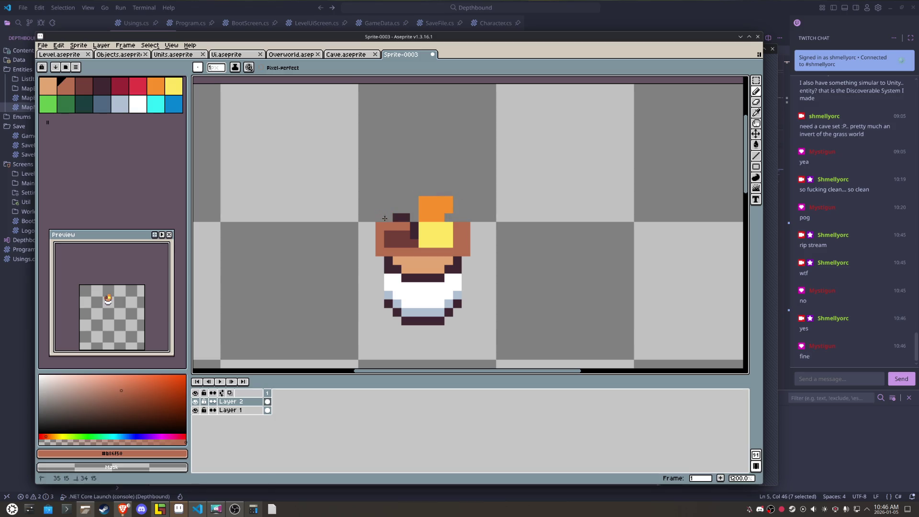
Step: Widen the yellow block, clear the orange block's left column, and add a cyan spot
left_click(415, 235, "alt")
left_click(436, 235, "alt")
mouse_move(457, 224)
left_mouse_down()
mouse_move(458, 242)
mouse_move(456, 204)
left_mouse_up()
left_click(446, 216, "alt")
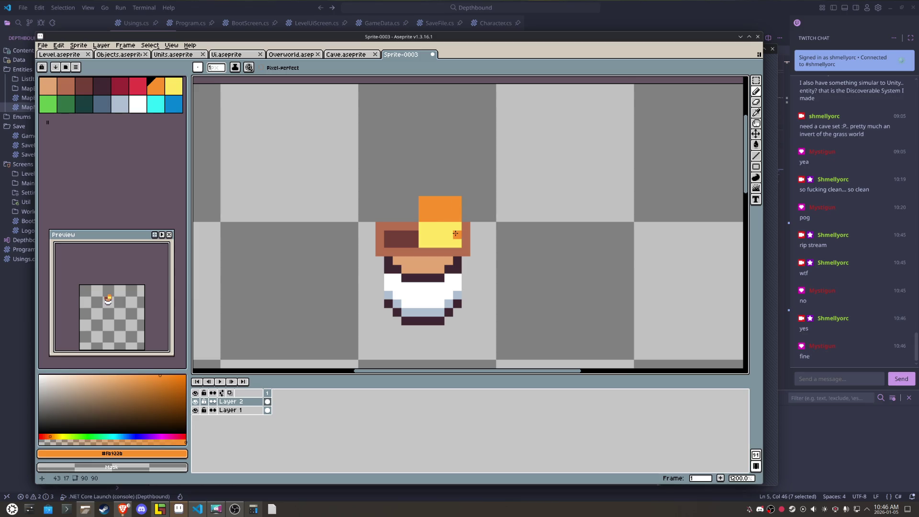
left_click(418, 241, "alt")
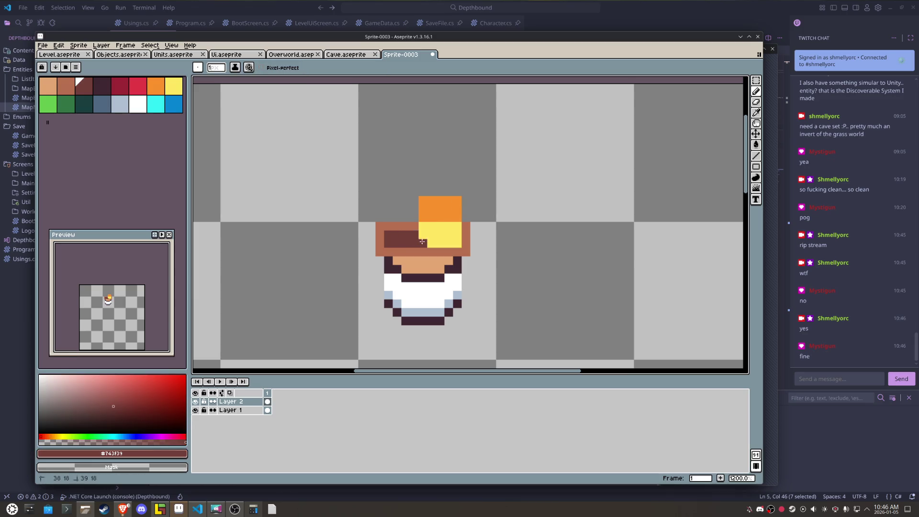
left_click(422, 228, "alt")
left_click_drag(418, 214, 423, 189)
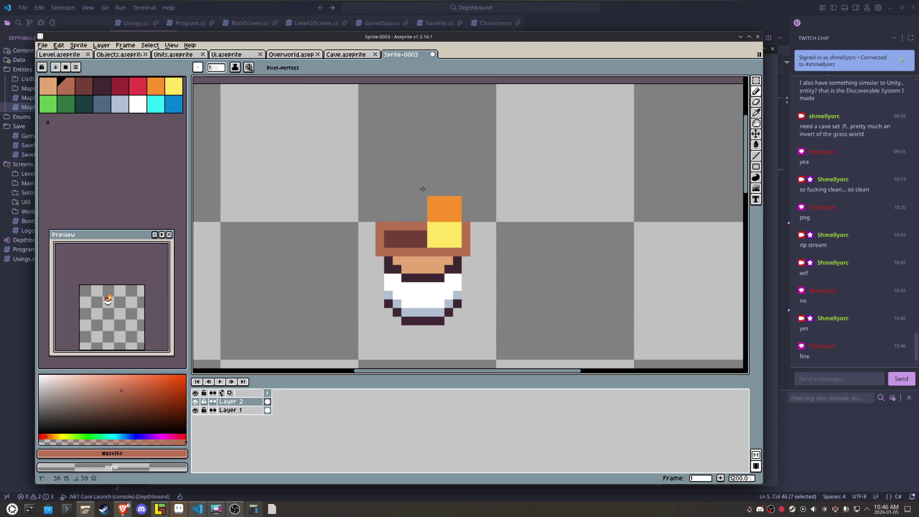
left_click(156, 104)
left_click(456, 233)
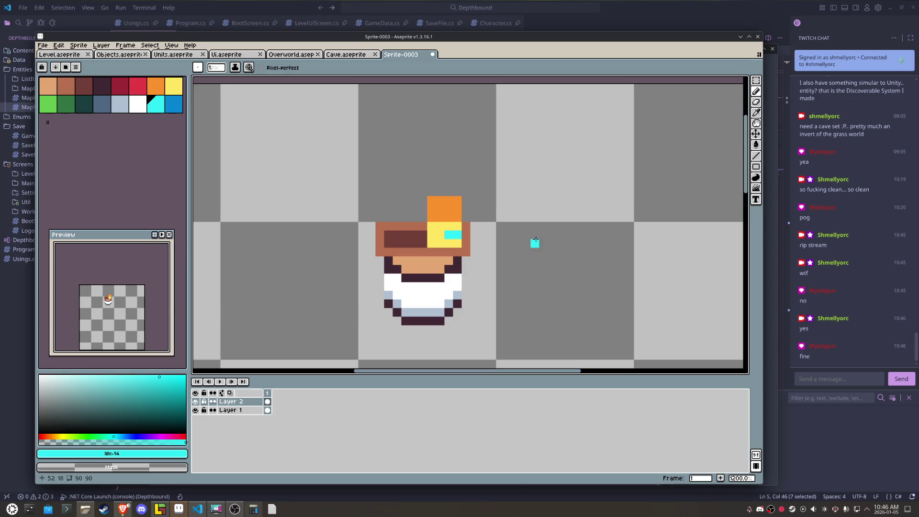
Step: Cover the mouth in peach and add a red patch with a darker red top
left_click(464, 259, "alt")
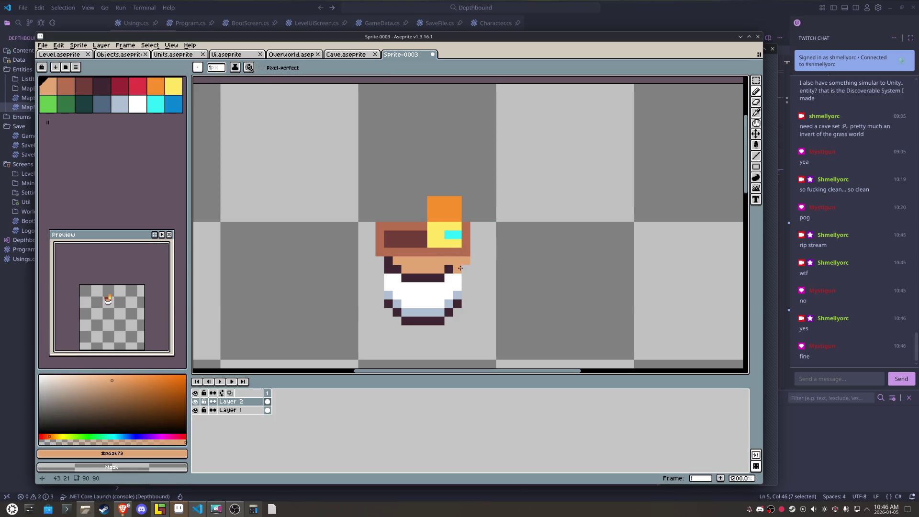
left_click_drag(444, 271, 391, 265)
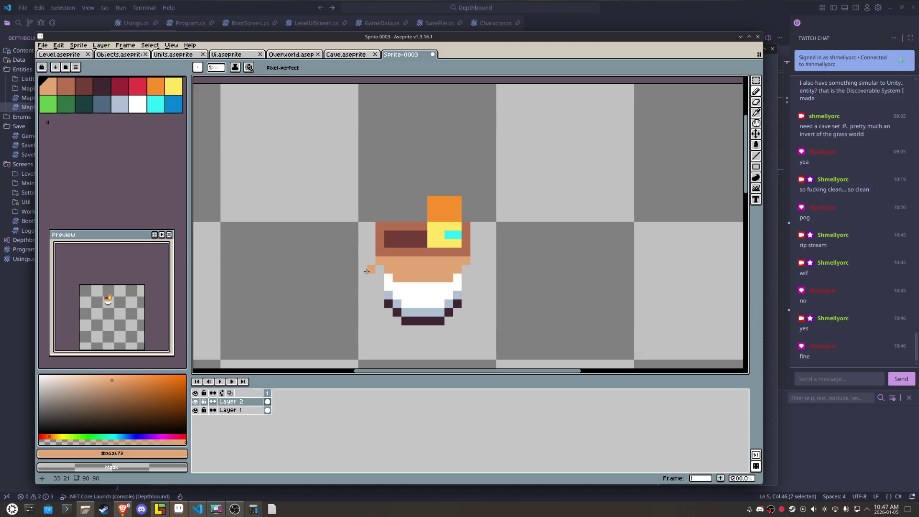
left_click(137, 85)
mouse_move(388, 244)
left_mouse_down()
mouse_move(391, 224)
mouse_move(397, 243)
mouse_move(405, 216)
left_mouse_up()
key("bracketleft")
left_click_drag(405, 218, 401, 228)
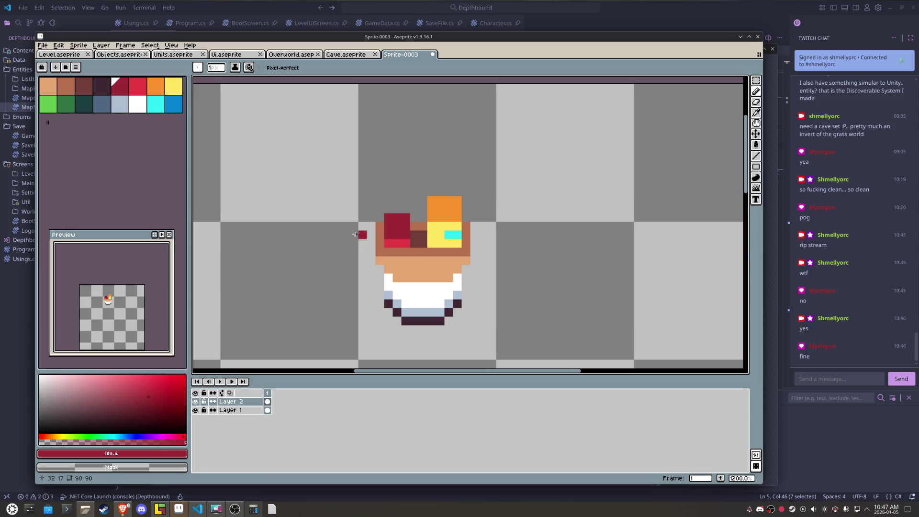
scroll(331, 231, "down", 4)
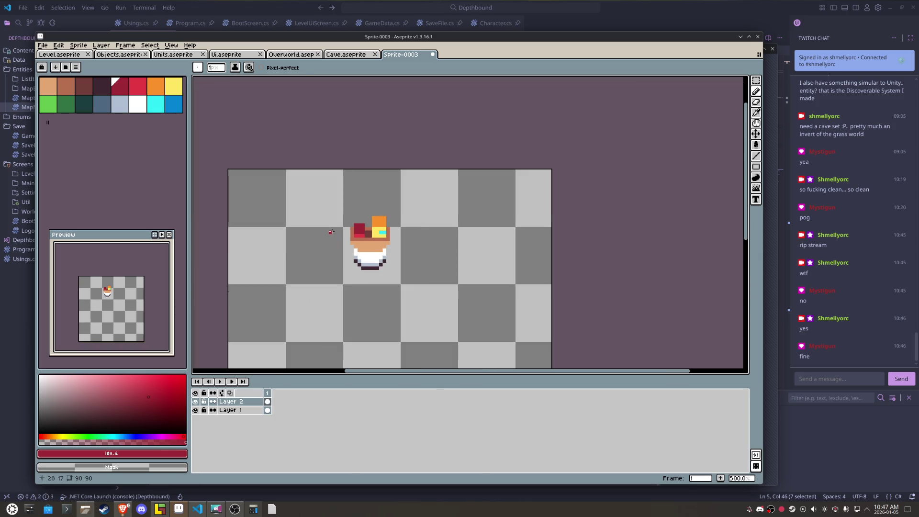
Step: Outline the bottom of the face in dark and shift the cyan highlight pixels within the yellow block
scroll(331, 231, "up", 4)
key("i")
left_click(462, 302, "alt")
mouse_move(473, 256)
left_mouse_down()
mouse_move(372, 260)
mouse_move(375, 218)
mouse_move(455, 188)
left_mouse_up()
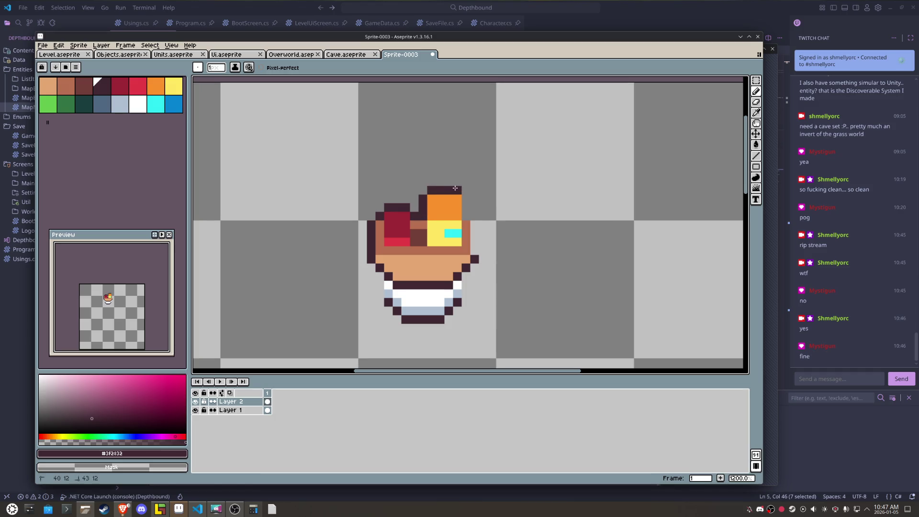
left_click(457, 233, "alt")
left_click(457, 225)
left_click(450, 242, "alt")
left_click(457, 233)
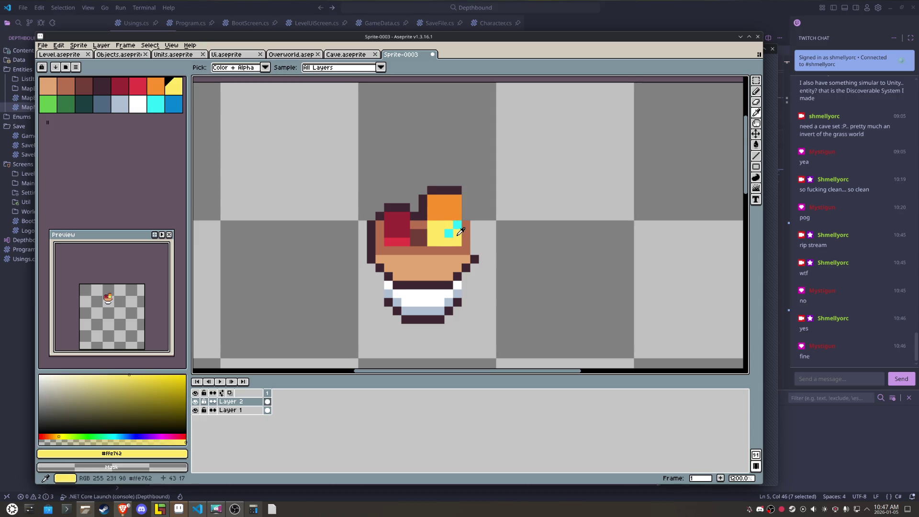
left_click(449, 233, "alt")
left_click(454, 233)
left_click(449, 225, "alt")
left_click(458, 225)
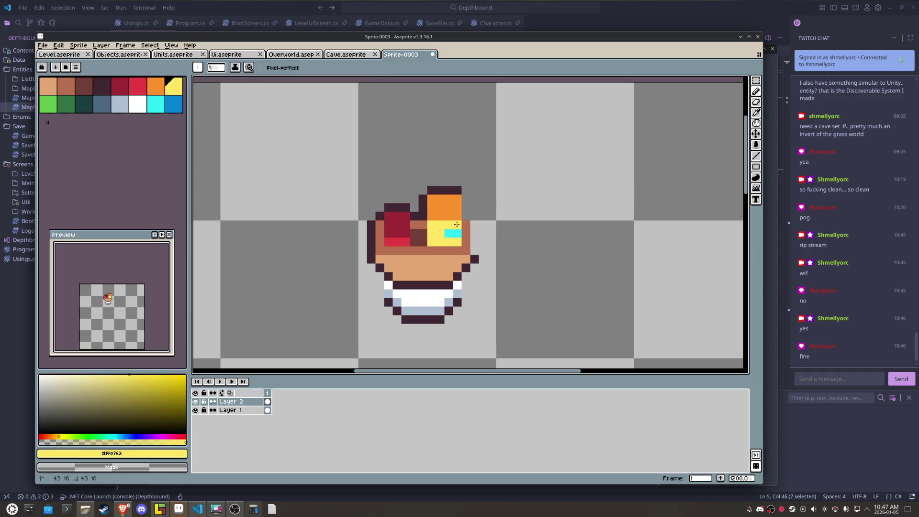
Step: Outline the orange-and-yellow block's right and left sides in dark, adding an orange column beside it
left_click(458, 190, "alt")
left_click(465, 198)
left_click_drag(463, 197, 477, 246)
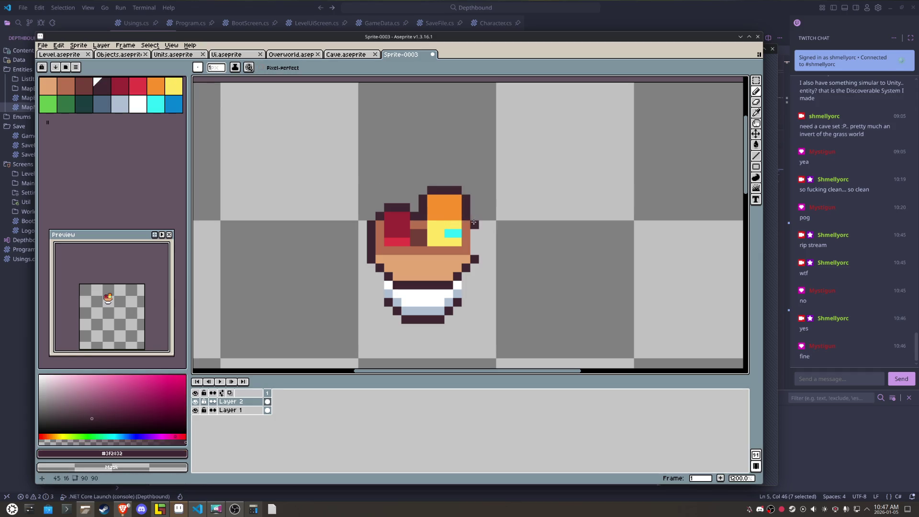
left_click_drag(423, 224, 423, 242)
left_click(454, 242, "alt")
left_click(463, 242)
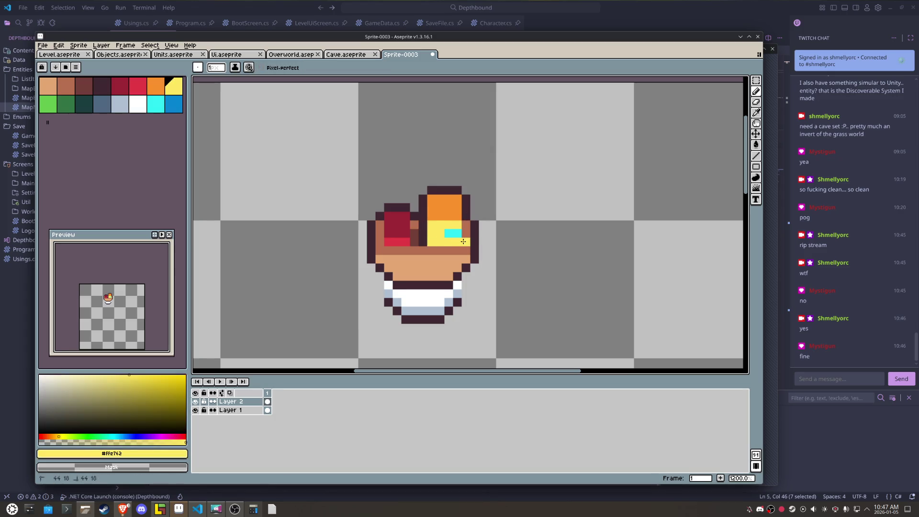
left_click(454, 233, "alt")
left_click(466, 233)
left_click(460, 212, "alt")
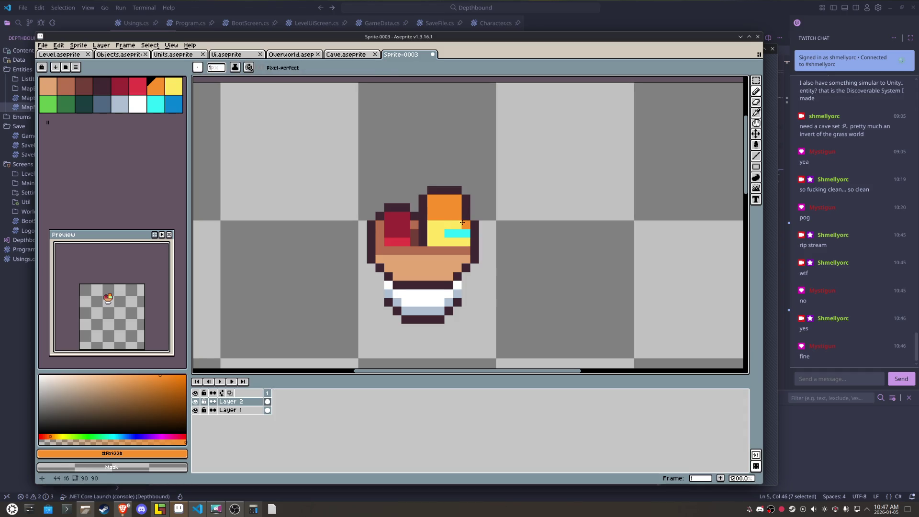
left_click_drag(466, 216, 466, 197)
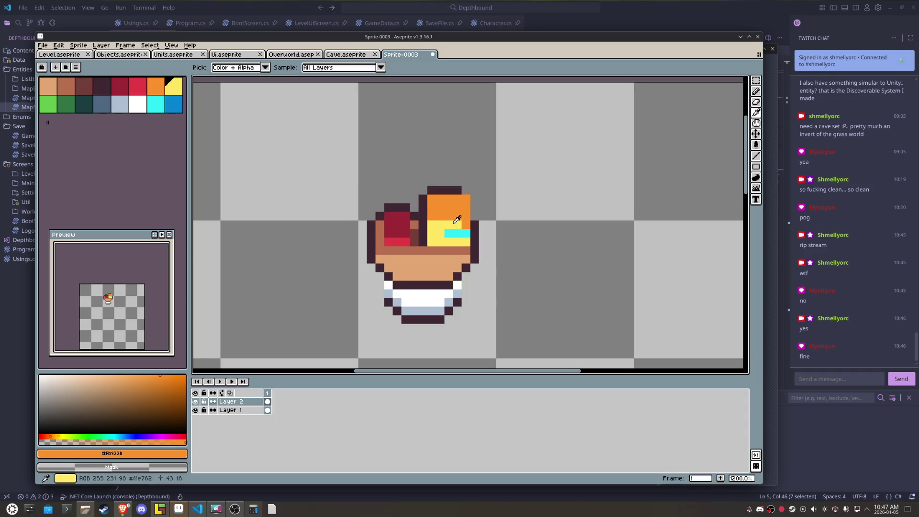
left_click(462, 224, "alt")
left_click(475, 227, "alt")
left_click_drag(475, 221, 474, 198)
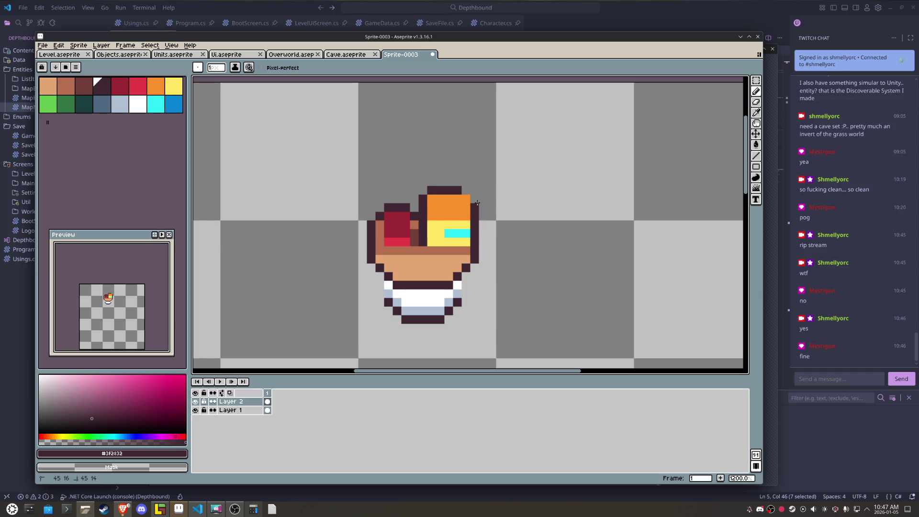
Step: Tidy the block's top-right corner pixels and adjust the cyan highlight by a pixel
scroll(475, 226, "up", 1)
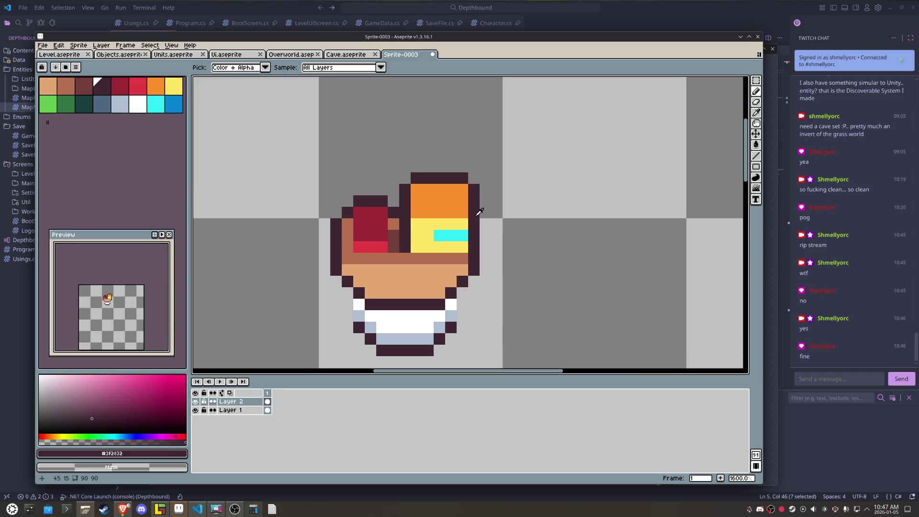
left_click(463, 224, "alt")
left_click(463, 212)
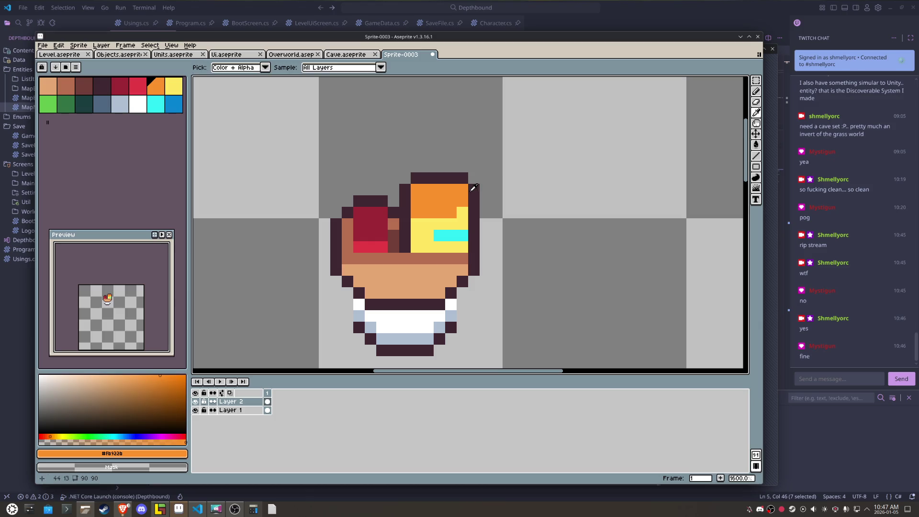
left_click(462, 189)
left_click(473, 185, "alt")
right_click(462, 189)
right_click(474, 189)
right_click(463, 178)
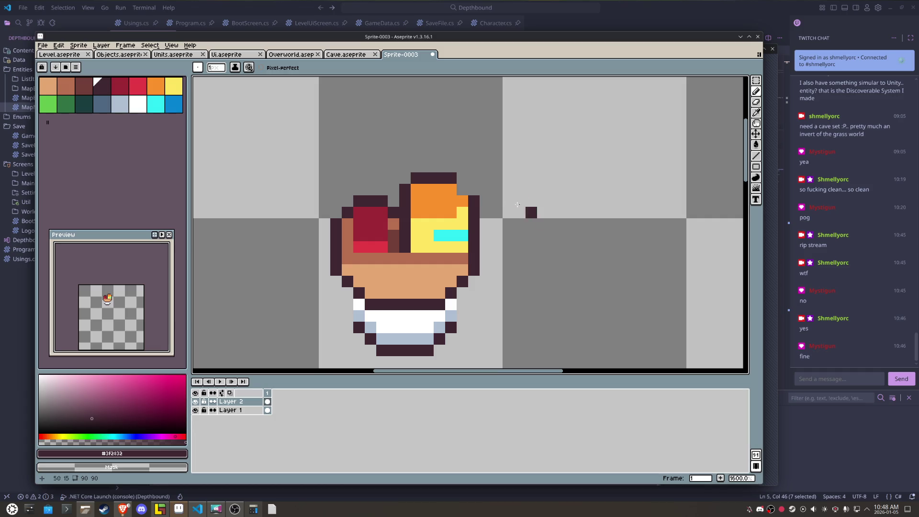
left_click(460, 189)
left_click(445, 235, "alt")
left_click(463, 224)
left_click(439, 247, "alt")
left_click(464, 237)
scroll(465, 237, "down", 3)
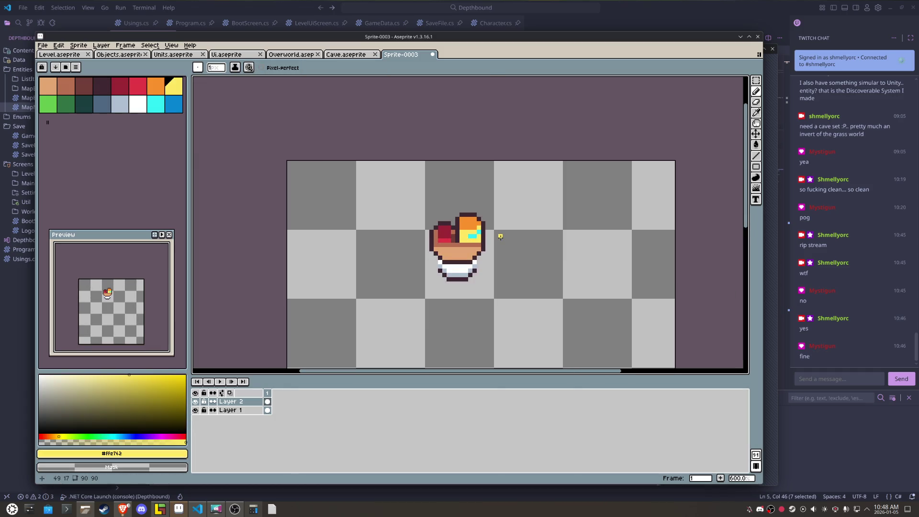
scroll(490, 237, "up", 2)
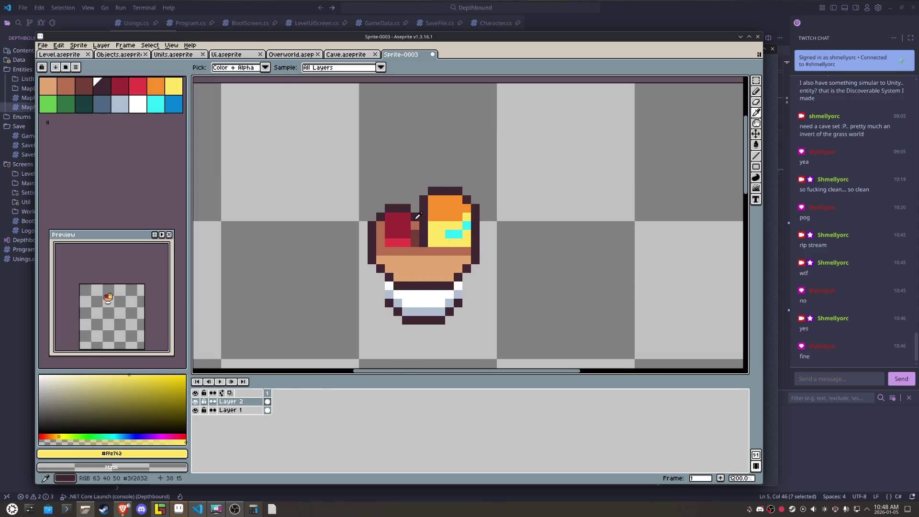
left_click(415, 240, "alt")
Step: Nudge the orange-and-yellow column one pixel right and fill the resulting gap with brown
key("m")
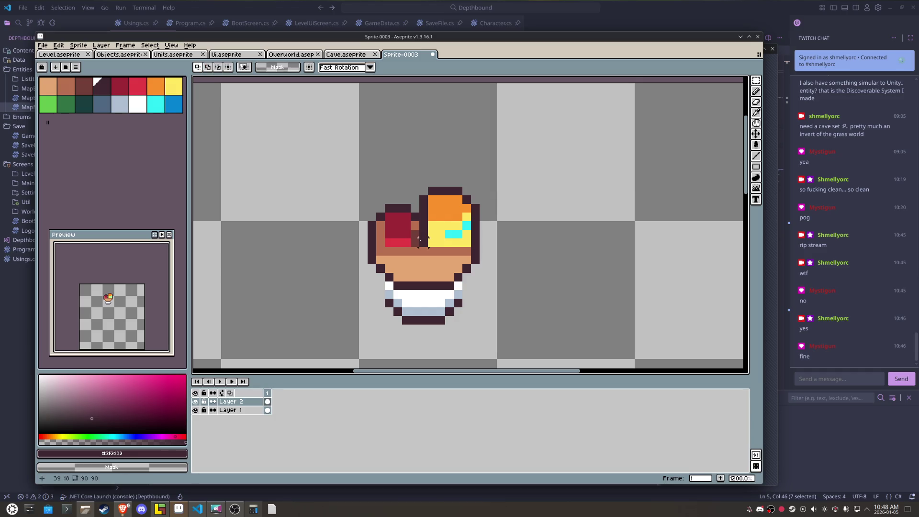
left_click_drag(418, 248, 438, 184)
left_click_drag(434, 216, 442, 216)
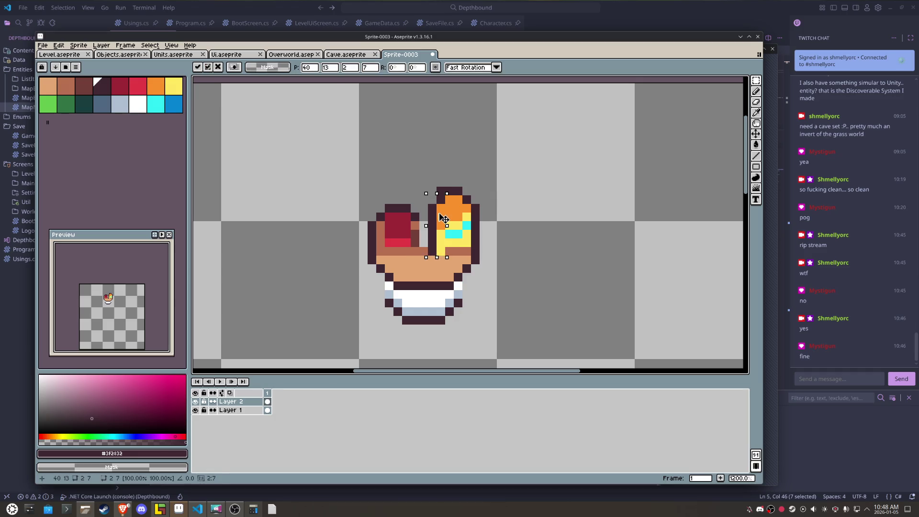
key("ctrl+d")
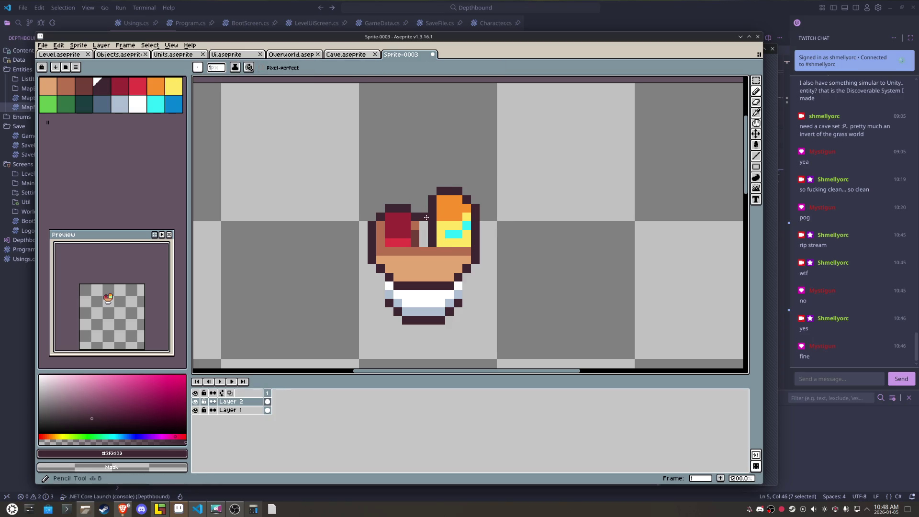
left_click(418, 225)
left_click(419, 232)
left_click_drag(423, 235, 416, 243)
Step: Repaint the red block's left column red and its right column dark
left_click(421, 215, "alt")
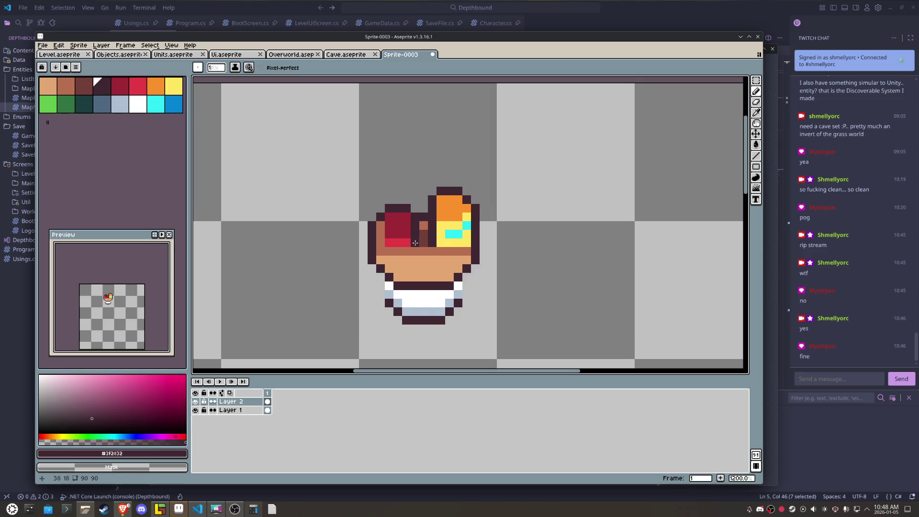
left_click(397, 242, "alt")
left_click(397, 220, "alt")
left_click_drag(381, 238, 386, 218)
left_click(381, 213, "alt")
left_click(410, 208, "alt")
left_click_drag(407, 215, 406, 229)
left_click(410, 242)
Step: Paint reddish-brown and tan pixels above the brown column
left_click(418, 241, "alt")
left_click(422, 226, "alt")
left_click(413, 227)
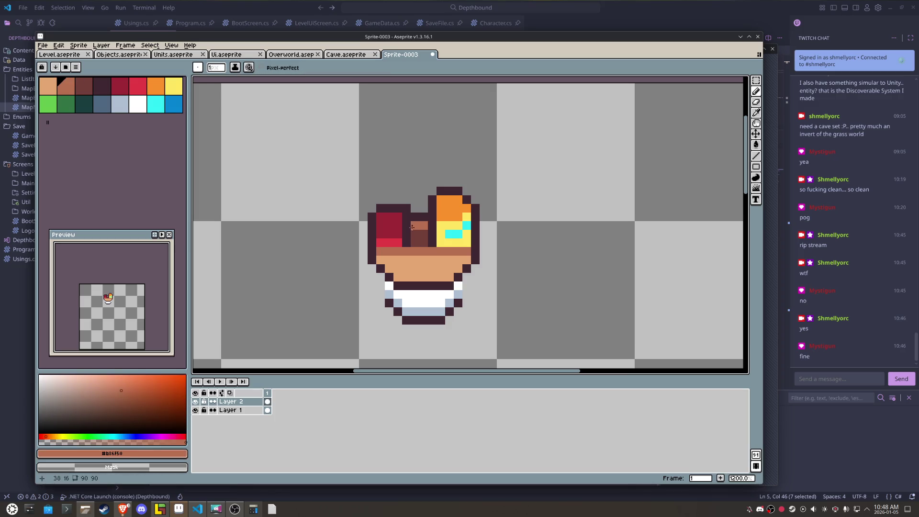
left_click(431, 261, "alt")
mouse_move(424, 217)
left_mouse_down()
mouse_move(415, 216)
mouse_move(423, 206)
left_mouse_up()
left_click(415, 204, "alt")
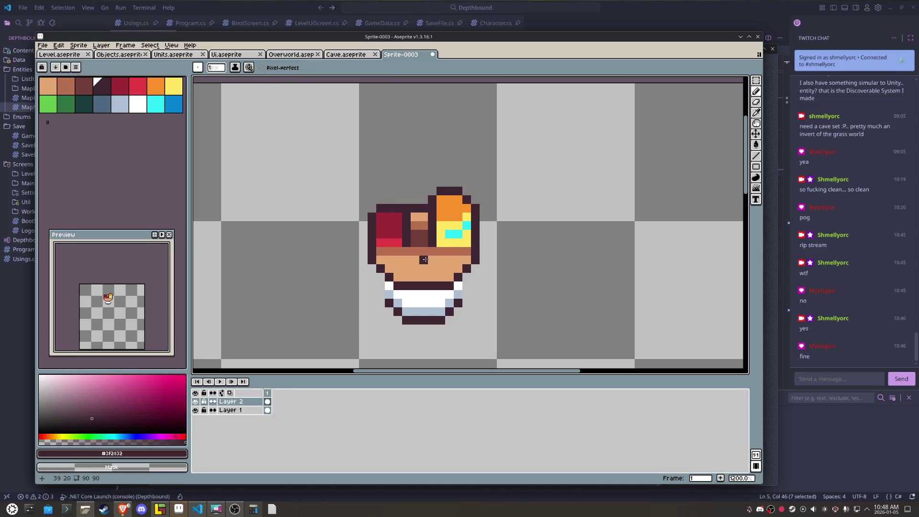
Step: Recolour two tan pixels in the middle column reddish-brown
scroll(425, 260, "down", 4)
scroll(424, 259, "down", 1)
scroll(425, 258, "up", 5)
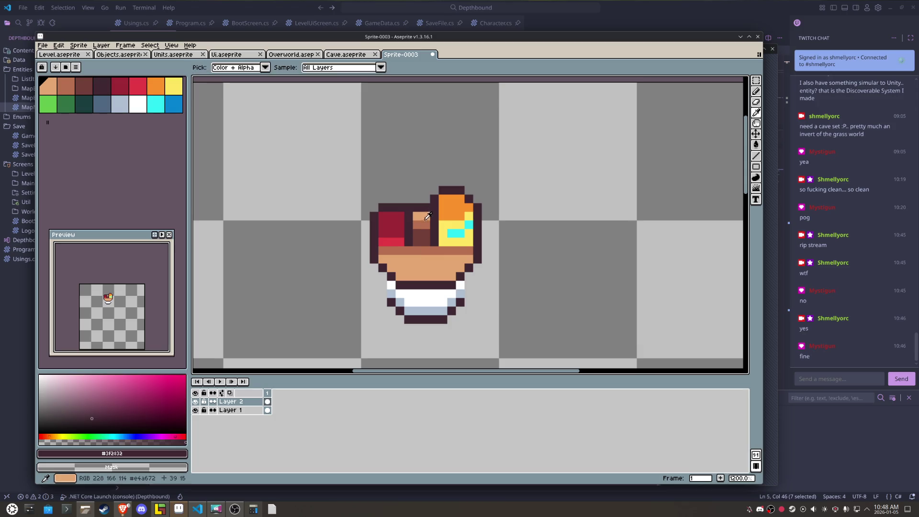
left_click(425, 218, "alt")
left_click(414, 248, "alt")
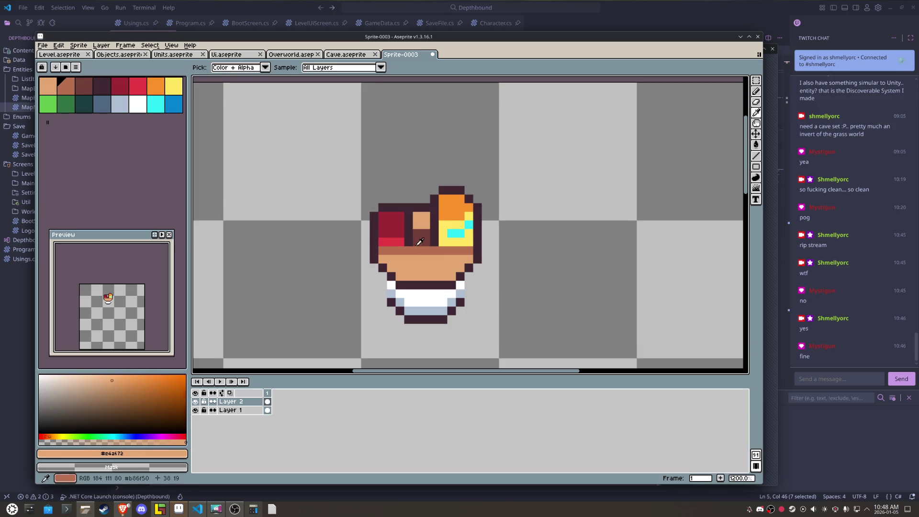
left_click_drag(416, 224, 426, 224)
left_click(429, 210, "alt")
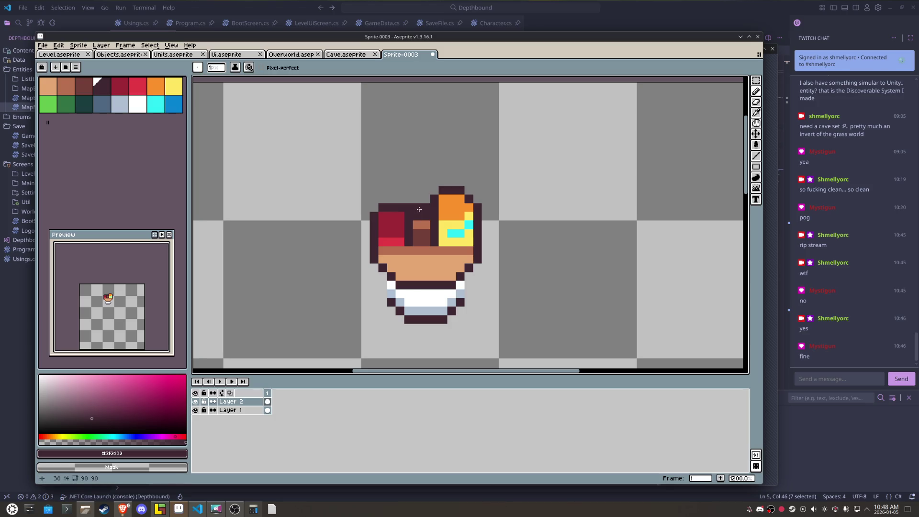
scroll(571, 245, "down", 4)
scroll(571, 244, "up", 2)
Step: Draw a dark row atop the middle column with tan pixels and a reddish-brown row below
left_click(469, 217, "alt")
scroll(470, 213, "up", 3)
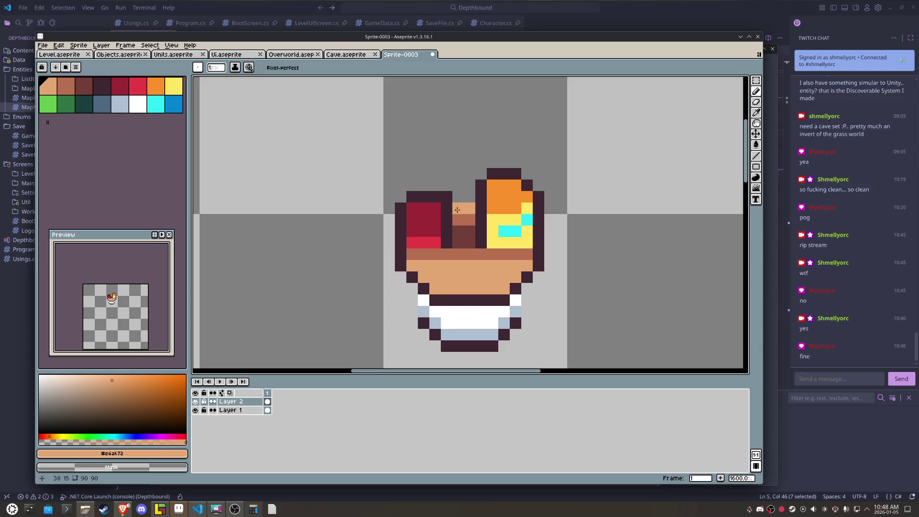
key("alt")
left_click(453, 204, "alt")
mouse_move(458, 196)
left_mouse_down()
mouse_move(468, 195)
mouse_move(454, 223)
mouse_move(465, 232)
left_mouse_up()
left_click(462, 208, "alt")
left_click(460, 254, "alt")
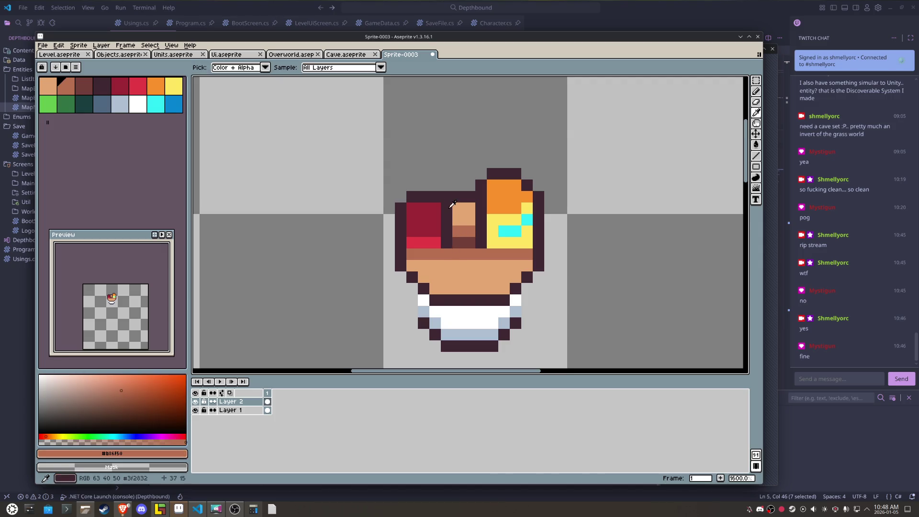
left_click(459, 196, "alt")
left_click(458, 207)
left_click(469, 197)
scroll(582, 226, "down", 3)
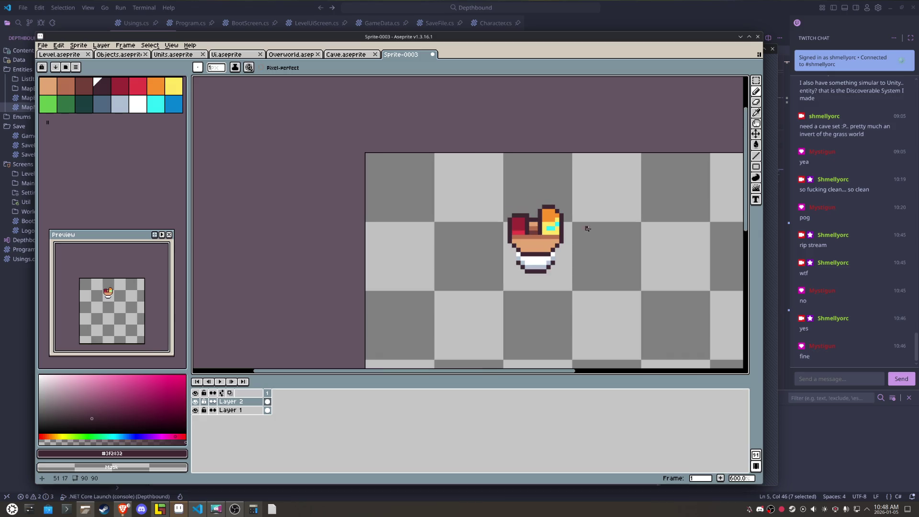
left_click_drag(586, 225, 544, 226)
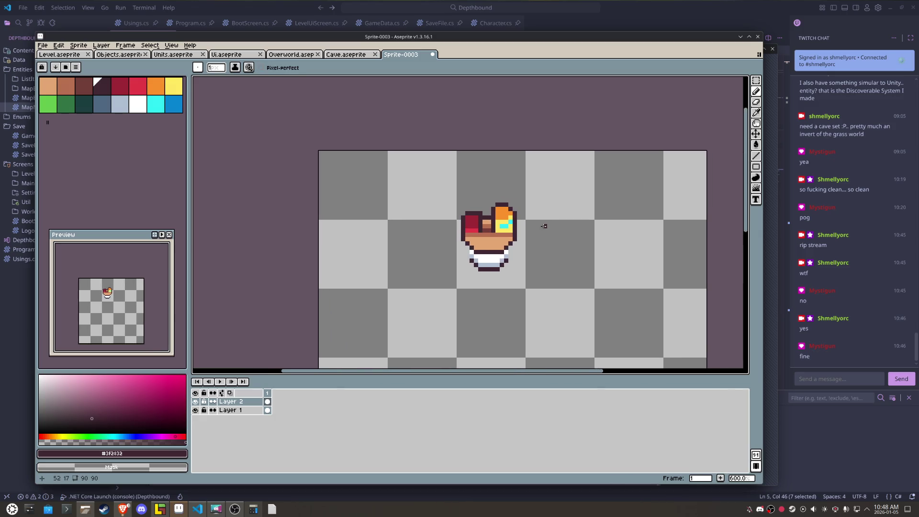
scroll(544, 226, "up", 3)
scroll(468, 231, "up", 1)
Step: Widen the tan base by one tan pixel on its right edge
left_click(458, 246, "alt")
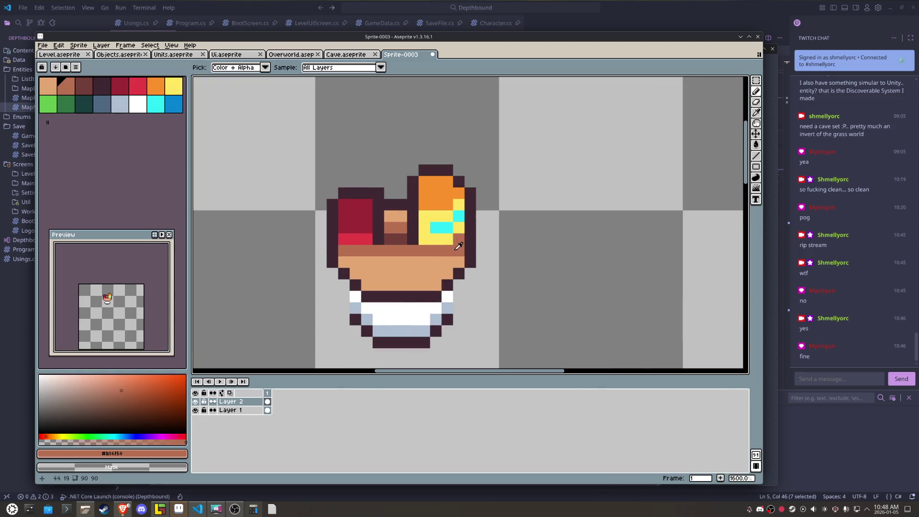
left_click(458, 262, "alt")
left_click(458, 250)
left_click(475, 246, "alt")
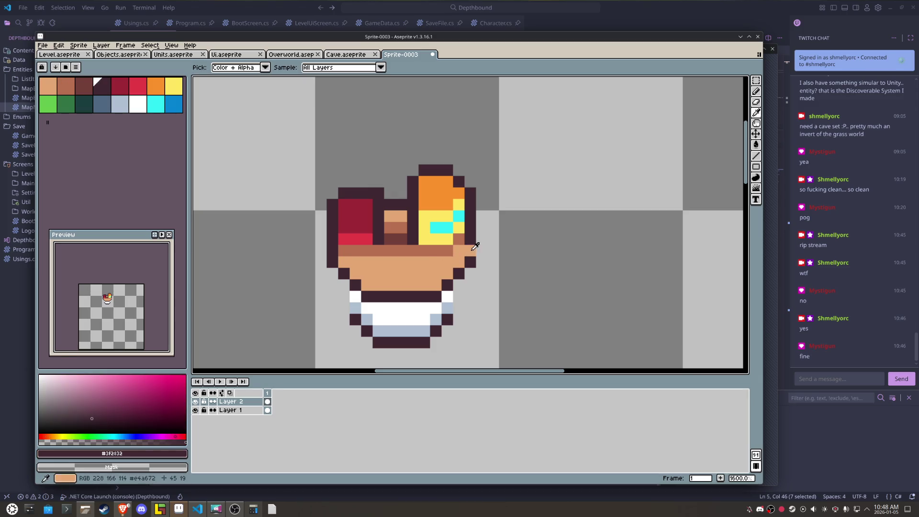
scroll(479, 246, "down", 3)
scroll(491, 246, "down", 1)
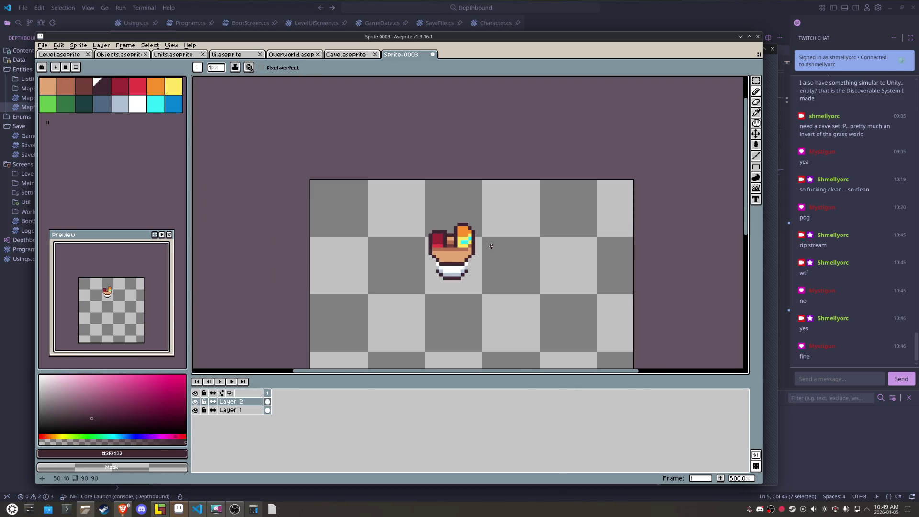
scroll(491, 246, "up", 2)
scroll(451, 242, "up", 2)
scroll(402, 248, "up", 1)
Step: Repaint the base's lower-left and lower-right edges with tan fill and dark outline pixels
left_click(361, 275)
left_click(368, 264, "alt")
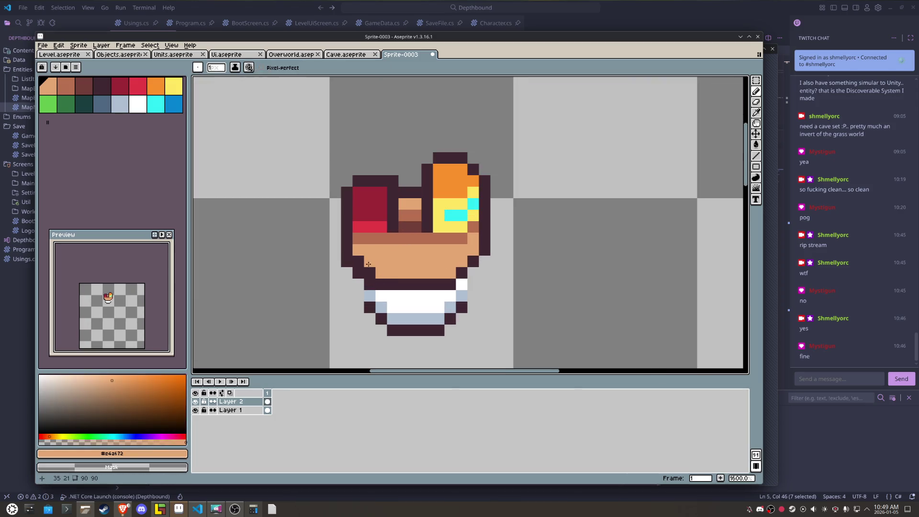
left_click(370, 273)
left_click(359, 261)
left_click(462, 272)
left_click(473, 262)
left_click(455, 285, "alt")
left_click(473, 273)
left_click(484, 262)
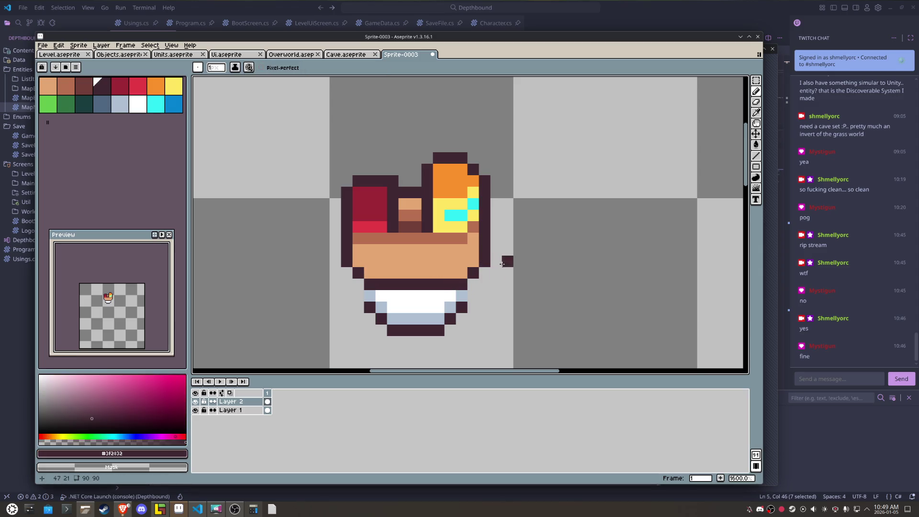
Step: Hide Layer 1 to view the sprite on its own
scroll(381, 228, "down", 1)
scroll(381, 228, "down", 3)
scroll(381, 228, "up", 1)
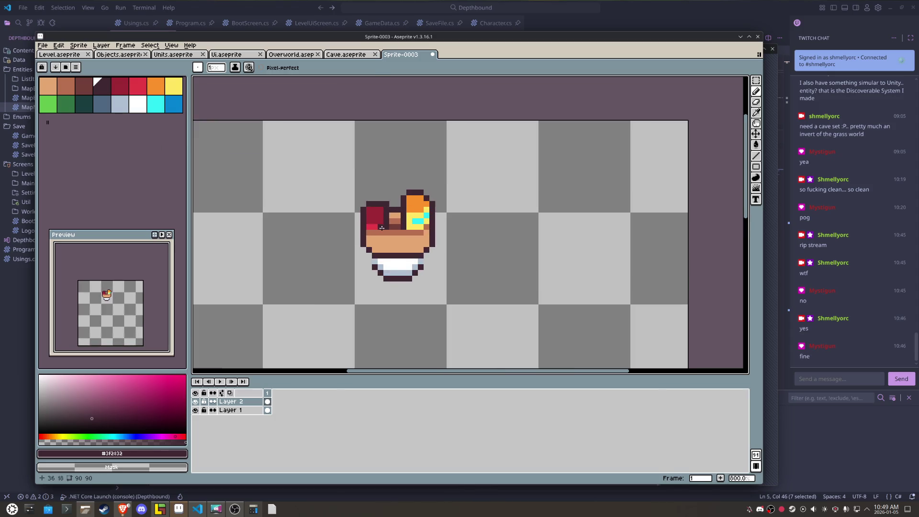
left_click(195, 410)
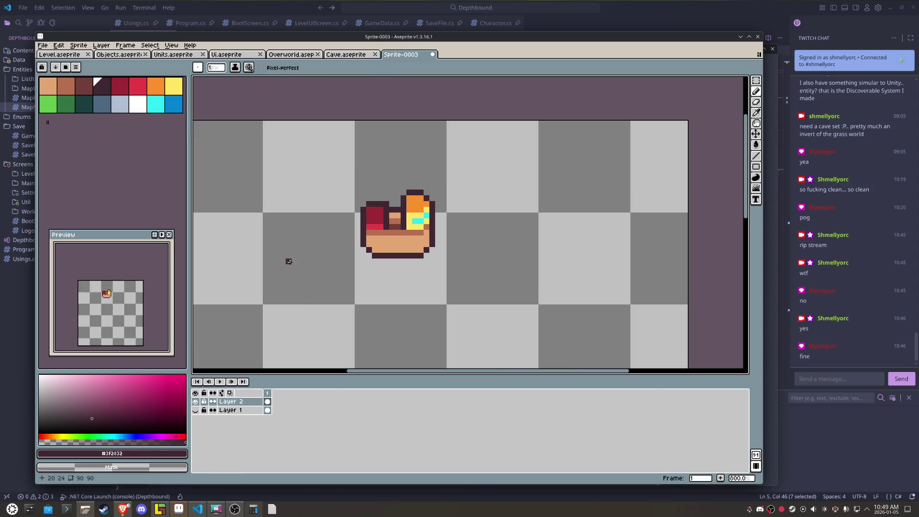
Step: Draw a white outline down the sprite's right side, along the bottom and up the left
left_click(142, 109)
left_click(432, 244)
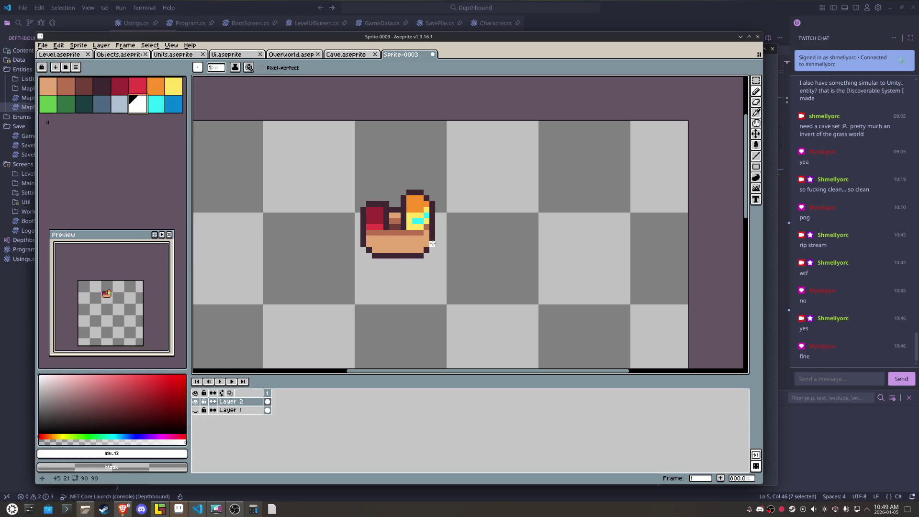
left_click(417, 257, "shift")
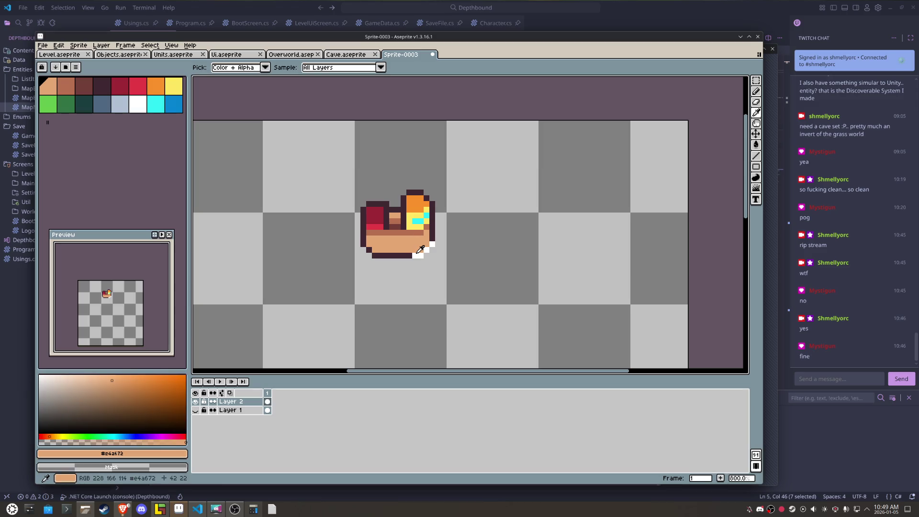
left_click_drag(401, 257, 355, 230)
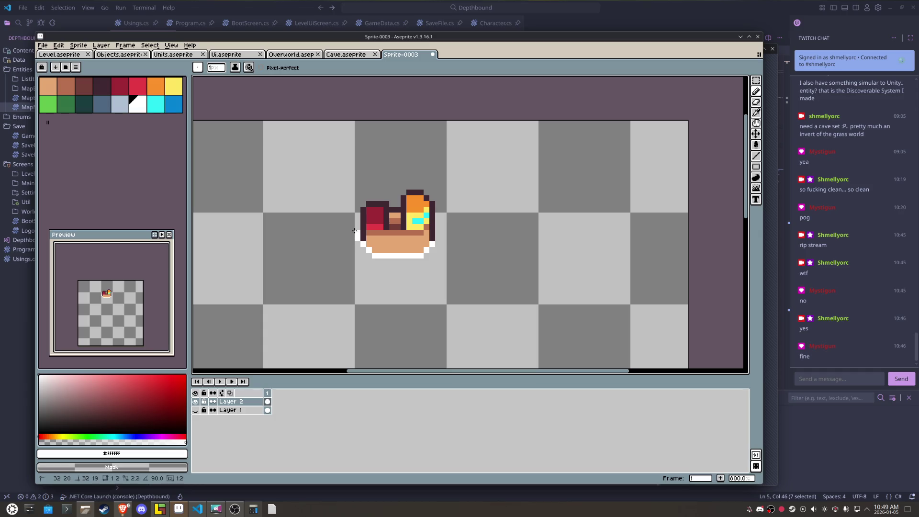
left_click_drag(435, 239, 435, 228)
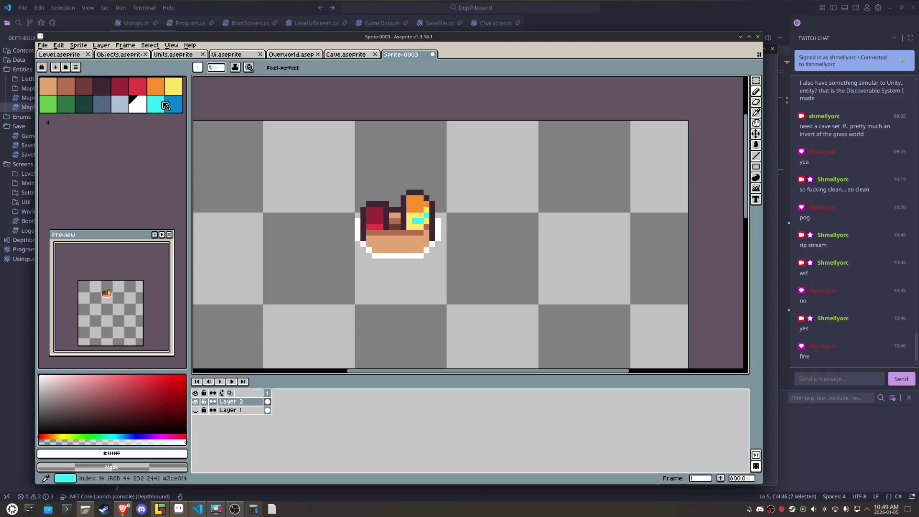
Step: Paint a blue band beneath the sprite's bottom with the pencil
left_click(173, 104)
key("b")
left_click_drag(432, 250, 432, 256)
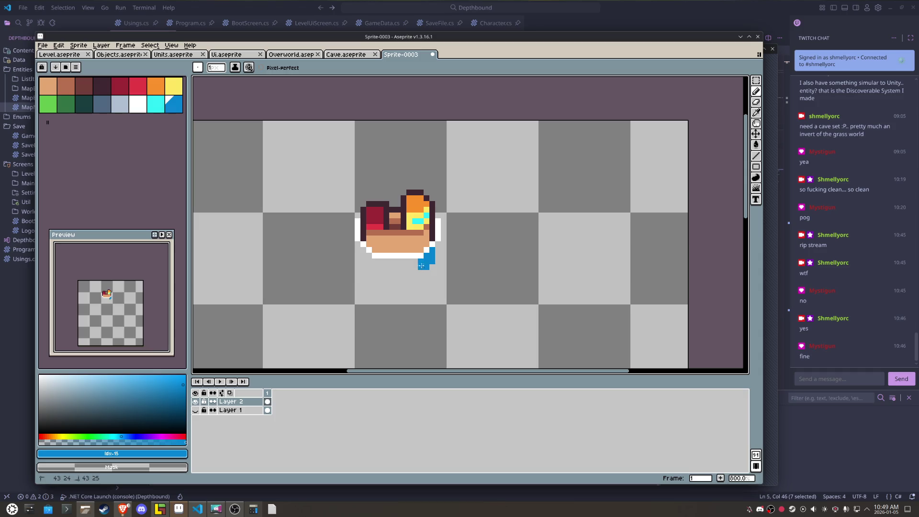
left_click_drag(420, 272, 403, 261)
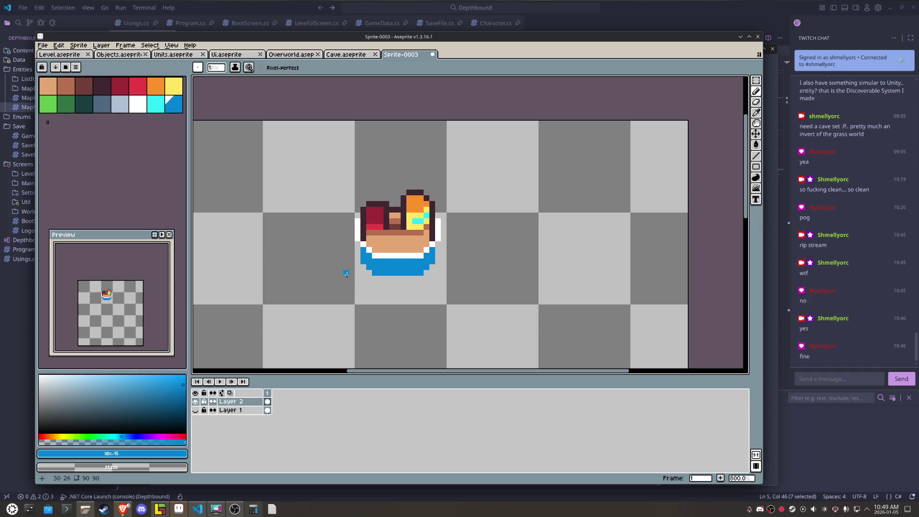
Step: Marquee-select the character sprite and move it right and down
key("m")
scroll(346, 274, "down", 1)
left_click_drag(344, 199, 453, 298)
mouse_move(411, 261)
left_mouse_down()
mouse_move(454, 282)
mouse_move(543, 279)
left_mouse_up()
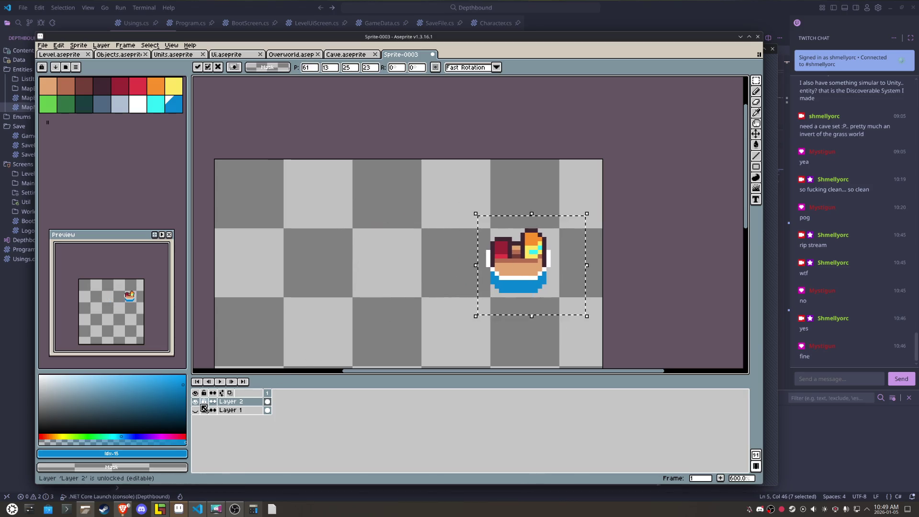
Step: Show Layer 1 and duplicate the white circle into three in a row below the character
left_click(195, 410)
left_click(355, 286)
left_click_drag(368, 268, 407, 287)
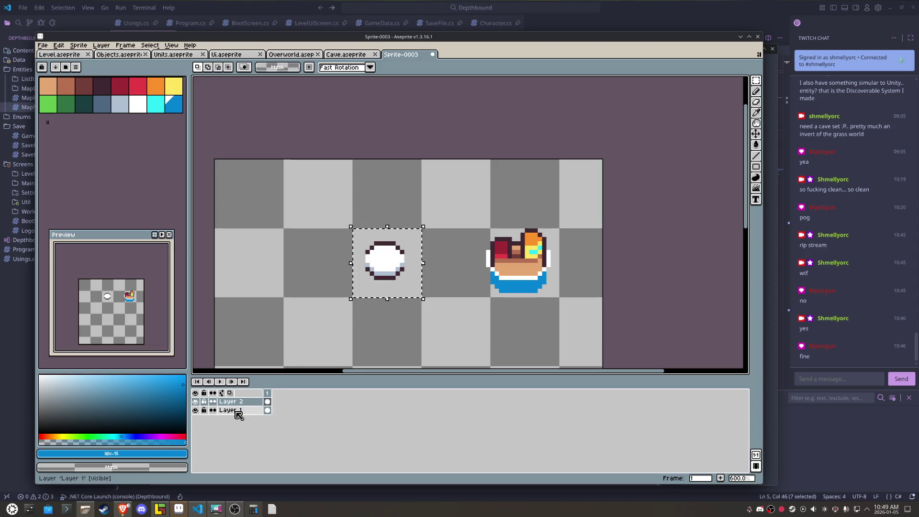
left_click(235, 410)
key("shift+Down")
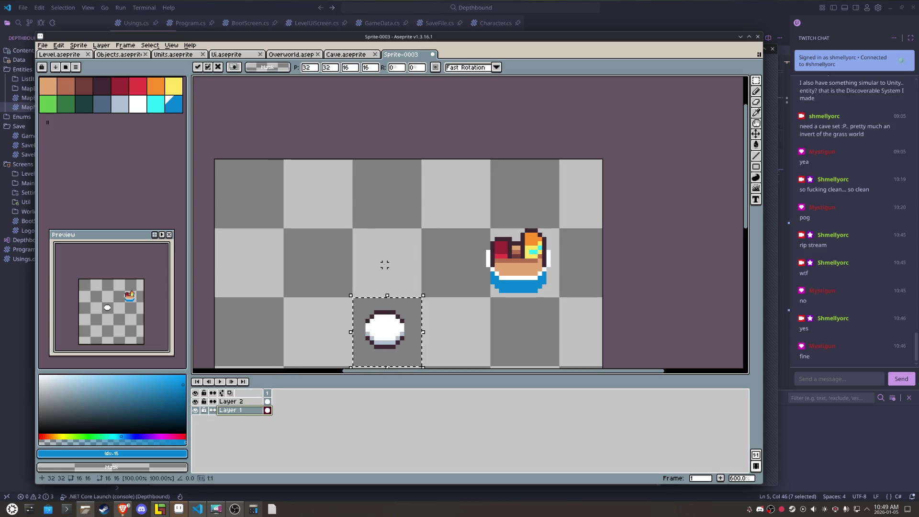
key("shift+Left")
key("shift+Left")
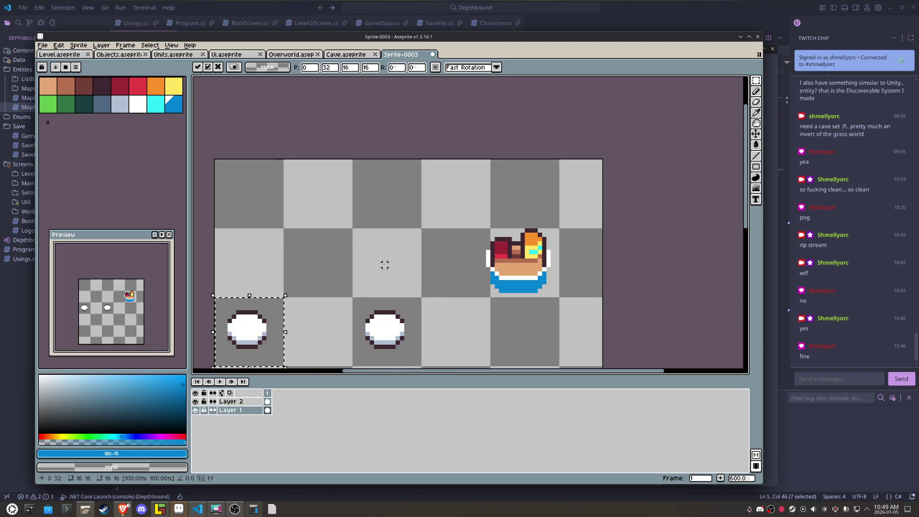
key("shift+Right")
key("shift+Right")
key("shift+Right")
key("shift+Right")
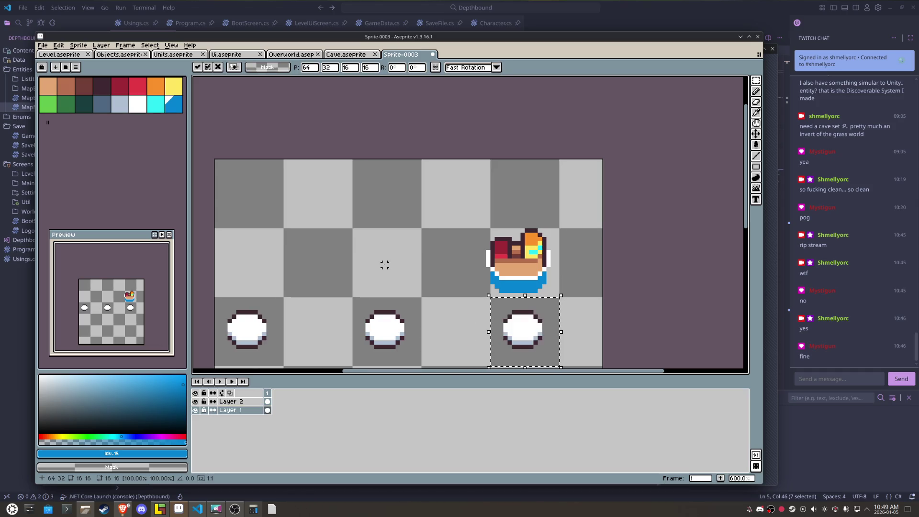
Step: Copy a bar tile from Cave.aseprite and attach it to the middle circle
left_click(349, 55)
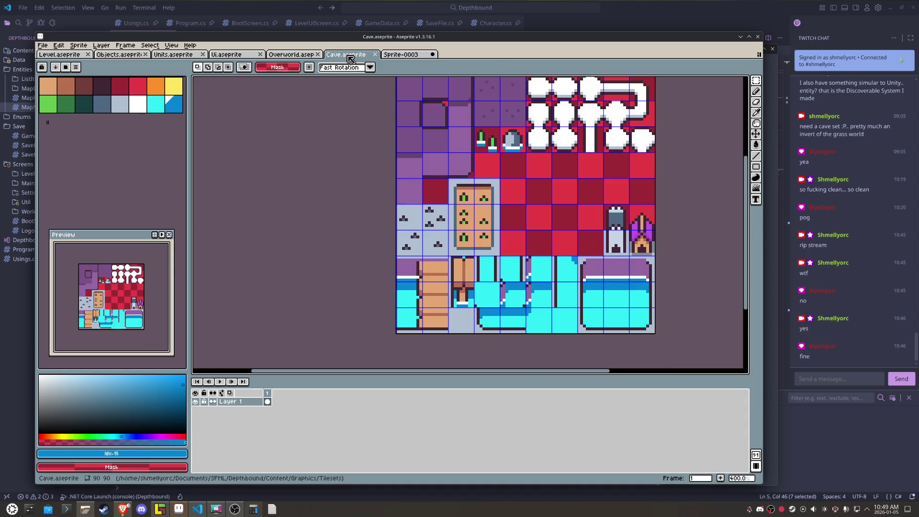
key("ctrl+v")
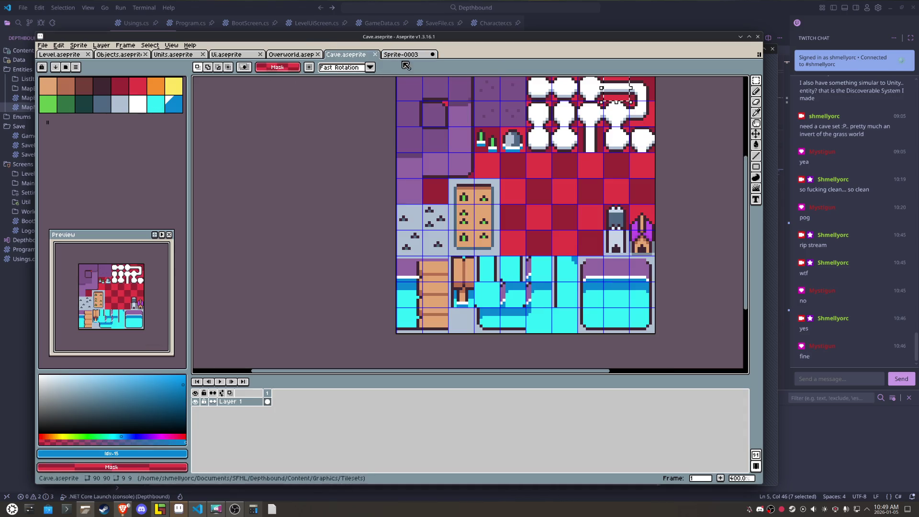
left_click(402, 54)
key("ctrl+v")
mouse_move(551, 192)
left_mouse_down()
mouse_move(452, 335)
mouse_move(429, 334)
left_mouse_up()
left_click(290, 209)
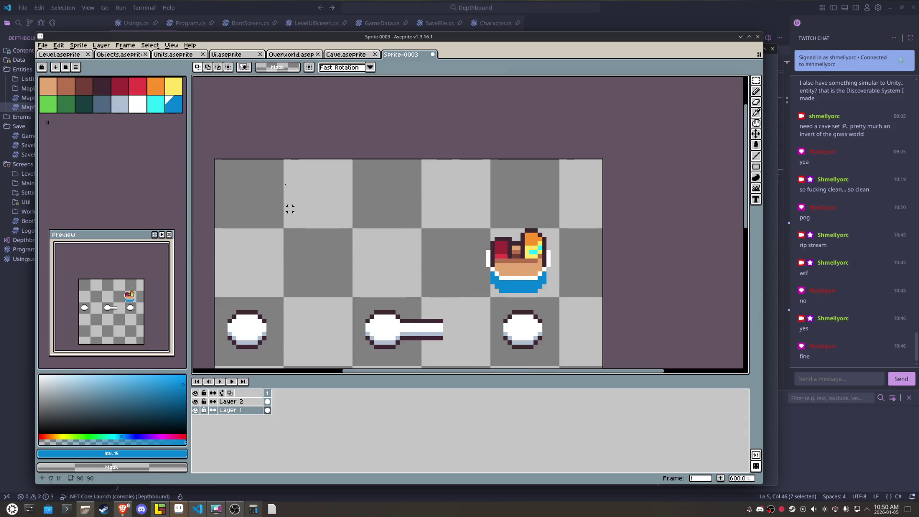
left_click(172, 45)
mouse_move(211, 92)
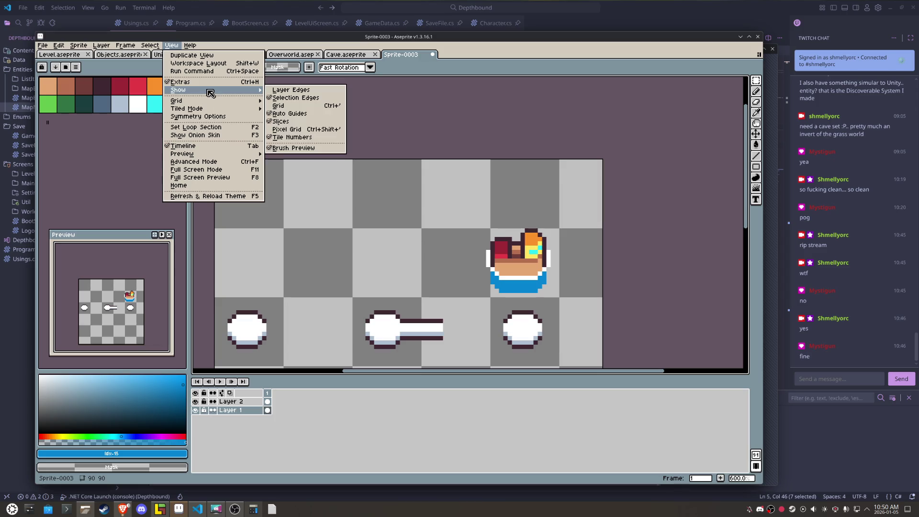
Step: Set the grid size to 9 by 9 pixels in Grid Settings
left_click(286, 103)
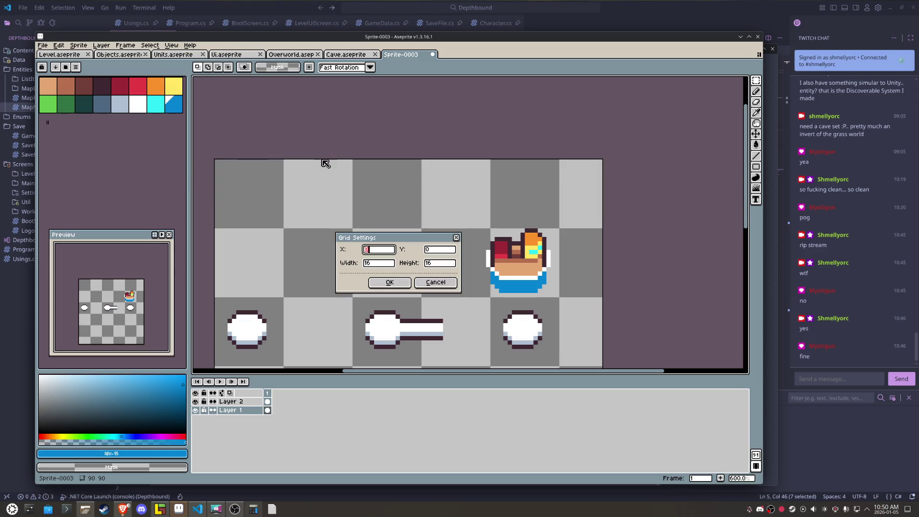
key("Tab")
key("Tab")
type("9")
key("Tab")
type("9")
key("Tab")
key("Return")
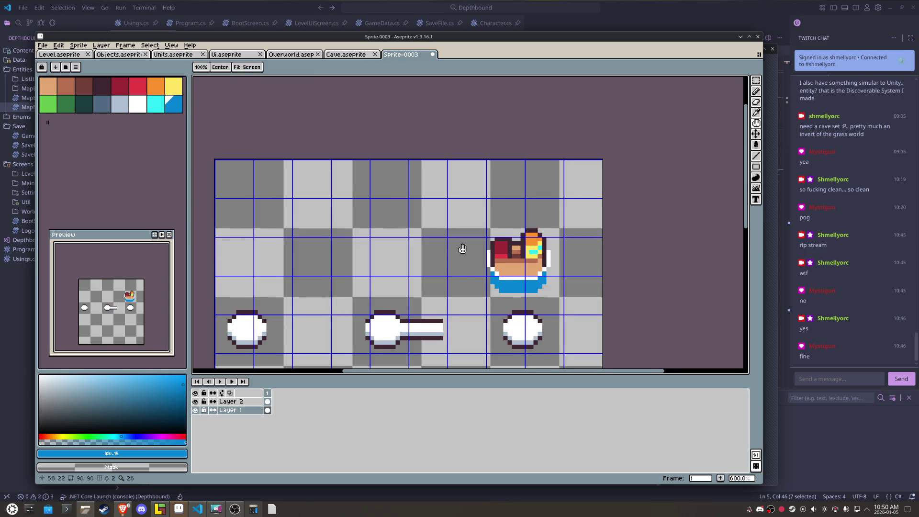
Step: Select the middle circle and bar, then lengthen the bar toward the right circle
left_click_drag(464, 250, 459, 212)
left_click_drag(343, 249, 486, 327)
left_click_drag(373, 286, 376, 290)
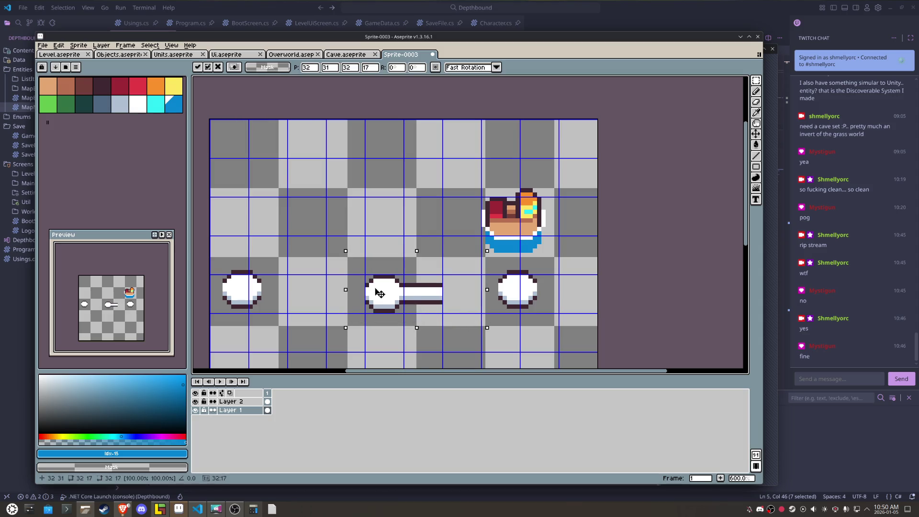
mouse_move(435, 308)
left_mouse_down()
mouse_move(315, 307)
mouse_move(471, 307)
left_mouse_up()
left_click(496, 266)
Step: Move the right and left end circles onto the ends of the bar
left_click_drag(497, 267, 488, 264)
left_click_drag(518, 292, 500, 293)
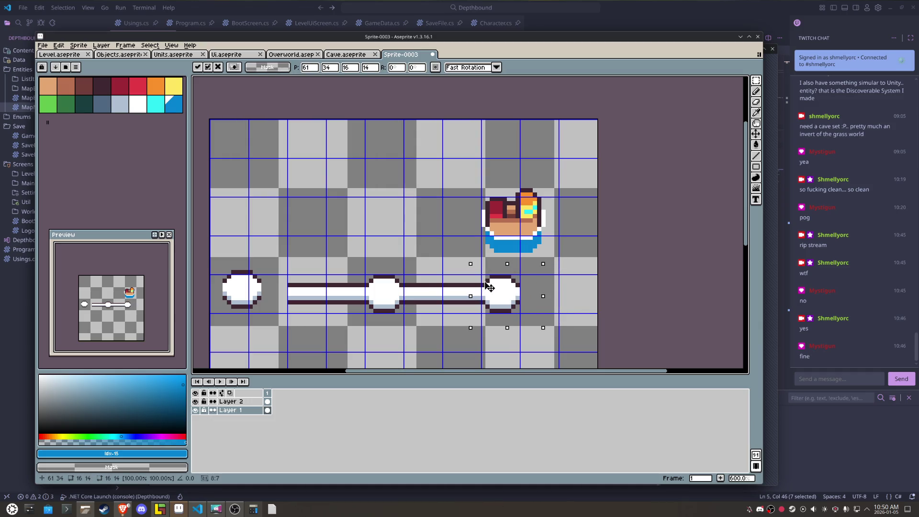
left_click_drag(211, 266, 269, 325)
left_click_drag(237, 295, 261, 297)
left_click(550, 258)
Step: Marquee the character sprite and drop it onto the middle of the bar
left_click_drag(552, 263, 466, 164)
left_click_drag(324, 238, 410, 336)
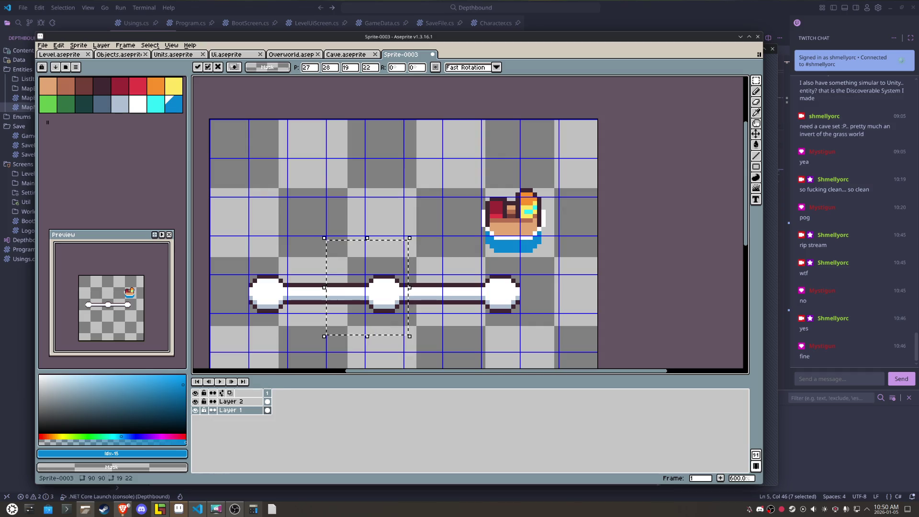
left_click_drag(439, 172, 574, 280)
mouse_move(535, 220)
left_mouse_down()
mouse_move(405, 289)
mouse_move(504, 299)
mouse_move(407, 298)
left_mouse_up()
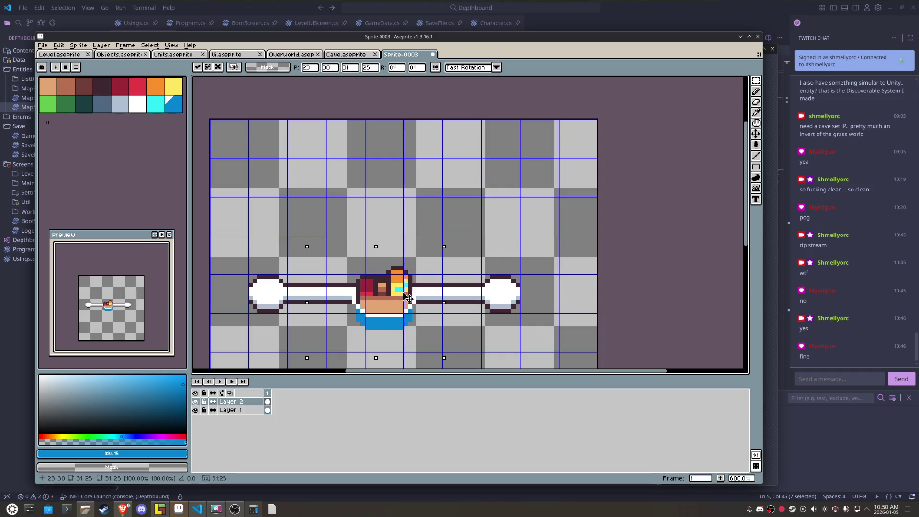
key("Return")
left_click(492, 229)
Step: Try pencil touch-ups on stray pixels beside the character, undo them, and focus the chat box
scroll(428, 307, "up", 3)
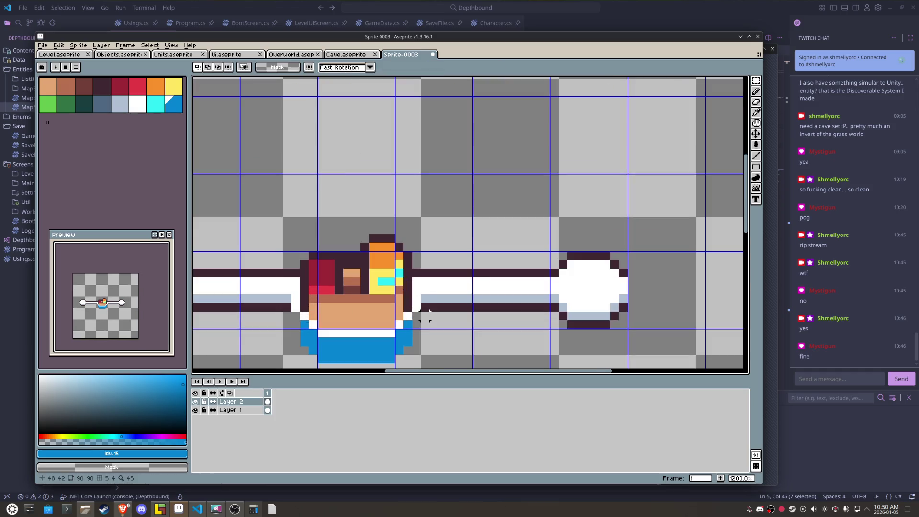
key("b")
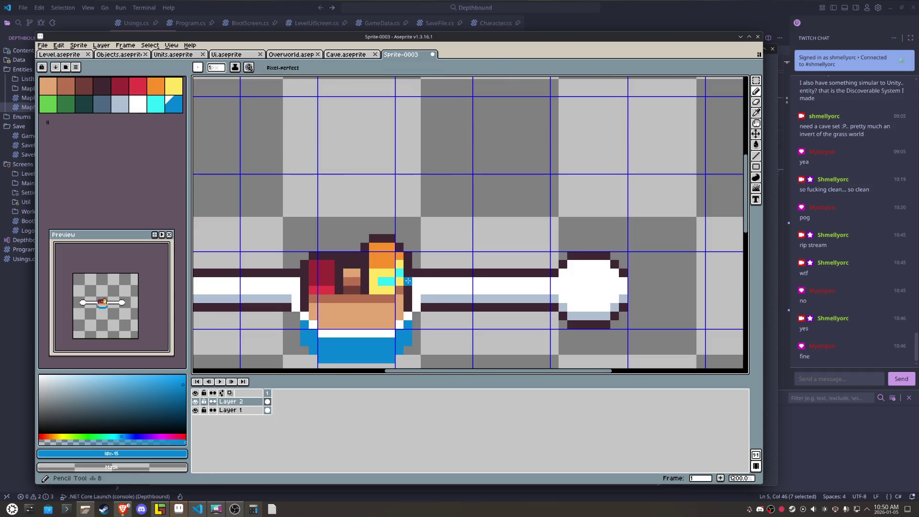
left_click(417, 307)
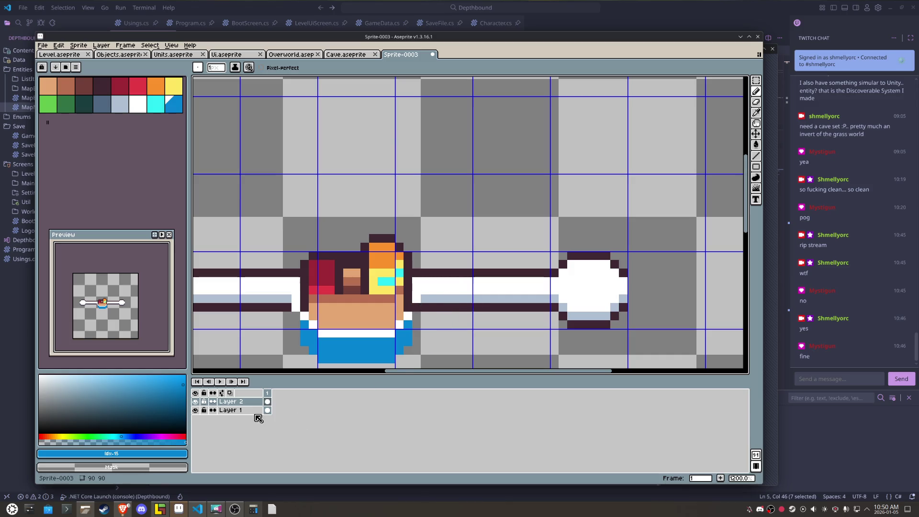
left_click(322, 307)
key("ctrl+z")
key("ctrl+z")
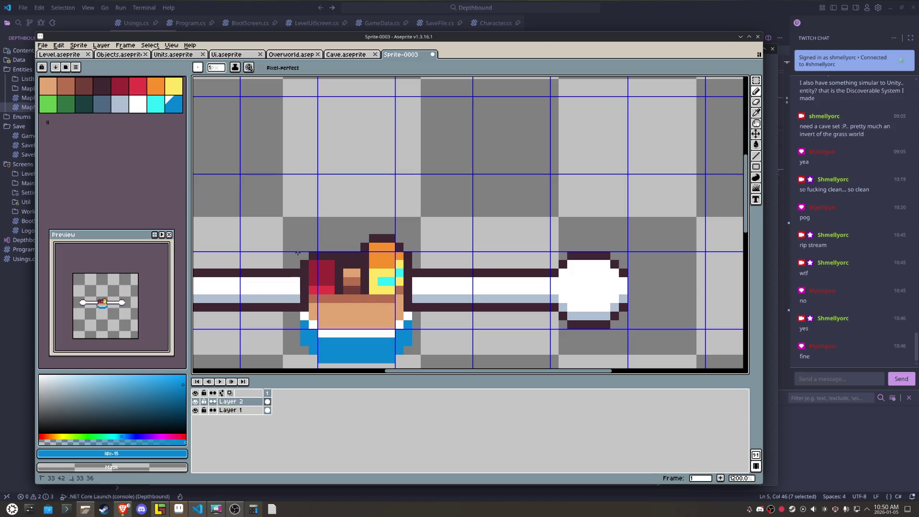
scroll(311, 215, "down", 3)
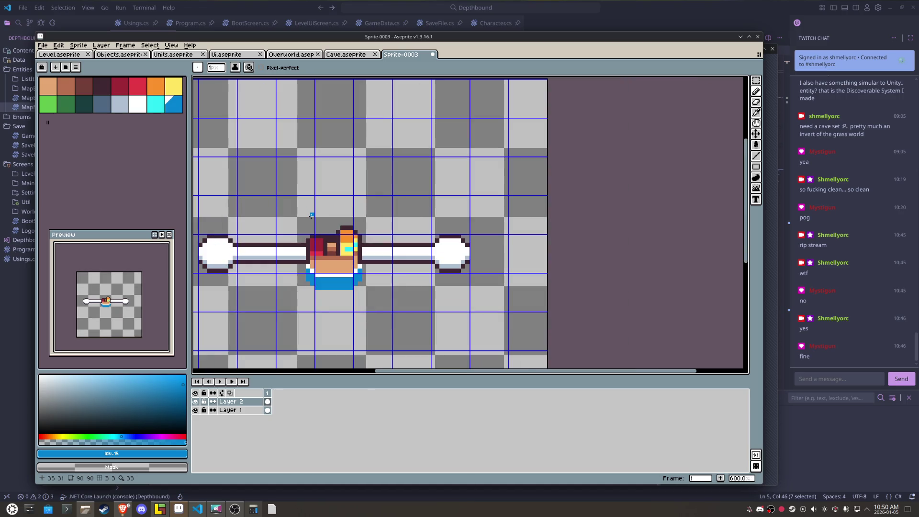
scroll(312, 215, "up", 1)
key("m")
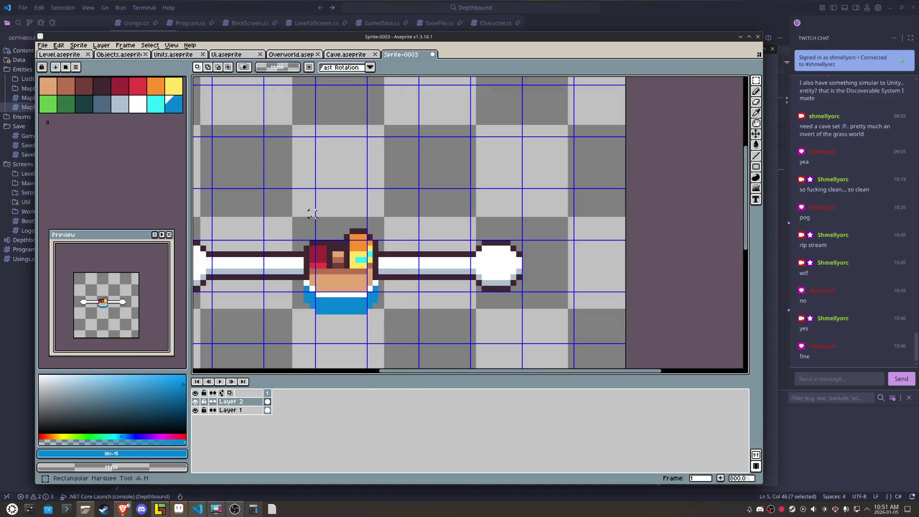
left_click(839, 377)
type("little boat that can")
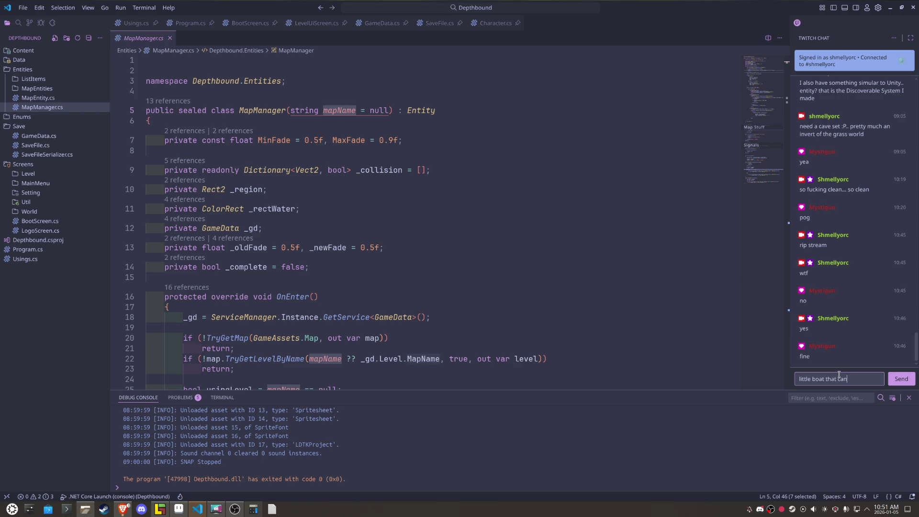
Step: Send the chat message 'little boat that can' and dismiss the stray taskbar menu
key("Return")
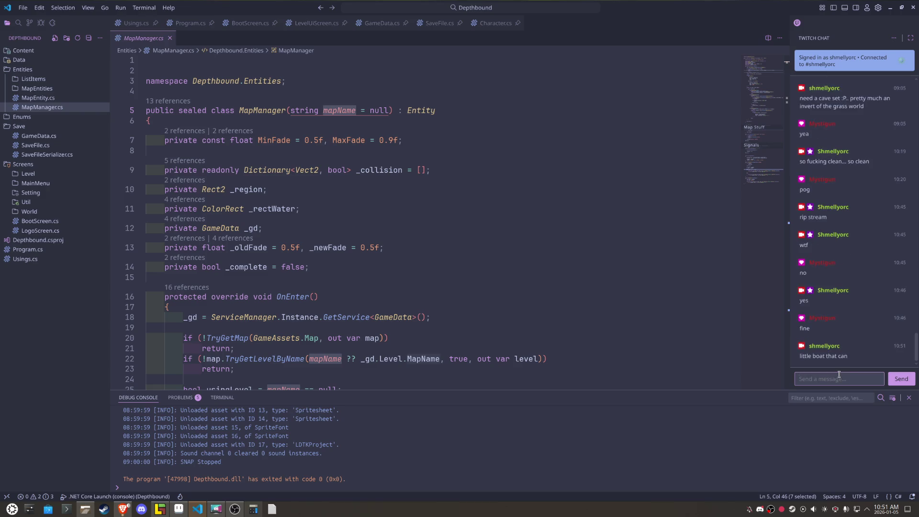
right_click(269, 509)
left_click(291, 477)
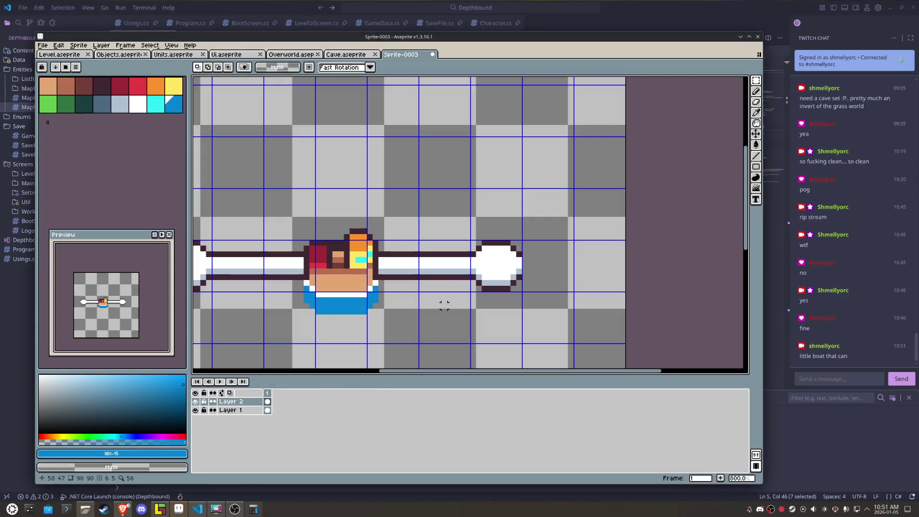
Step: Nudge the boat character up and slightly right on the bar and commit it
left_click_drag(410, 315, 312, 239)
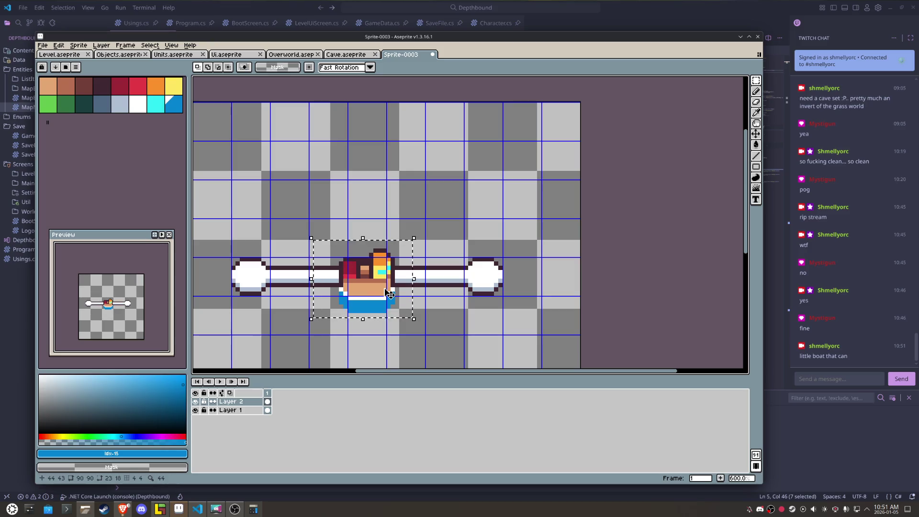
left_click_drag(389, 293, 388, 290)
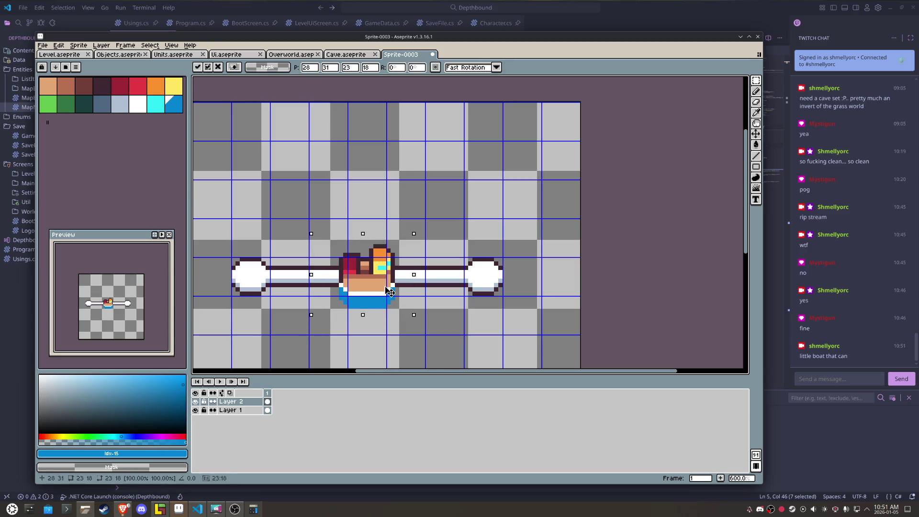
left_click(492, 314)
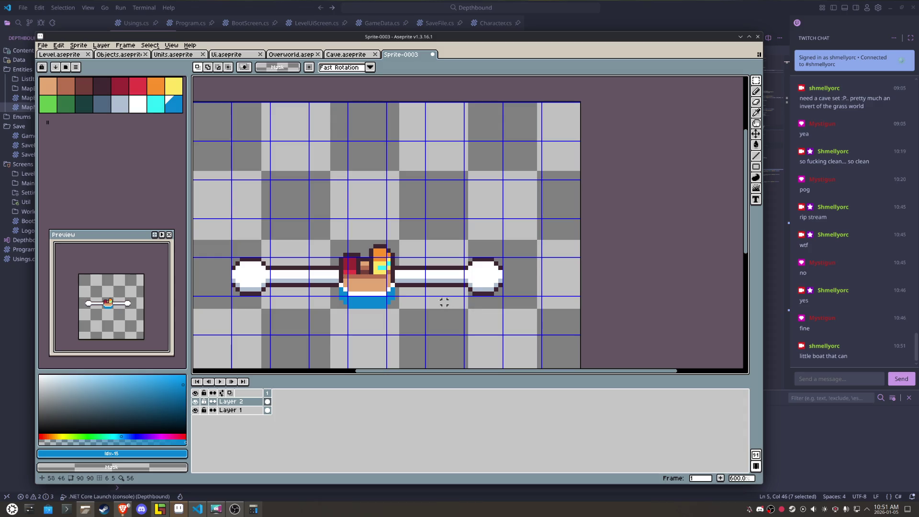
left_click_drag(435, 328, 323, 233)
mouse_move(407, 309)
left_mouse_down()
mouse_move(493, 196)
mouse_move(401, 307)
left_mouse_up()
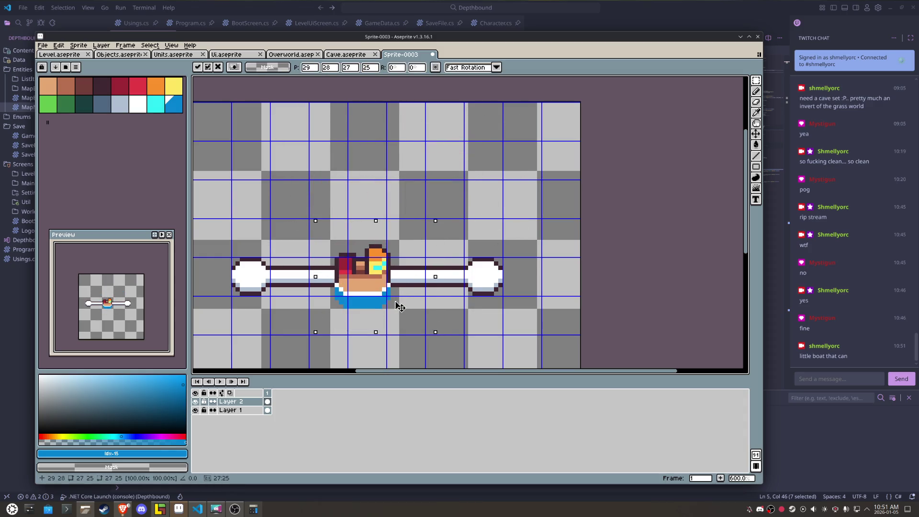
key("Return")
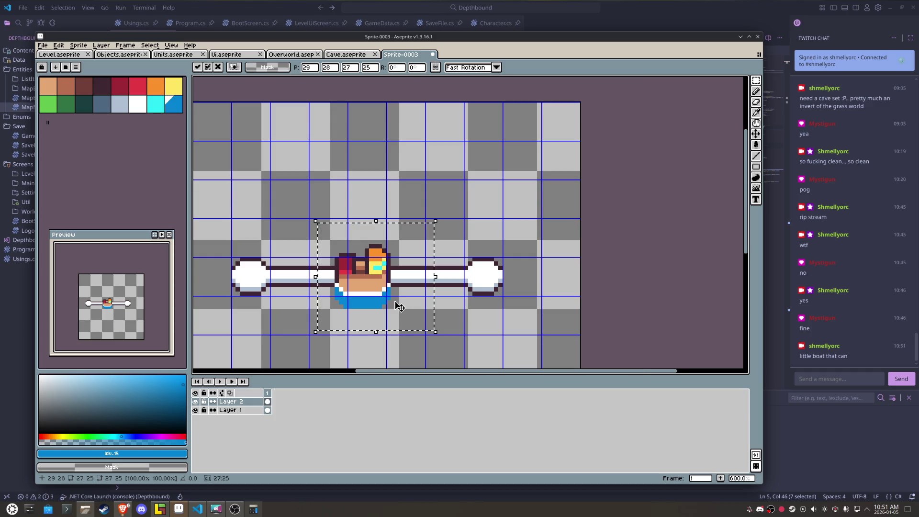
Step: Erase the hull's bottom corners, paint a white stripe, and recolour the lower rows blue
scroll(396, 304, "up", 3)
key("b")
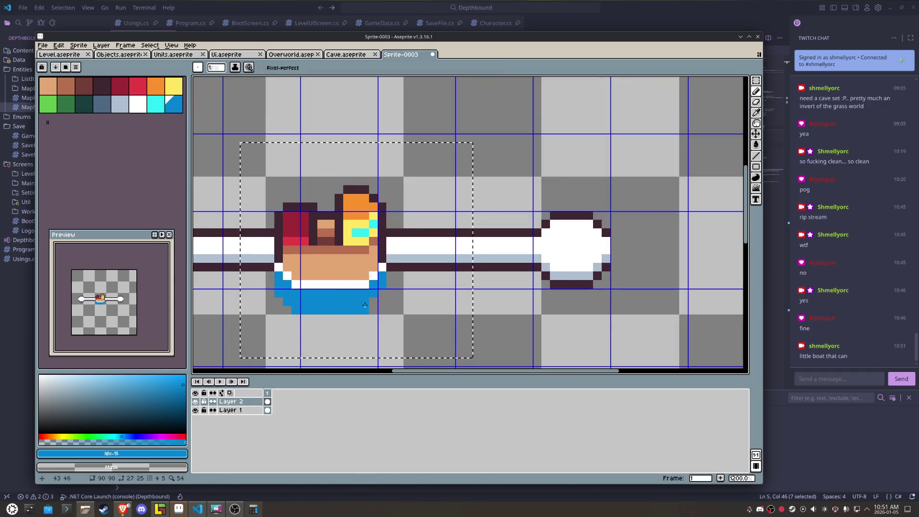
right_click(364, 309)
right_click(287, 301)
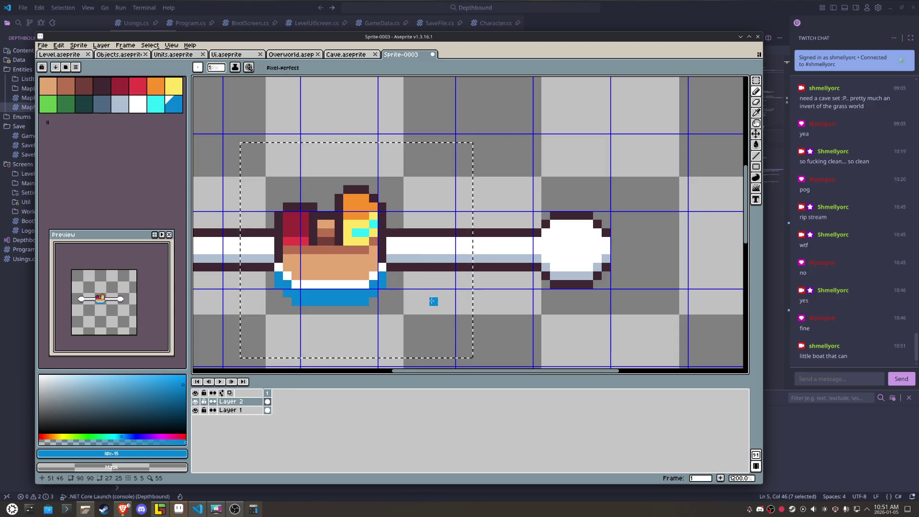
left_click(380, 265, "alt")
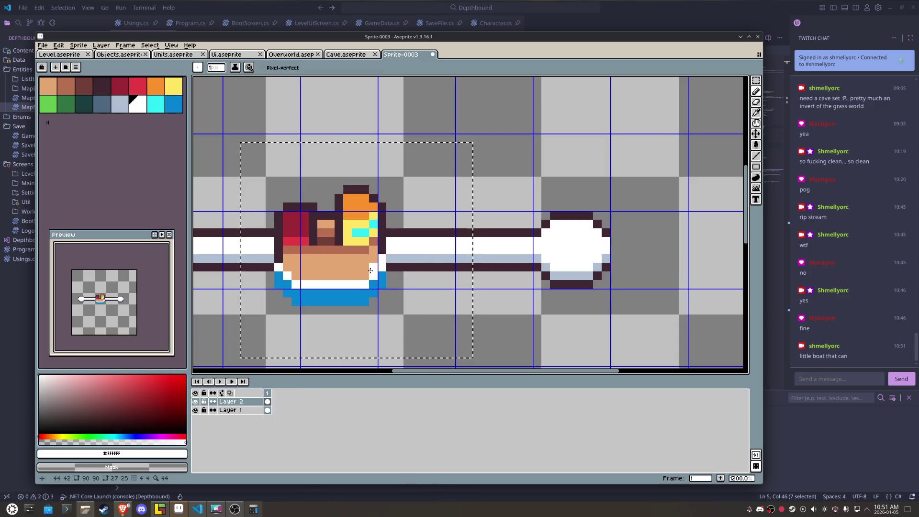
left_click_drag(362, 276, 284, 277)
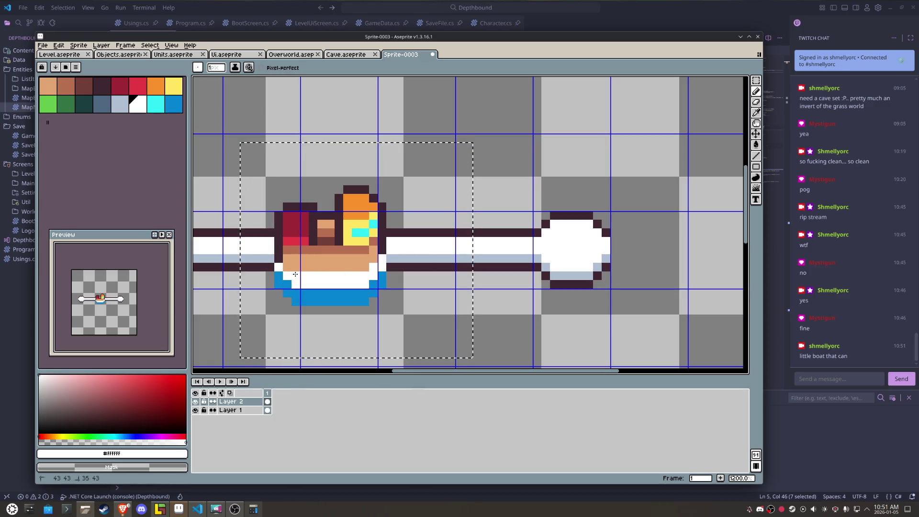
left_click(296, 284, "alt")
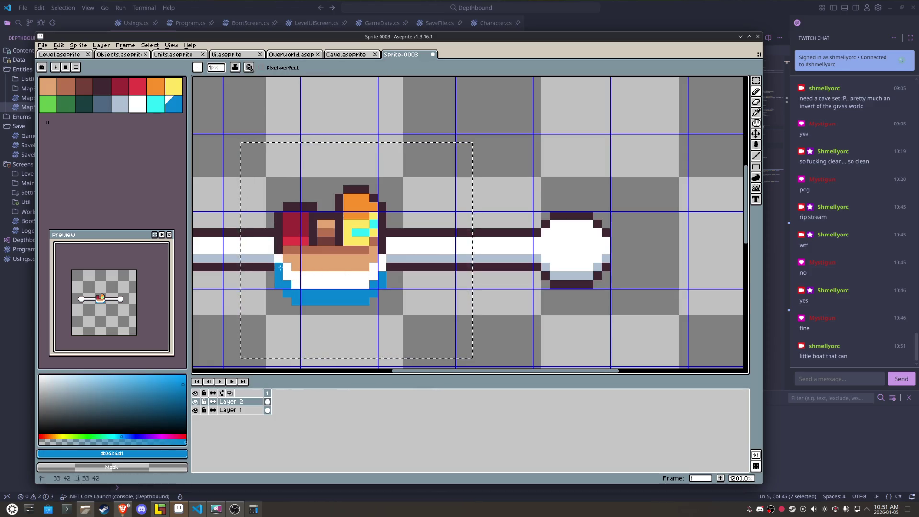
left_click_drag(305, 284, 363, 286)
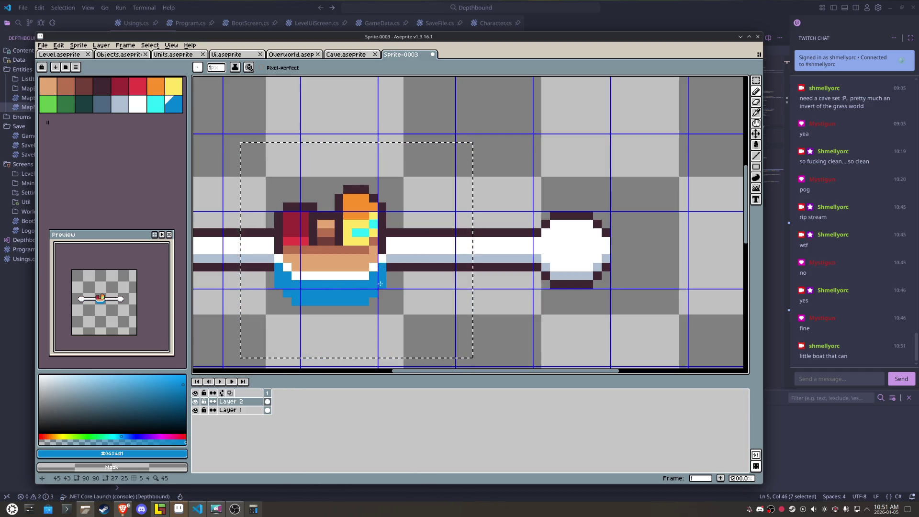
mouse_move(382, 284)
left_mouse_down()
mouse_move(370, 299)
mouse_move(286, 295)
left_mouse_up()
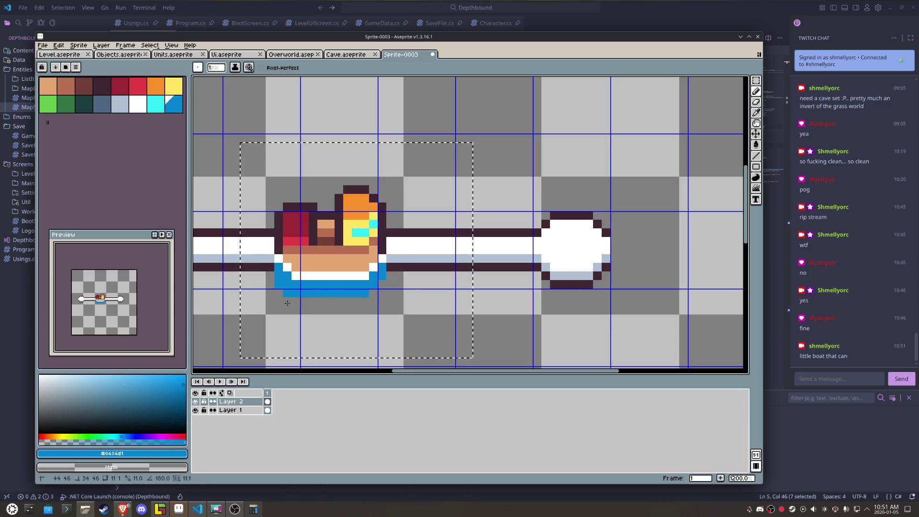
left_click(270, 307)
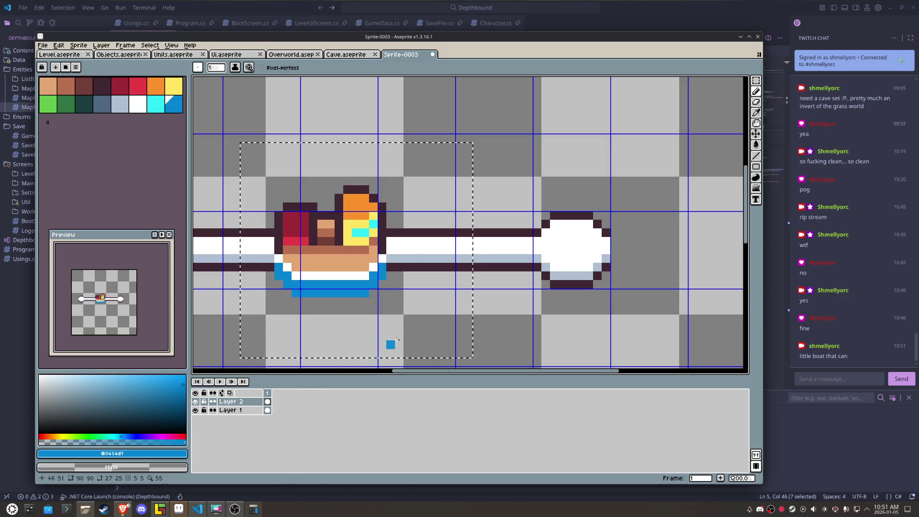
Step: Select Layer 2 and open its layer properties
key("m")
left_click(537, 309)
double_click(235, 401)
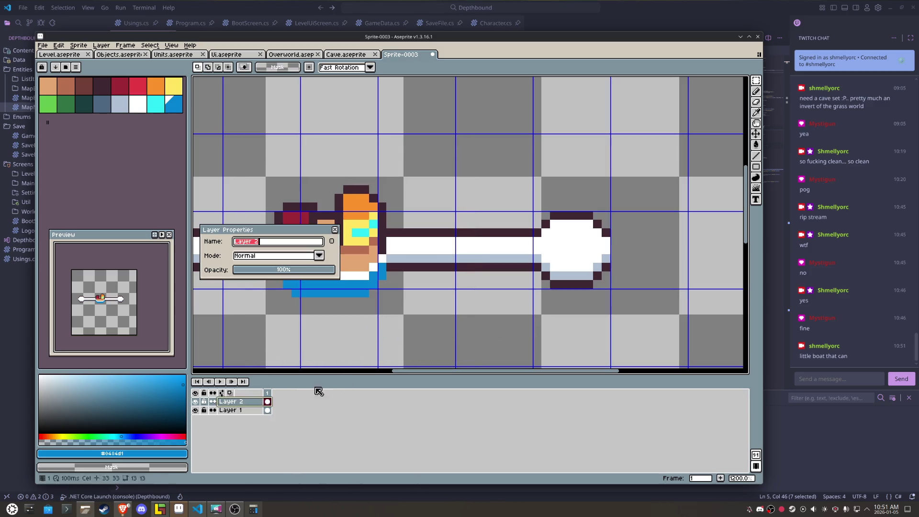
Step: Lower Layer 2's opacity, restore it to 100%, and close the properties
left_click_drag(275, 273, 272, 273)
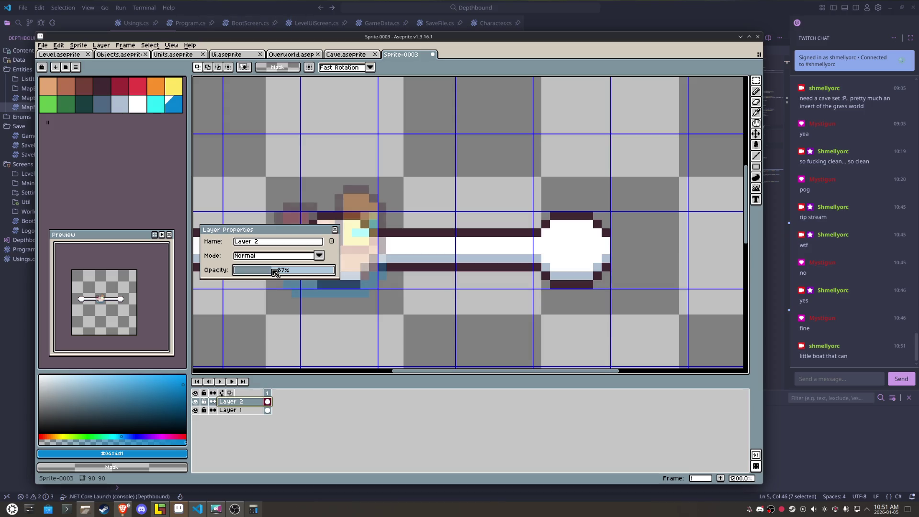
left_click_drag(274, 272, 340, 272)
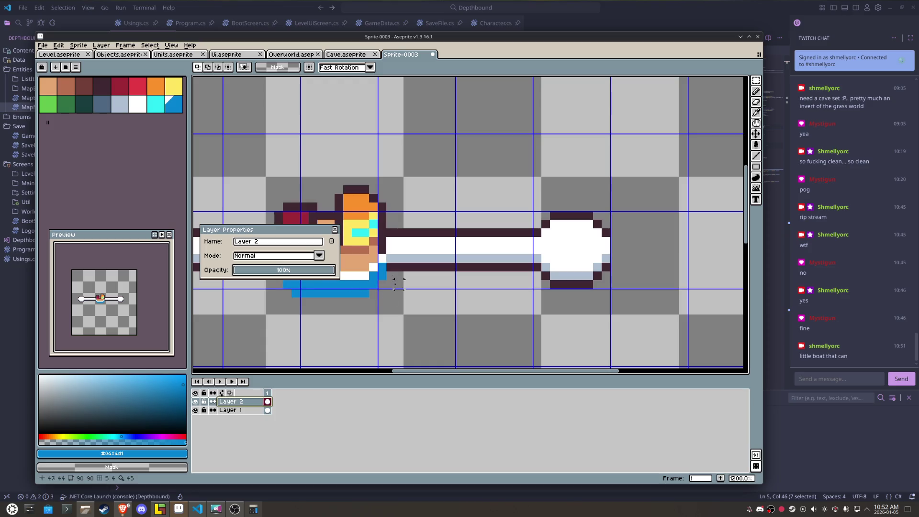
left_click(335, 230)
Step: Marquee the boat character and drag a copy up toward the top-left
scroll(364, 240, "down", 2)
left_click_drag(426, 293, 317, 193)
mouse_move(390, 268)
left_mouse_down()
mouse_move(344, 169)
mouse_move(318, 158)
left_mouse_up()
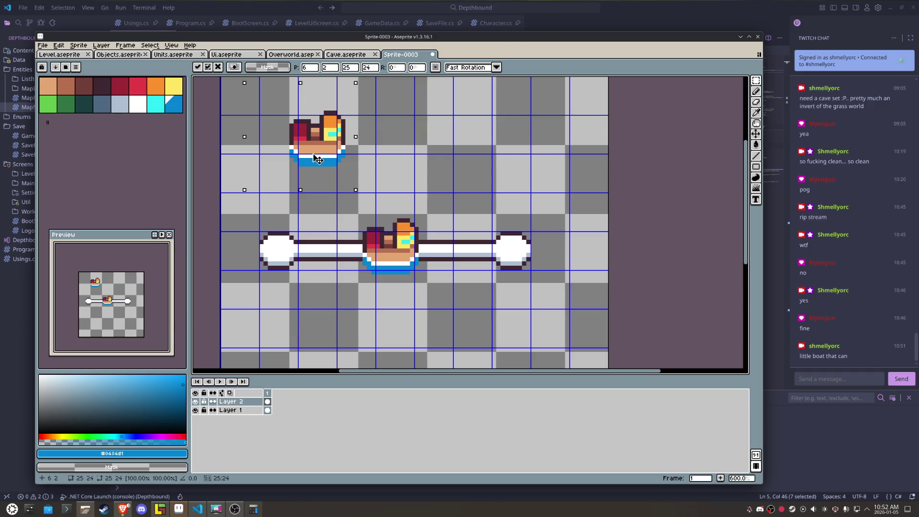
Step: Switch to the dark #3f2832 colour and pencil the basket's two vertical sides
scroll(317, 158, "up", 1)
scroll(307, 216, "up", 1)
scroll(299, 223, "up", 1)
key("b")
left_click(351, 160, "alt")
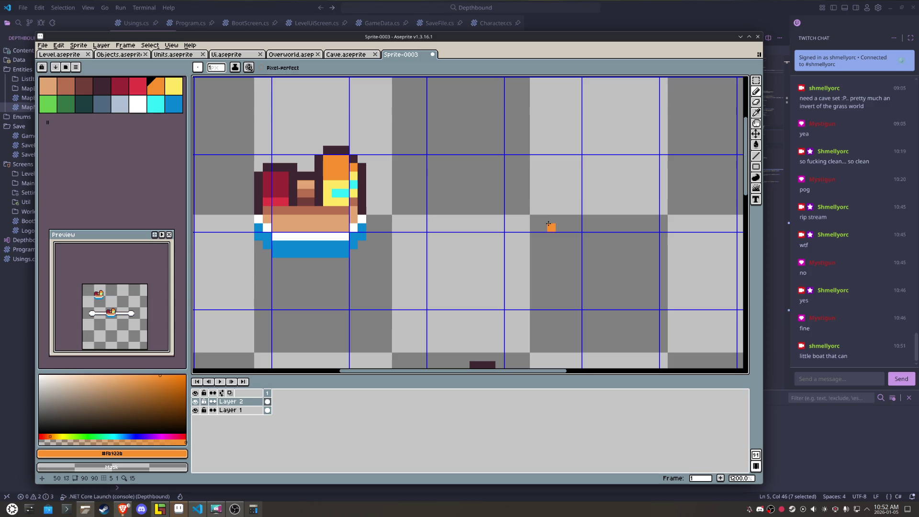
key("x")
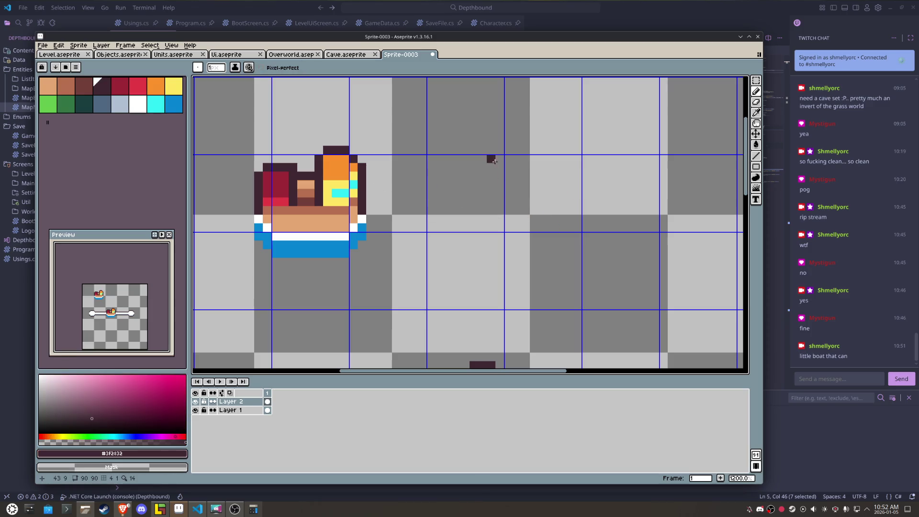
left_click_drag(492, 161, 494, 245)
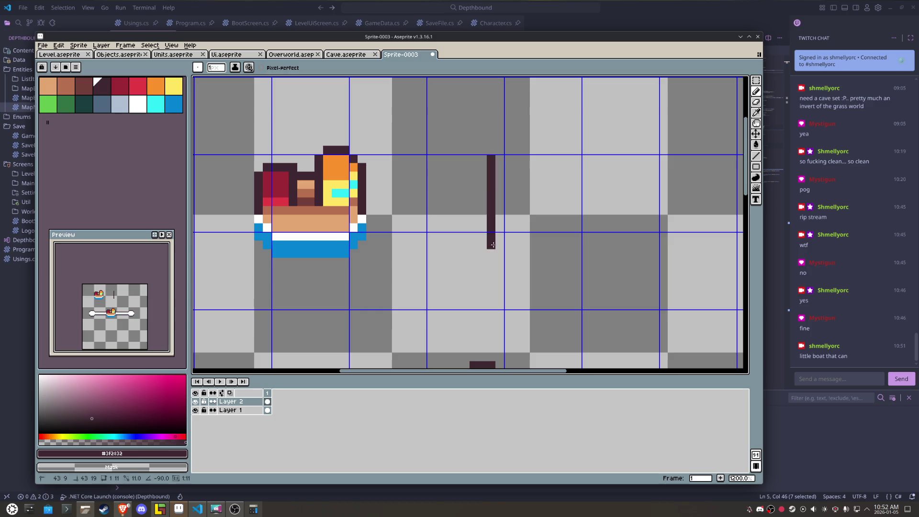
mouse_move(595, 159)
left_mouse_down()
mouse_move(594, 227)
mouse_move(493, 199)
left_mouse_up()
Step: Join the sides' bottoms with a curved corner and a horizontal base stroke
scroll(595, 226, "down", 3)
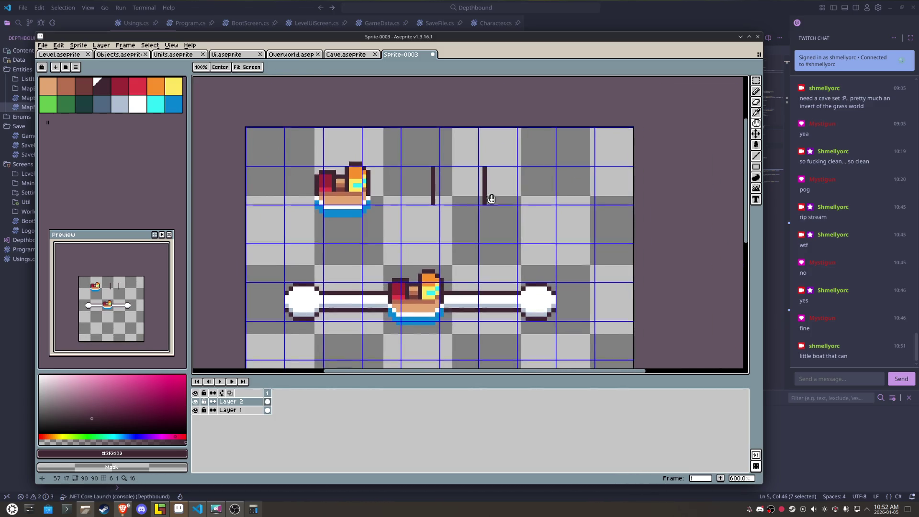
scroll(478, 192, "up", 1)
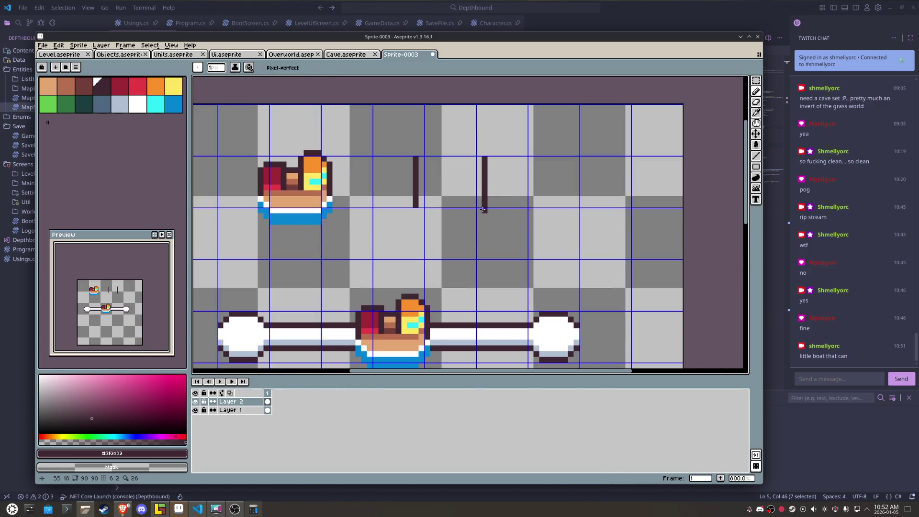
mouse_move(483, 214)
left_mouse_down()
mouse_move(472, 227)
mouse_move(426, 233)
left_mouse_up()
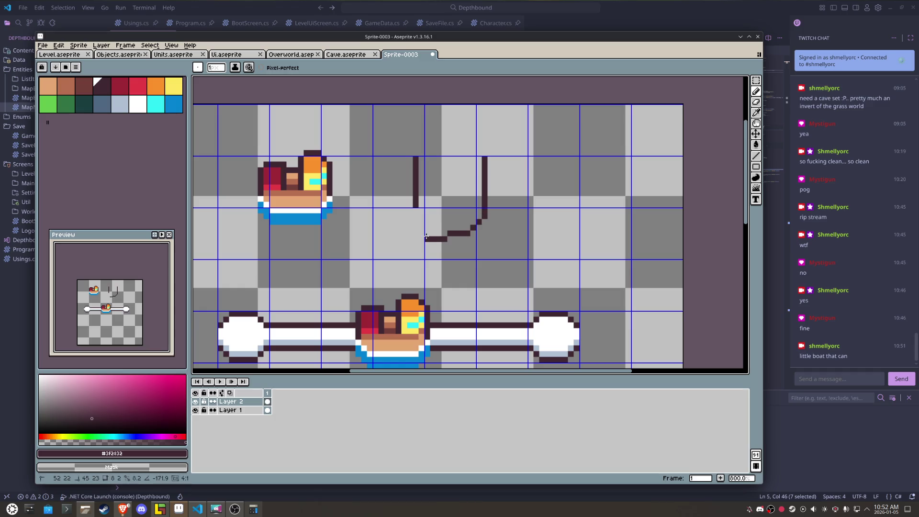
left_click_drag(416, 214, 431, 233)
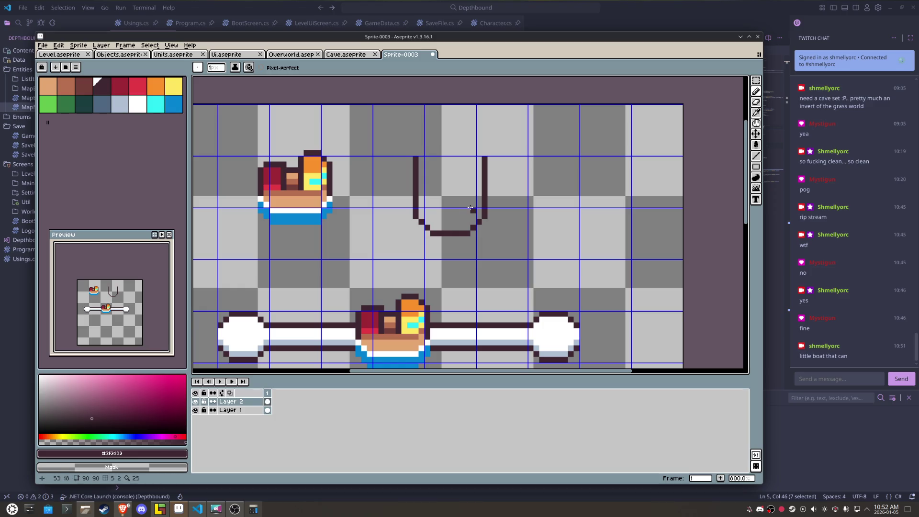
scroll(449, 199, "up", 2)
Step: Eyedrop tan from the boat and fill the basket's inner bottom and sides
key("x")
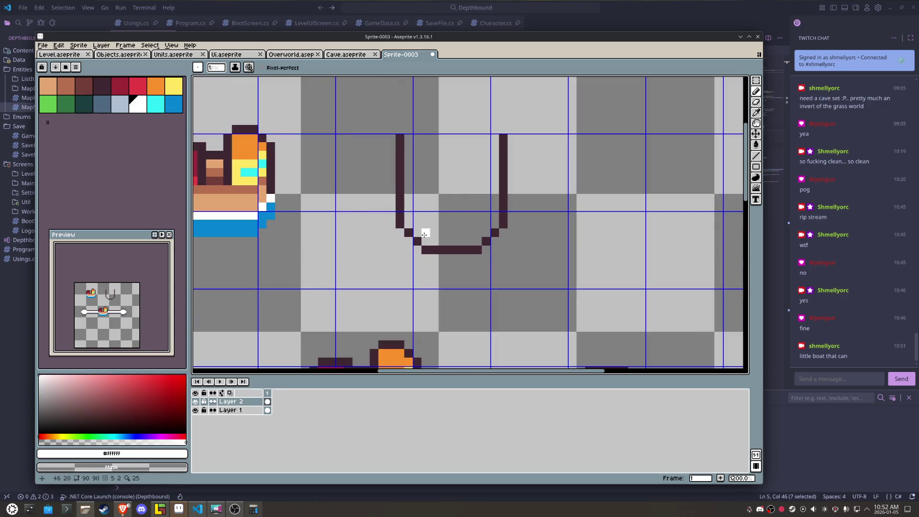
left_click(247, 192, "alt")
left_click(246, 200, "alt")
left_click_drag(426, 242, 474, 230)
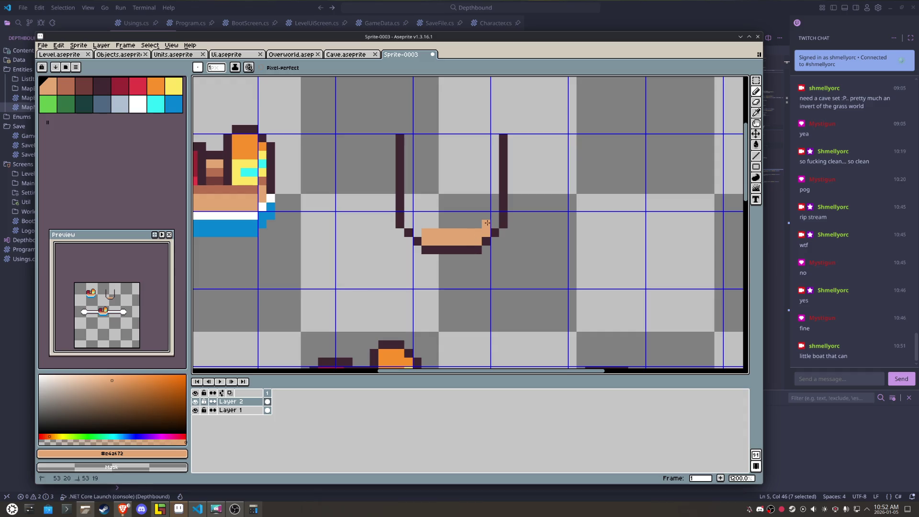
left_click_drag(445, 227, 407, 138)
left_click_drag(495, 138, 495, 211)
scroll(498, 216, "down", 2)
Step: Shade the basket's inner bottom and right edge with the boat's darker brown
key("i")
left_click(329, 200)
key("b")
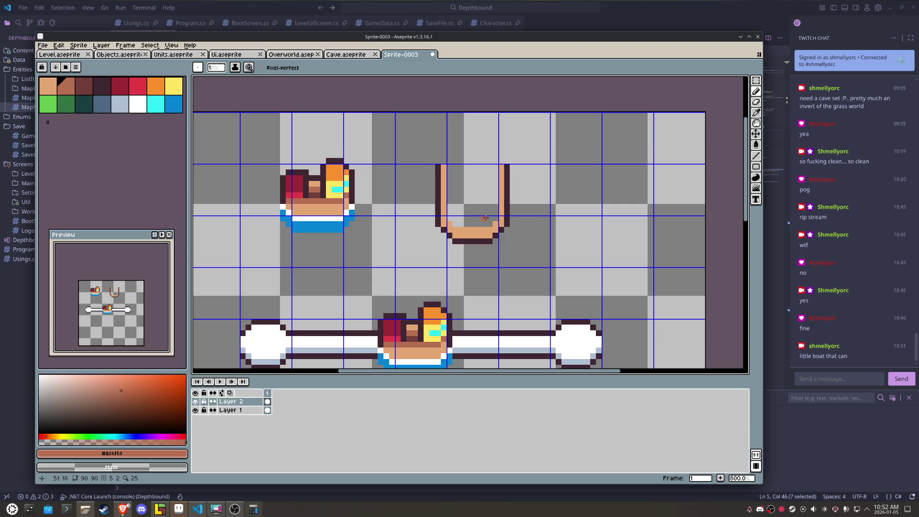
mouse_move(488, 218)
left_mouse_down()
mouse_move(449, 218)
mouse_move(442, 168)
left_mouse_up()
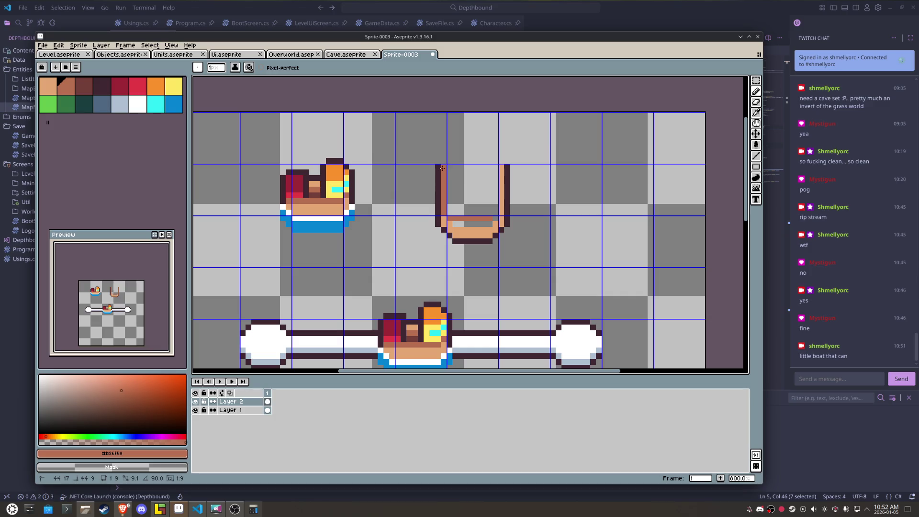
left_click_drag(500, 172, 501, 213)
Step: Repaint the boat's deck rows in alternating light tan and brown stripes
scroll(381, 185, "up", 2)
scroll(350, 222, "up", 3)
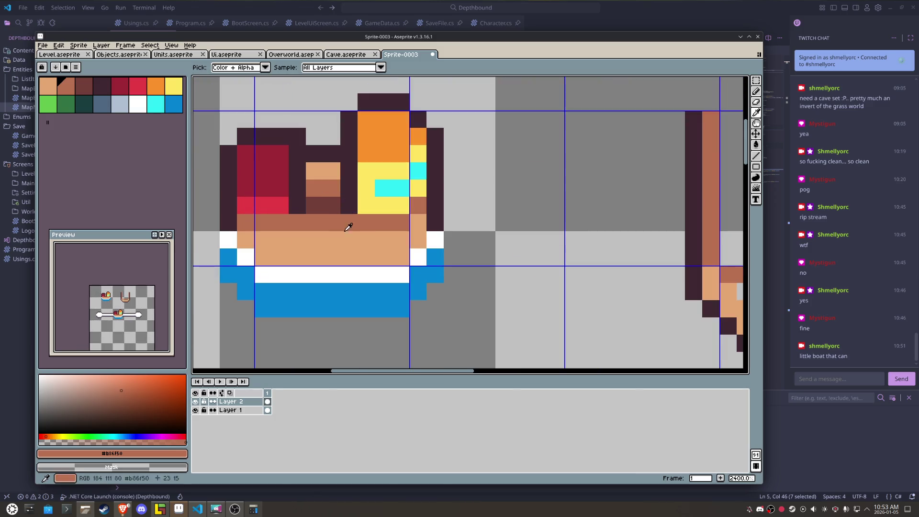
left_click(361, 234, "alt")
left_click(369, 221, "alt")
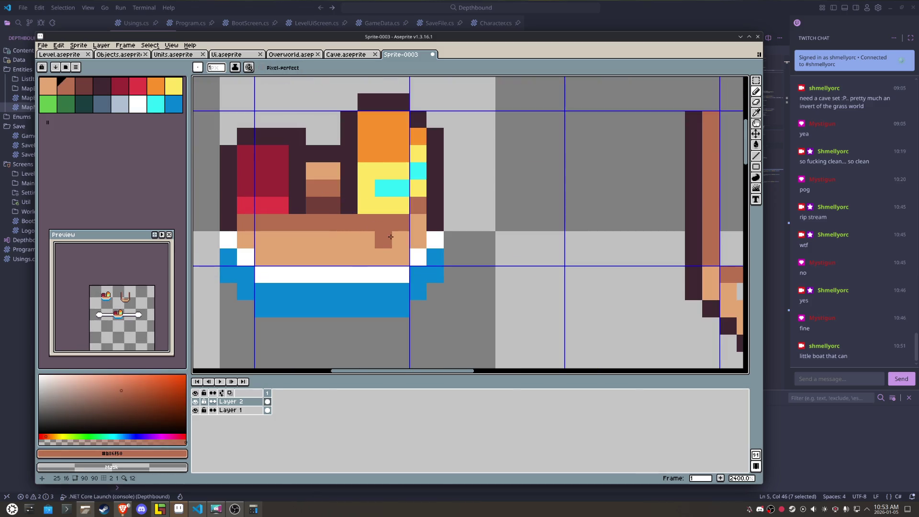
left_click_drag(400, 240, 255, 238)
left_click(245, 239)
left_click(418, 222)
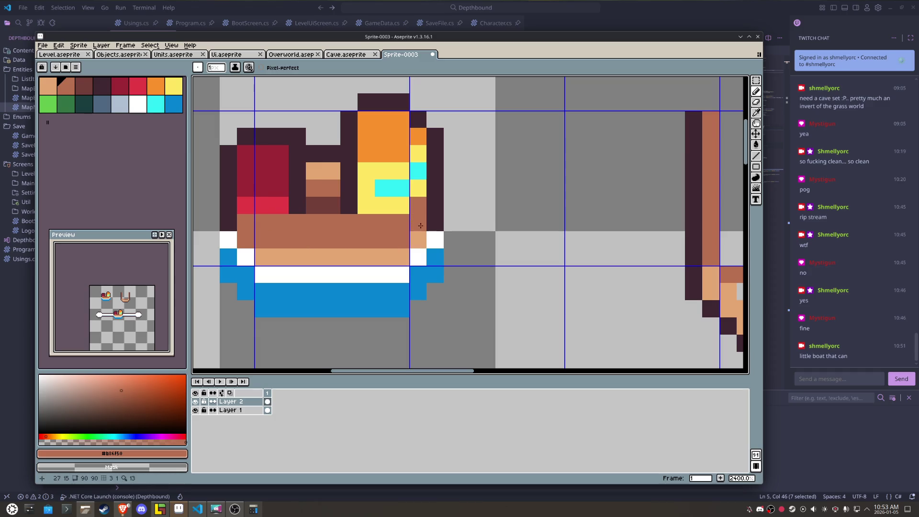
left_click(407, 217, "alt")
left_click_drag(406, 218, 248, 222)
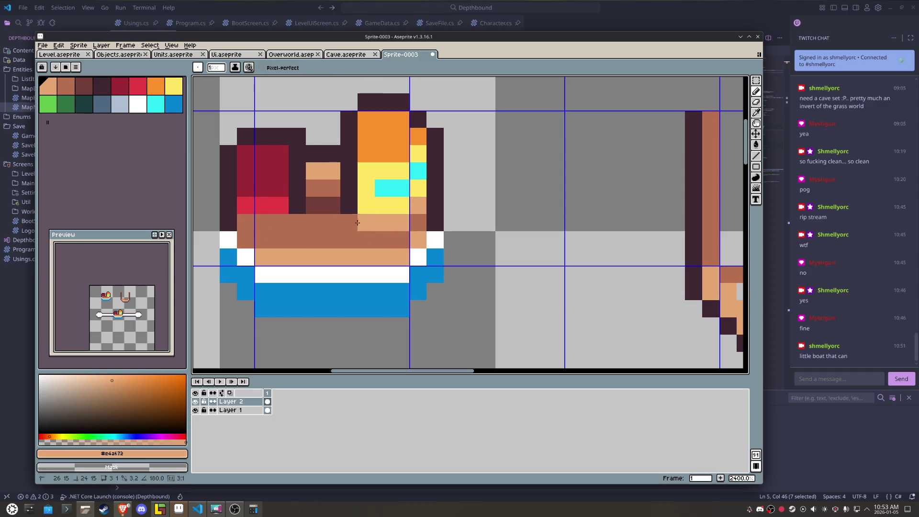
left_click(287, 239, "alt")
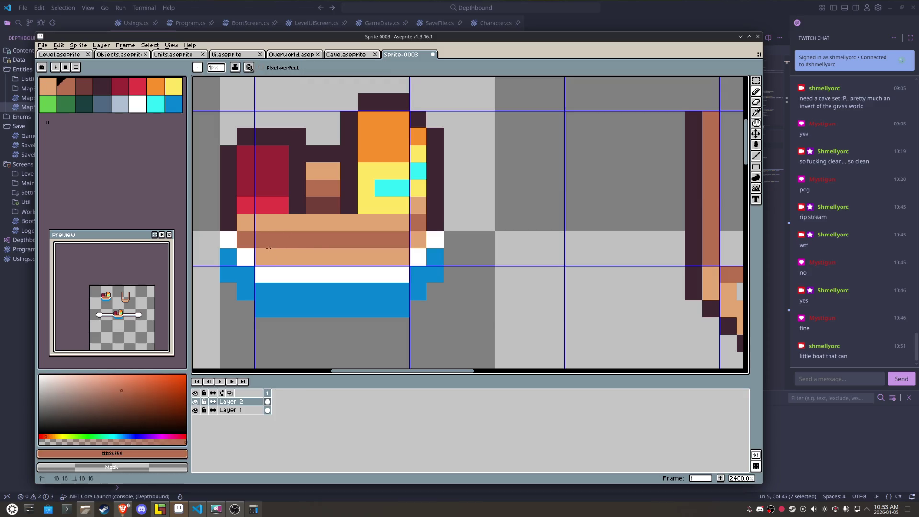